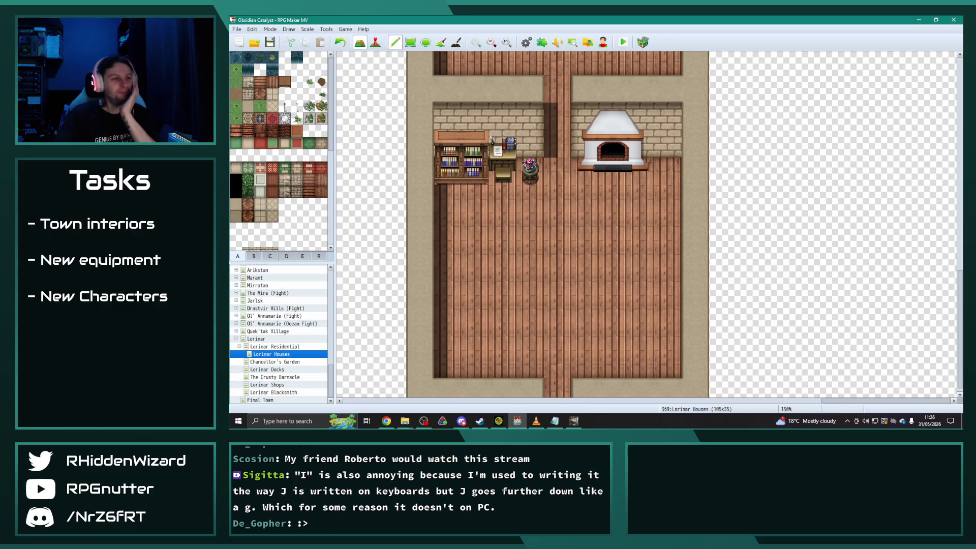
Paint a 2x2 wooden table on the lower room's floor.
{"action": "scroll", "coordinate": [571, 280], "scroll_direction": "up", "scroll_amount": 5}
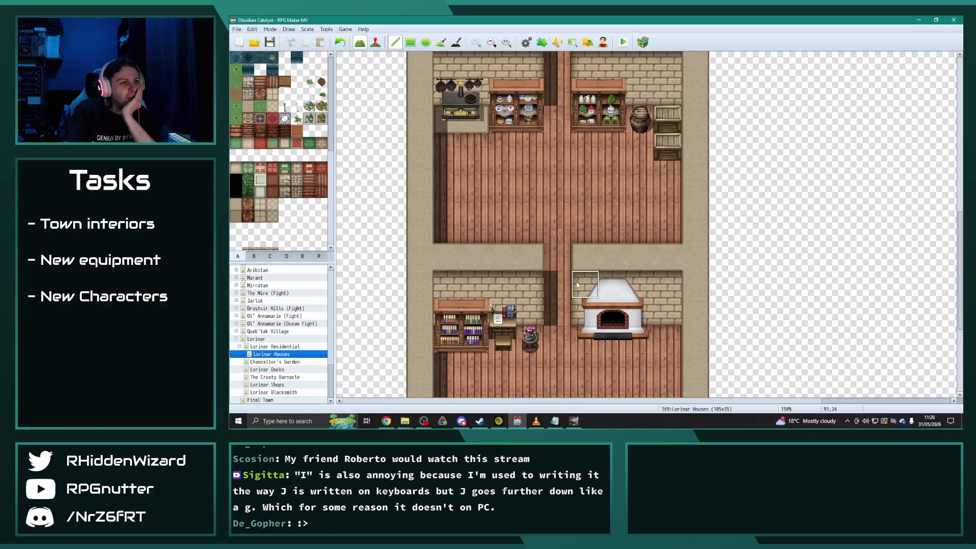
{"action": "scroll", "coordinate": [564, 280], "scroll_direction": "up", "scroll_amount": 3}
{"action": "scroll", "coordinate": [551, 236], "scroll_direction": "down", "scroll_amount": 2}
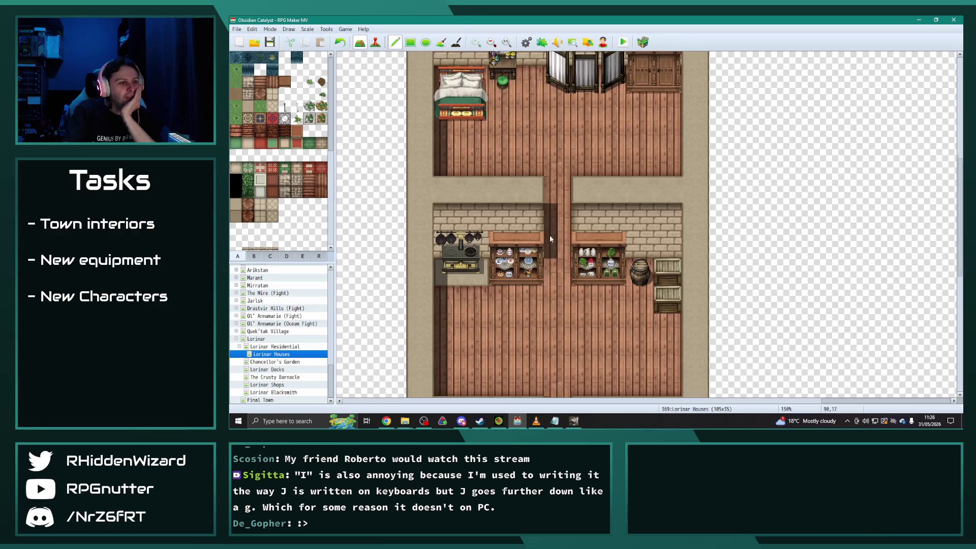
{"action": "scroll", "coordinate": [552, 246], "scroll_direction": "down", "scroll_amount": 6}
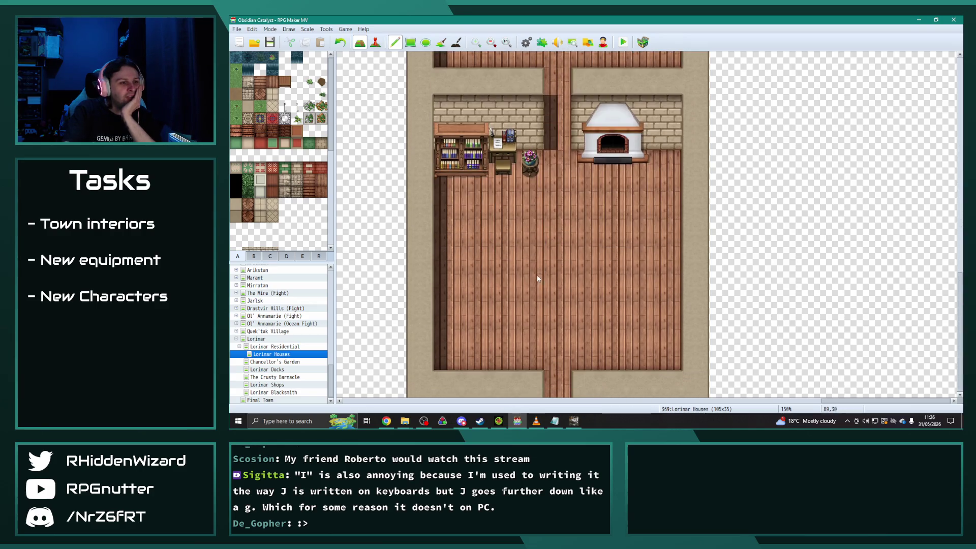
{"action": "left_click", "coordinate": [284, 81]}
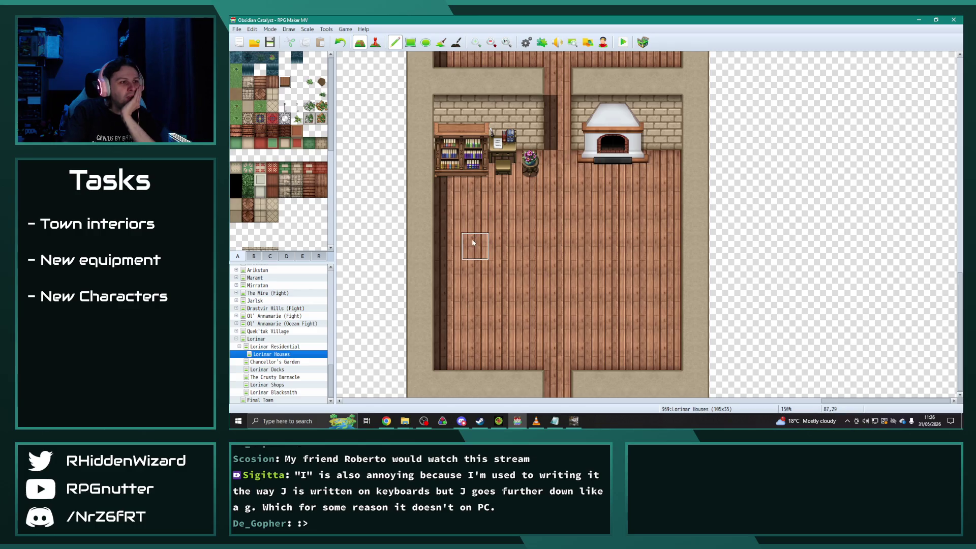
{"action": "left_click_drag", "start_coordinate": [472, 244], "coordinate": [501, 269]}
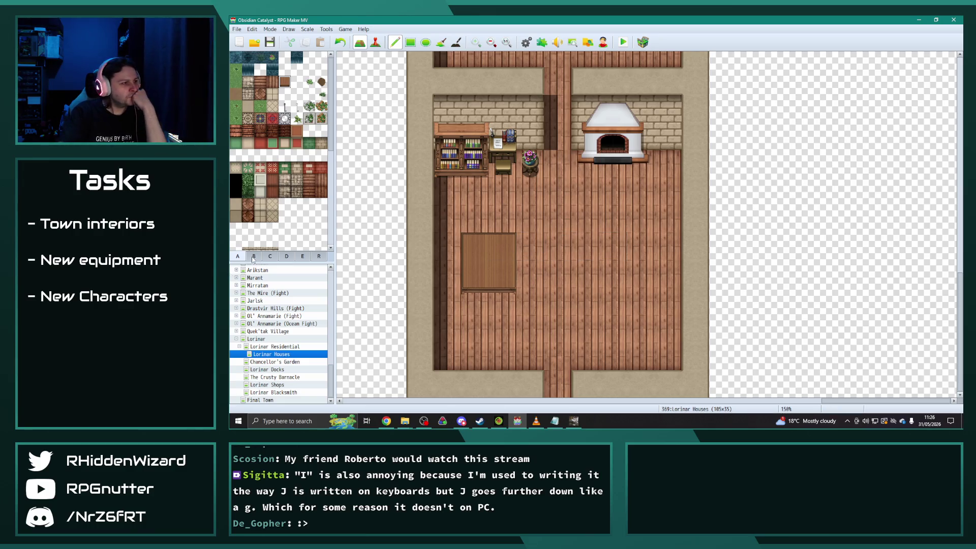
Put a book stack and an open book on the table, removing the extra open book.
{"action": "scroll", "coordinate": [292, 180], "scroll_direction": "down", "scroll_amount": 5}
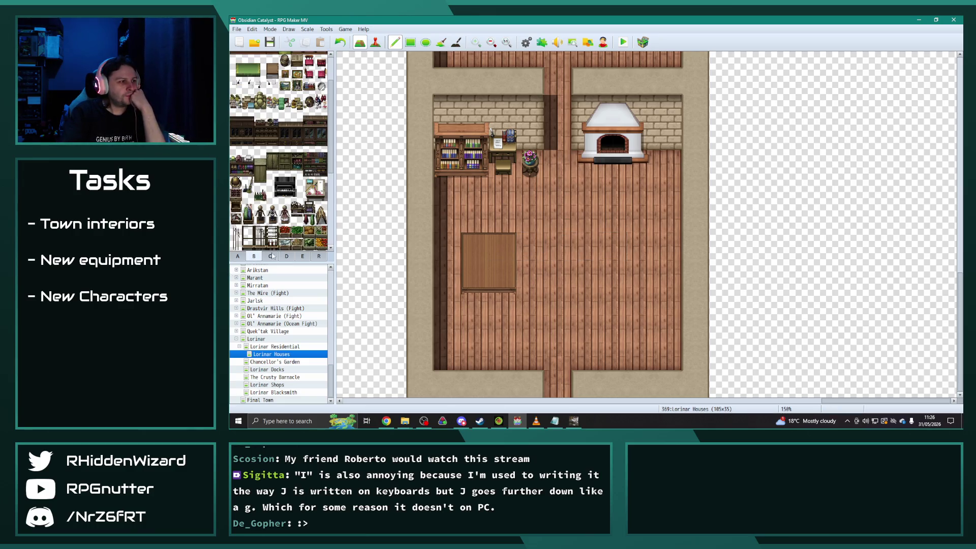
{"action": "scroll", "coordinate": [285, 206], "scroll_direction": "down", "scroll_amount": 8}
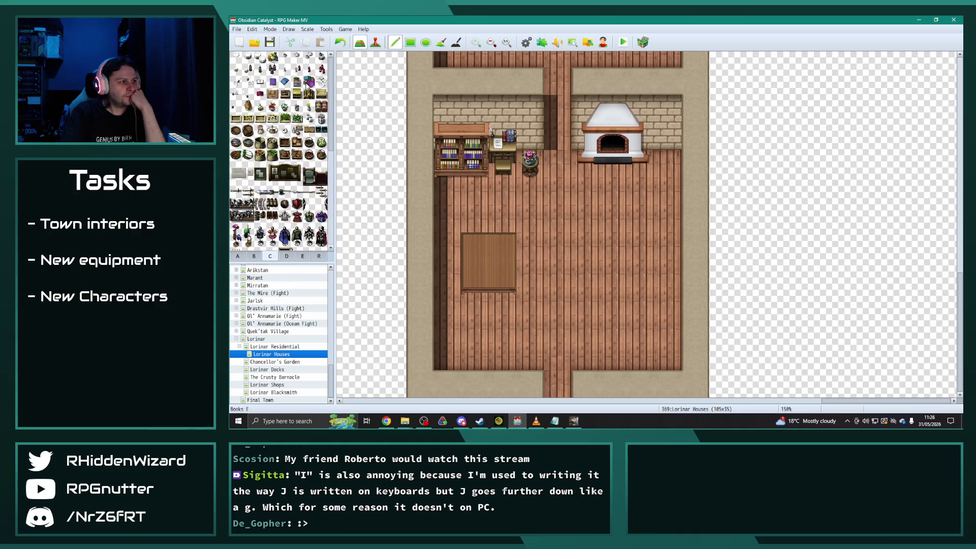
{"action": "left_click", "coordinate": [296, 82]}
{"action": "left_click", "coordinate": [474, 245]}
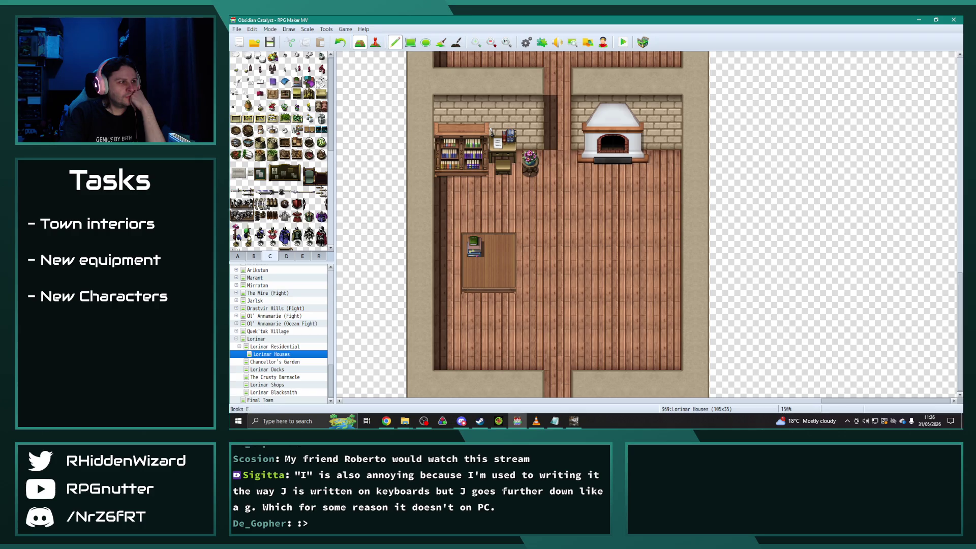
{"action": "left_click", "coordinate": [260, 82]}
{"action": "left_click", "coordinate": [492, 244]}
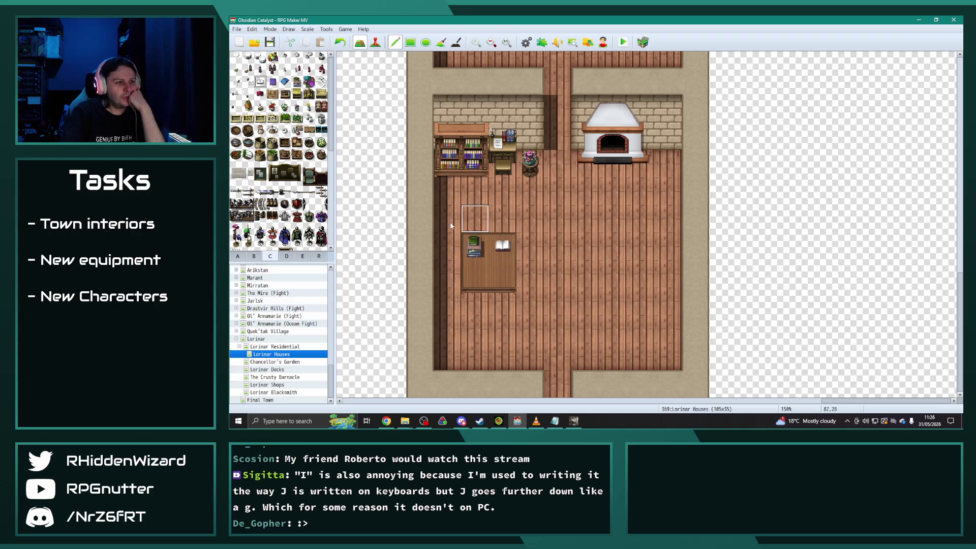
{"action": "left_click", "coordinate": [505, 274]}
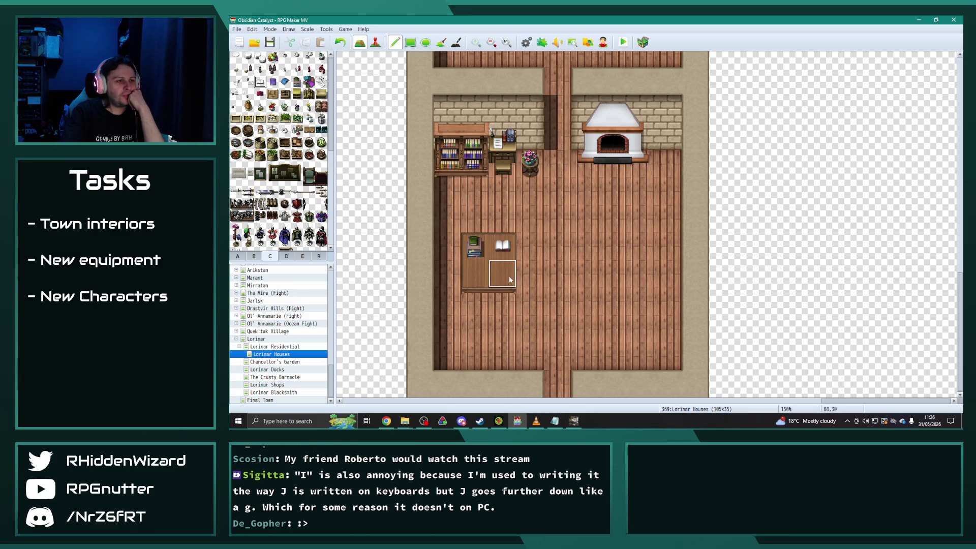
{"action": "left_click", "coordinate": [502, 245]}
Place red chairs below the table and a side-facing one to its right.
{"action": "left_click", "coordinate": [256, 255]}
{"action": "scroll", "coordinate": [299, 139], "scroll_direction": "down", "scroll_amount": 3}
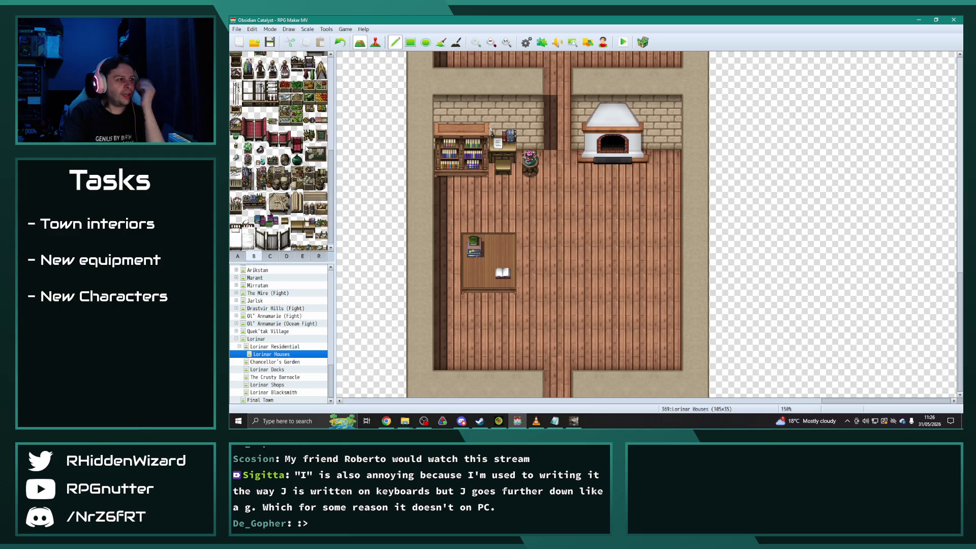
{"action": "scroll", "coordinate": [298, 143], "scroll_direction": "down", "scroll_amount": 6}
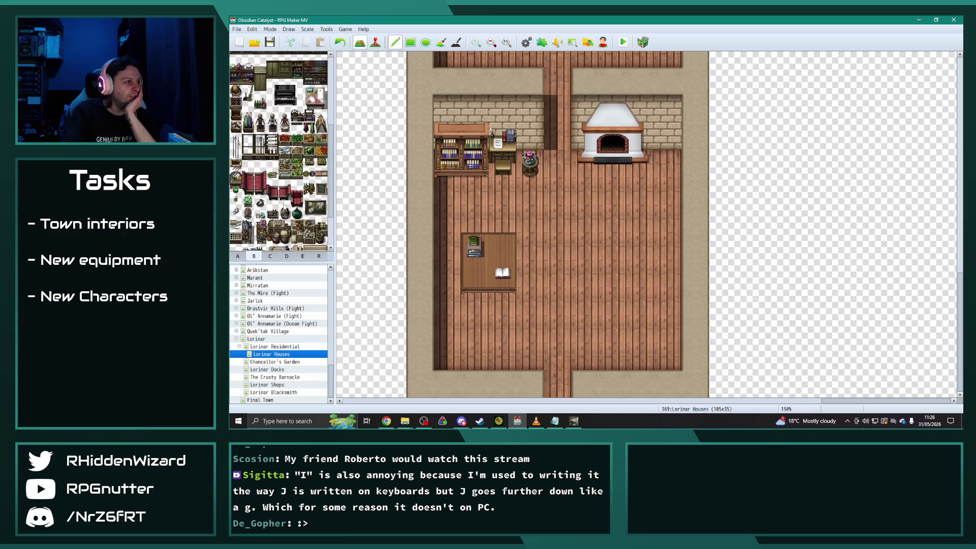
{"action": "left_click", "coordinate": [322, 107]}
{"action": "left_click", "coordinate": [502, 305]}
{"action": "left_click", "coordinate": [322, 119]}
{"action": "left_click", "coordinate": [530, 274]}
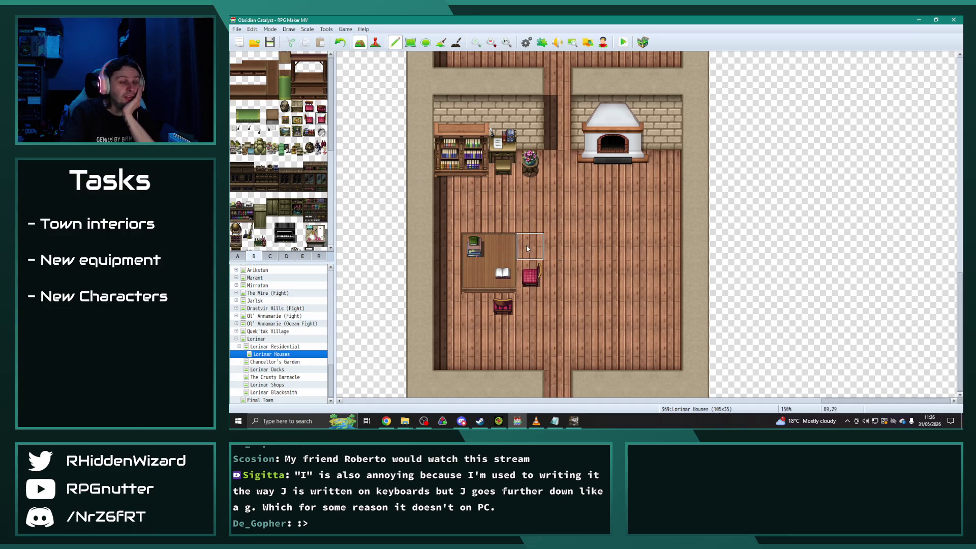
{"action": "scroll", "coordinate": [598, 266], "scroll_direction": "up", "scroll_amount": 1}
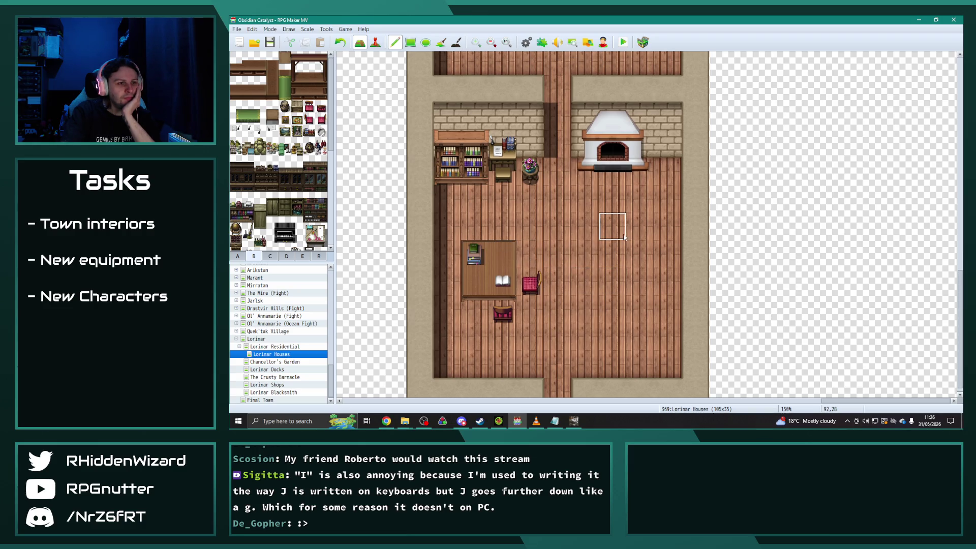
Paint two wooden tables in the kitchen, narrowing the left one to a single column.
{"action": "scroll", "coordinate": [612, 239], "scroll_direction": "up", "scroll_amount": 5}
{"action": "scroll", "coordinate": [613, 287], "scroll_direction": "up", "scroll_amount": 2}
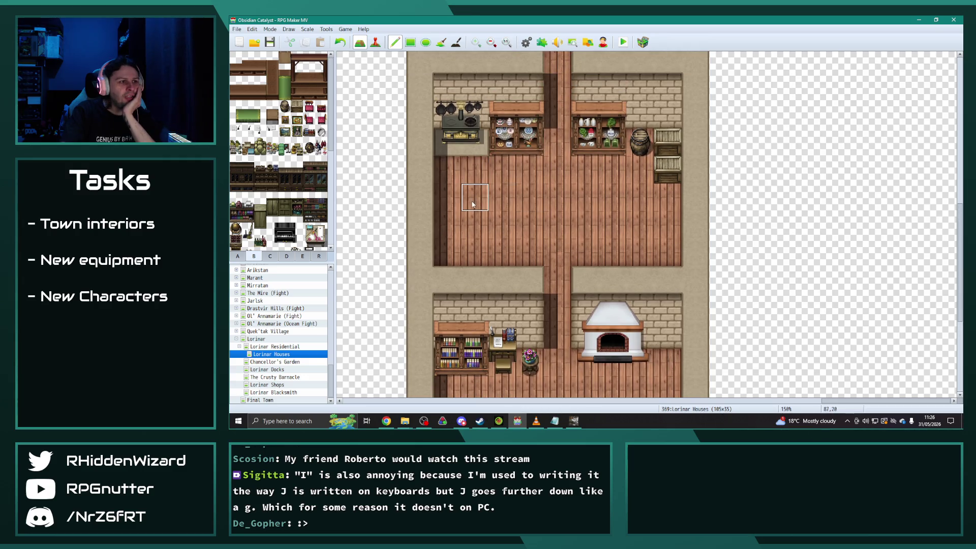
{"action": "mouse_move", "coordinate": [473, 207]}
{"action": "left_mouse_down"}
{"action": "mouse_move", "coordinate": [475, 236]}
{"action": "mouse_move", "coordinate": [503, 236]}
{"action": "left_mouse_up"}
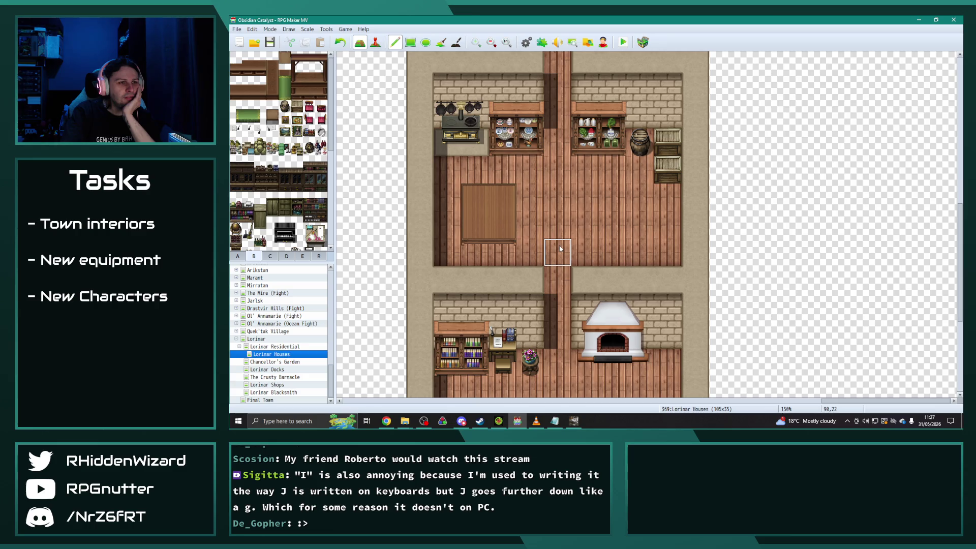
{"action": "left_click", "coordinate": [598, 211]}
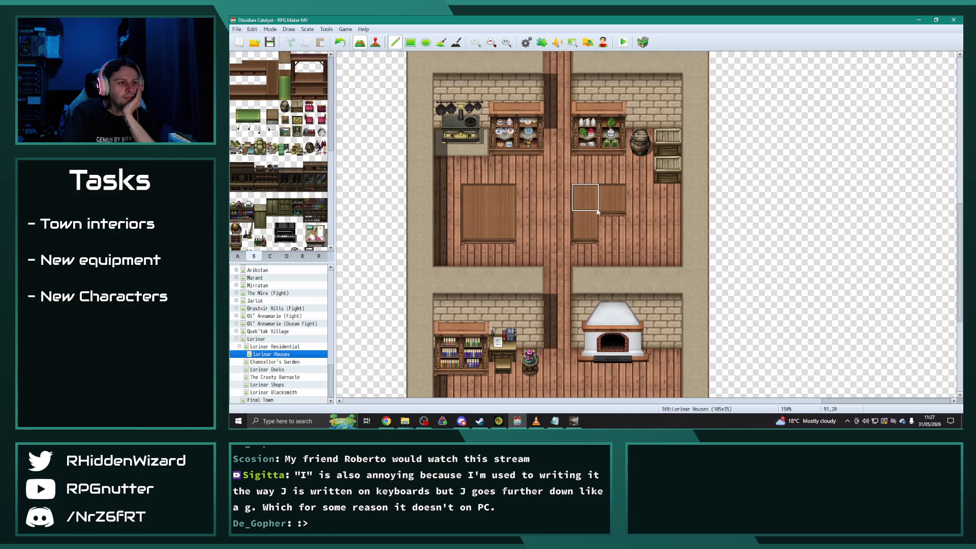
{"action": "right_click", "coordinate": [541, 198]}
{"action": "left_click_drag", "start_coordinate": [502, 198], "coordinate": [502, 227]}
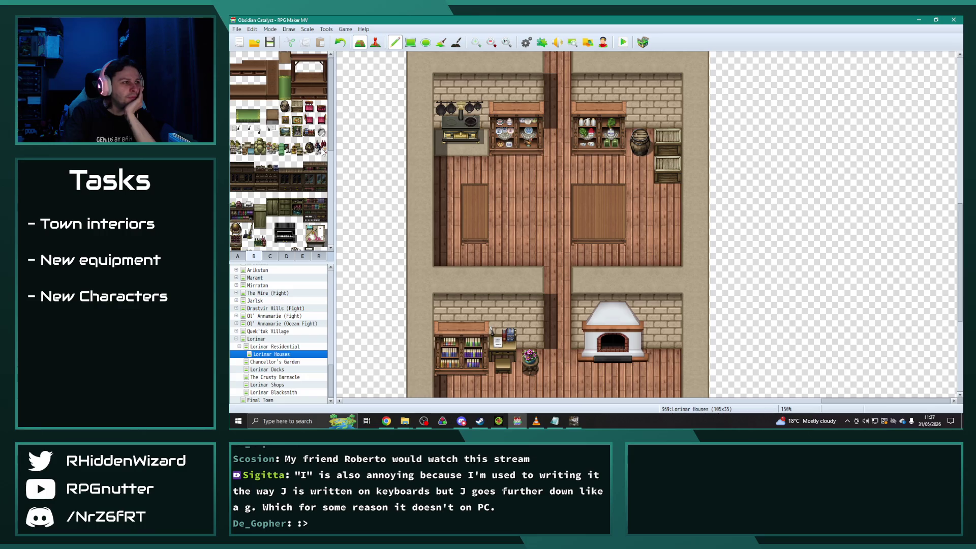
Put a knife-and-herbs board and ladle on the narrow table, undoing a trial fruit basket.
{"action": "scroll", "coordinate": [315, 193], "scroll_direction": "down", "scroll_amount": 6}
{"action": "scroll", "coordinate": [317, 214], "scroll_direction": "down", "scroll_amount": 10}
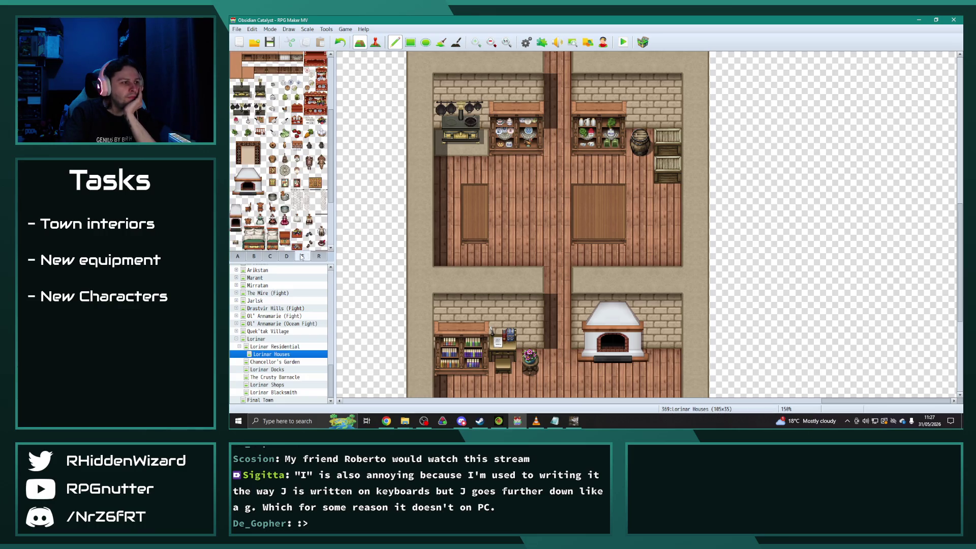
{"action": "scroll", "coordinate": [317, 214], "scroll_direction": "up", "scroll_amount": 8}
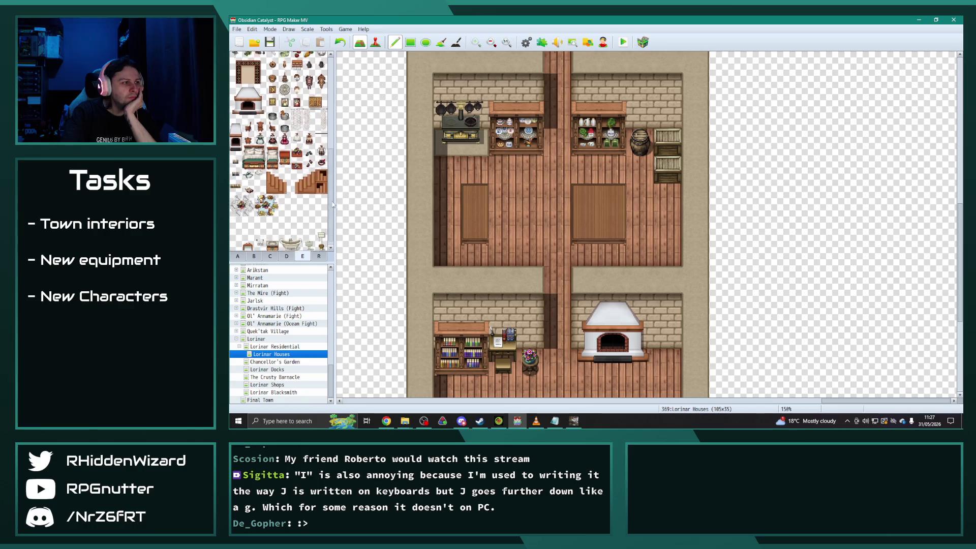
{"action": "scroll", "coordinate": [275, 209], "scroll_direction": "down", "scroll_amount": 1}
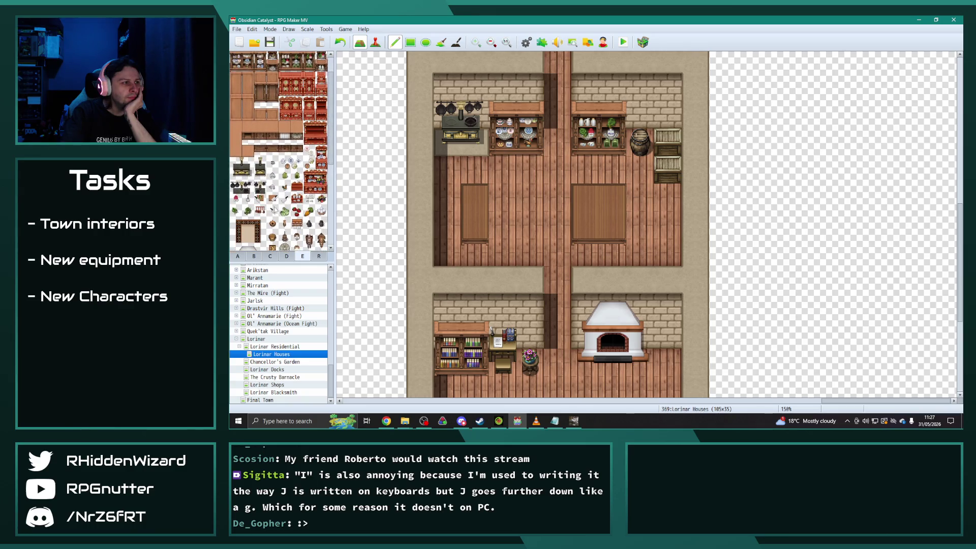
{"action": "left_click", "coordinate": [467, 202]}
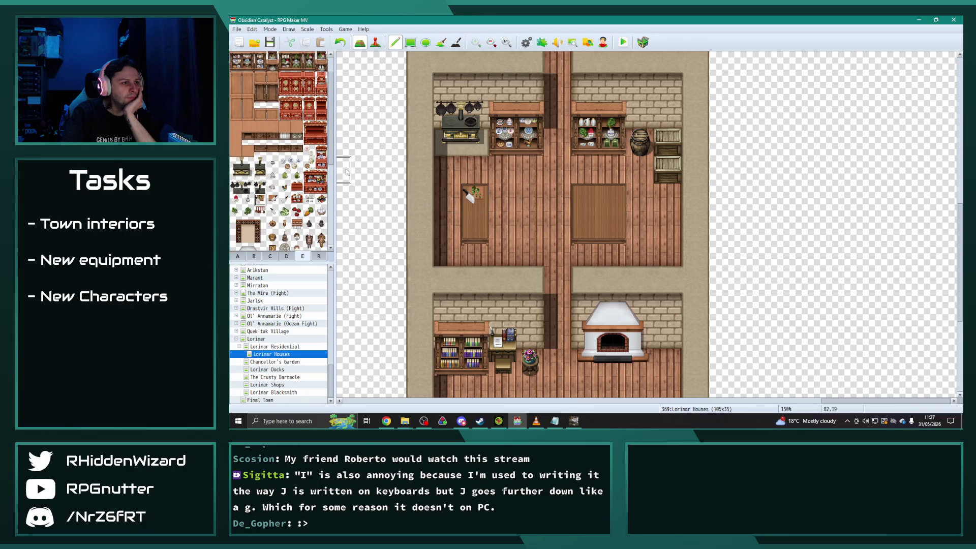
{"action": "left_click", "coordinate": [248, 199]}
{"action": "left_click", "coordinate": [475, 224]}
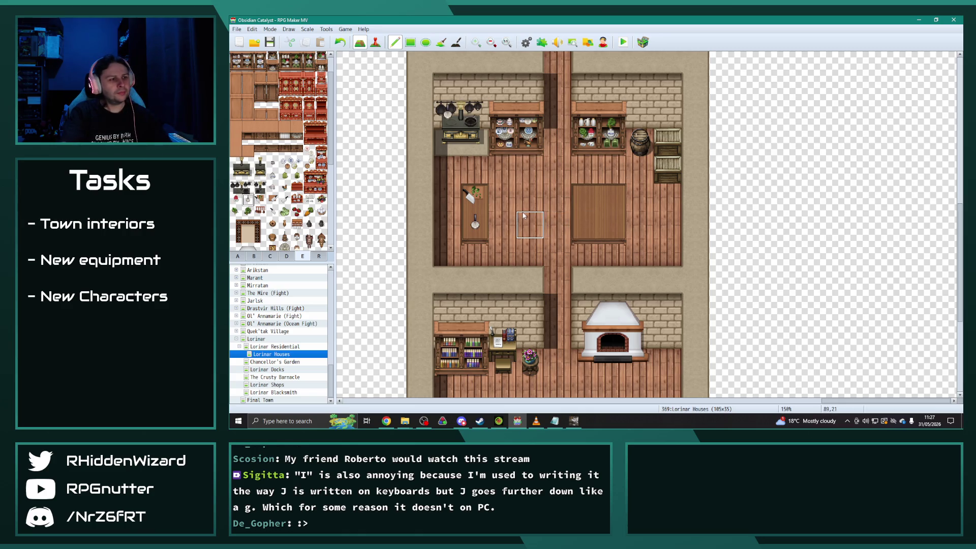
{"action": "left_click", "coordinate": [321, 199]}
{"action": "left_click", "coordinate": [473, 224]}
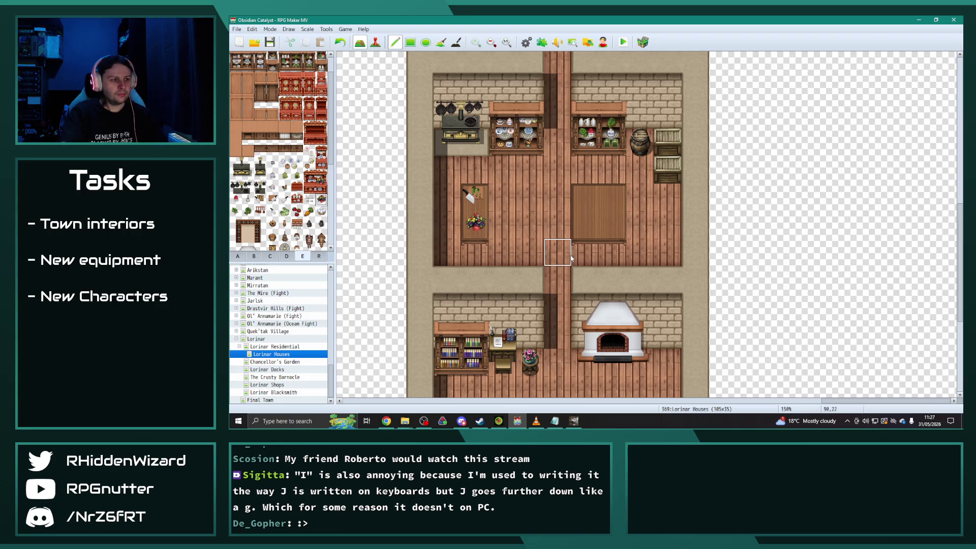
{"action": "key", "text": "ctrl+z"}
Place two chairs beside the larger table and one chair above it.
{"action": "scroll", "coordinate": [571, 250], "scroll_direction": "down", "scroll_amount": 1}
{"action": "scroll", "coordinate": [571, 250], "scroll_direction": "down", "scroll_amount": 1}
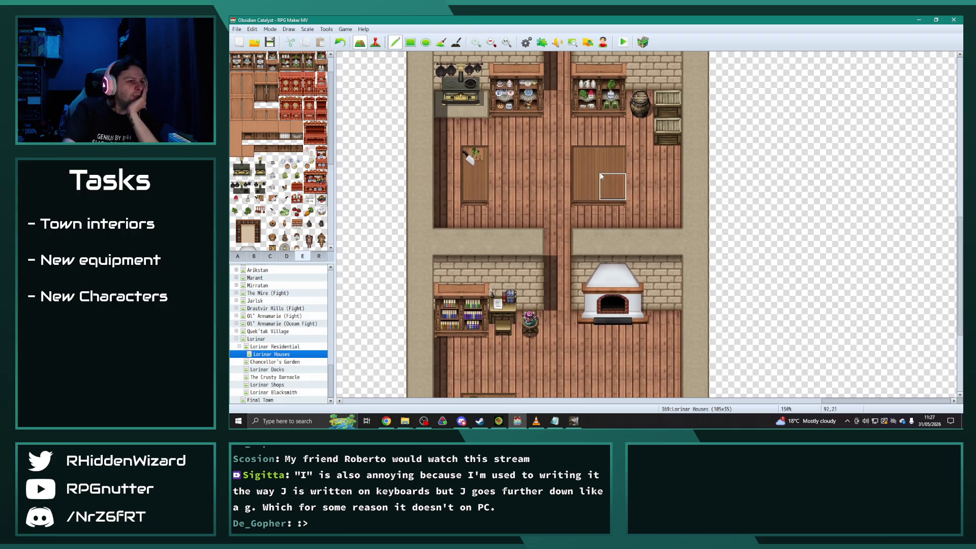
{"action": "scroll", "coordinate": [300, 246], "scroll_direction": "down", "scroll_amount": 6}
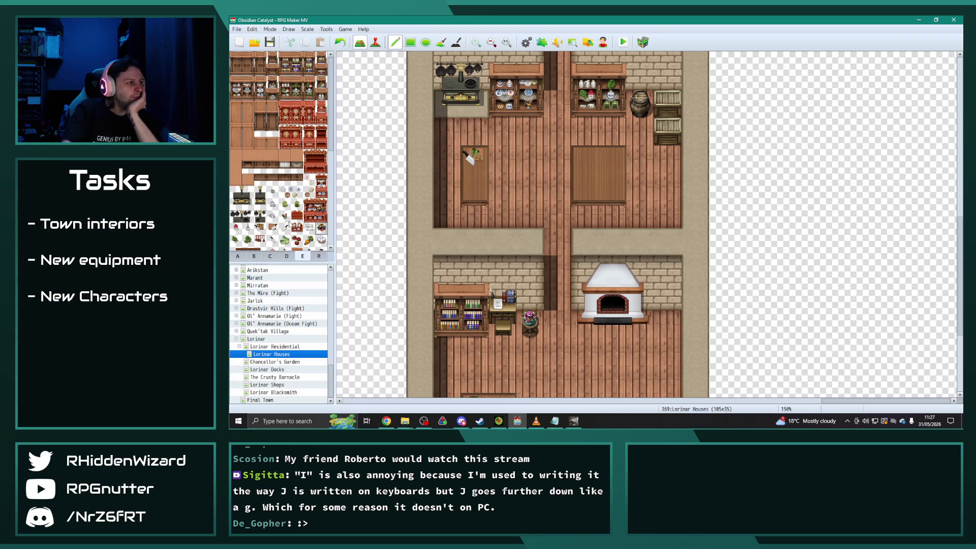
{"action": "scroll", "coordinate": [303, 253], "scroll_direction": "down", "scroll_amount": 2}
{"action": "scroll", "coordinate": [301, 248], "scroll_direction": "down", "scroll_amount": 1}
{"action": "left_click", "coordinate": [302, 256]}
{"action": "scroll", "coordinate": [293, 229], "scroll_direction": "up", "scroll_amount": 3}
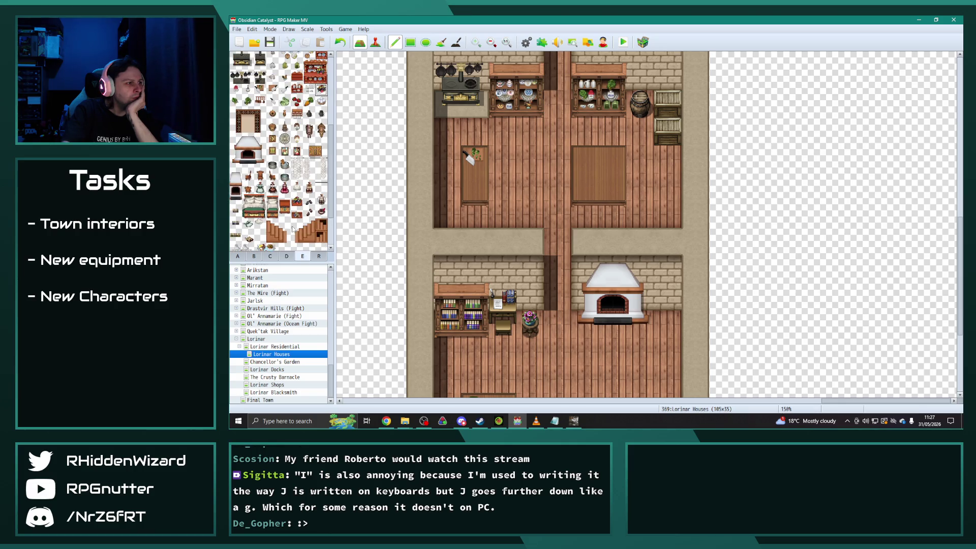
{"action": "left_click", "coordinate": [247, 174]}
{"action": "left_click", "coordinate": [639, 189]}
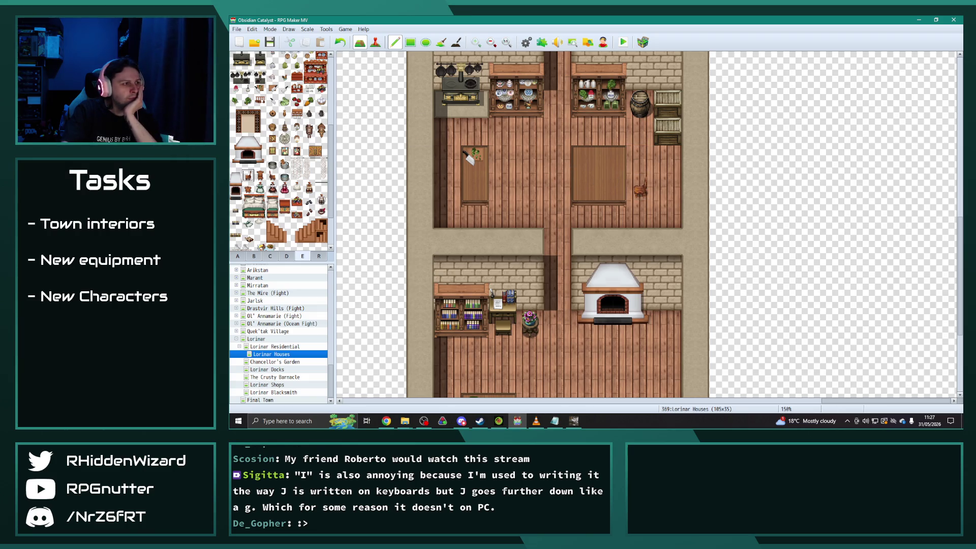
{"action": "left_click", "coordinate": [639, 161]}
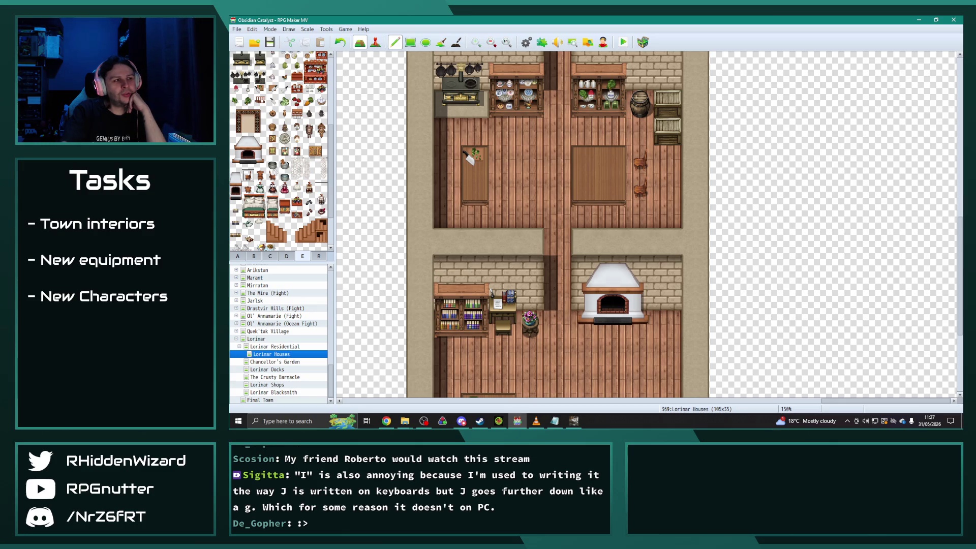
{"action": "left_click", "coordinate": [260, 175]}
{"action": "left_click", "coordinate": [589, 131]}
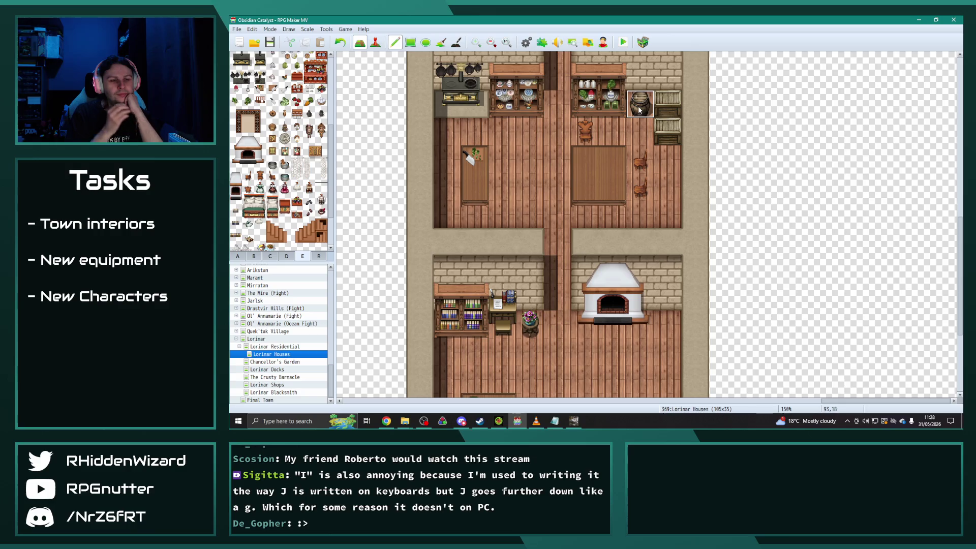
{"action": "scroll", "coordinate": [601, 270], "scroll_direction": "down", "scroll_amount": 3}
Place a side table right of the oven with a washtub on it.
{"action": "scroll", "coordinate": [601, 270], "scroll_direction": "down", "scroll_amount": 1}
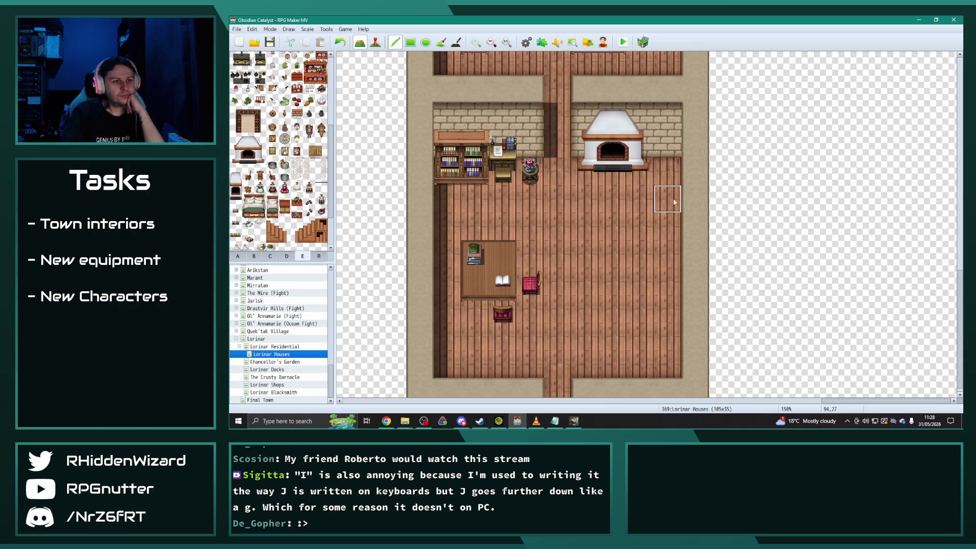
{"action": "left_click", "coordinate": [665, 184]}
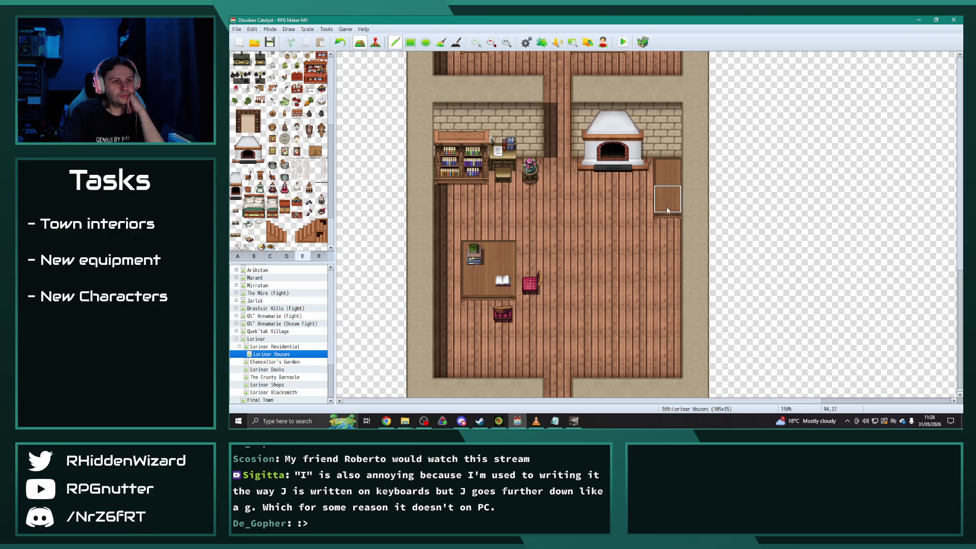
{"action": "left_click", "coordinate": [285, 163]}
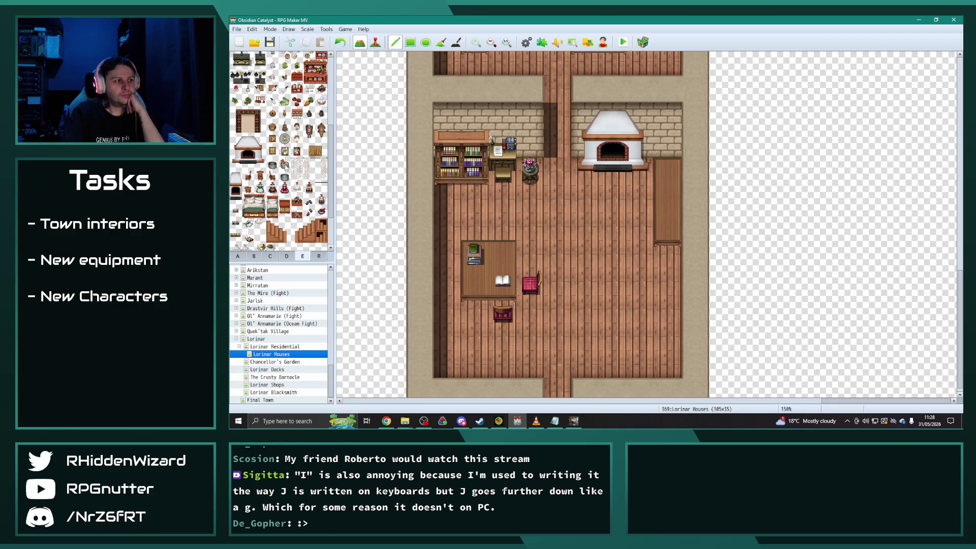
{"action": "left_click", "coordinate": [667, 201]}
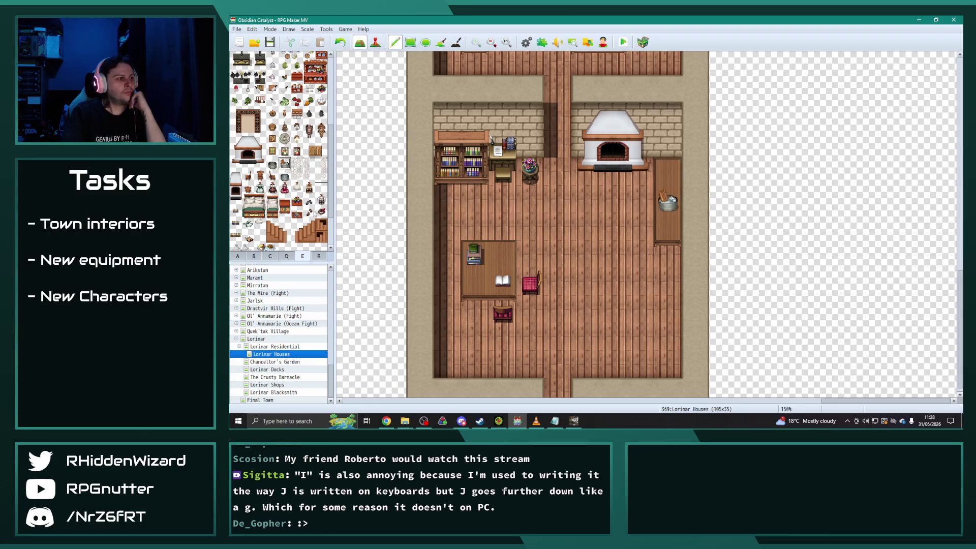
{"action": "scroll", "coordinate": [300, 211], "scroll_direction": "up", "scroll_amount": 2}
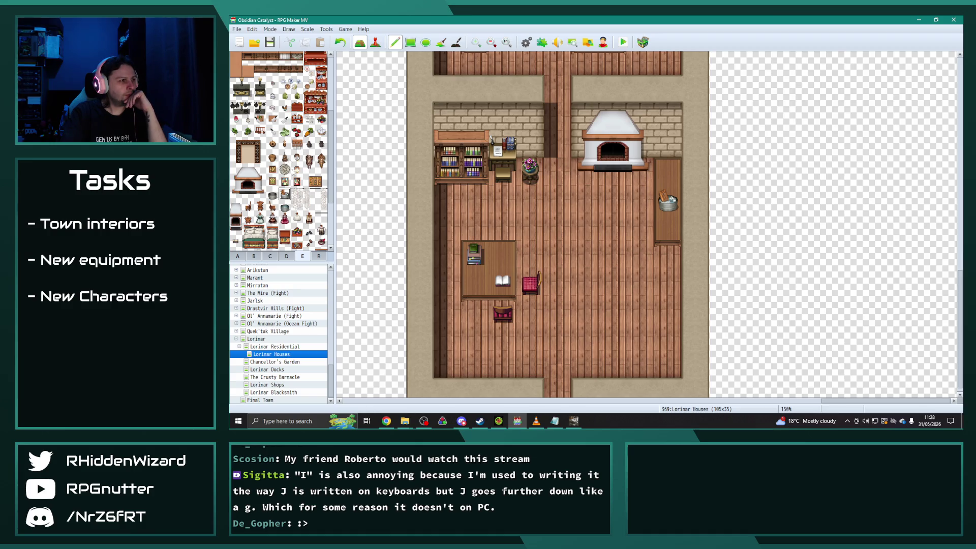
{"action": "scroll", "coordinate": [280, 153], "scroll_direction": "up", "scroll_amount": 2}
{"action": "left_click", "coordinate": [285, 155]}
{"action": "scroll", "coordinate": [461, 123], "scroll_direction": "up", "scroll_amount": 3}
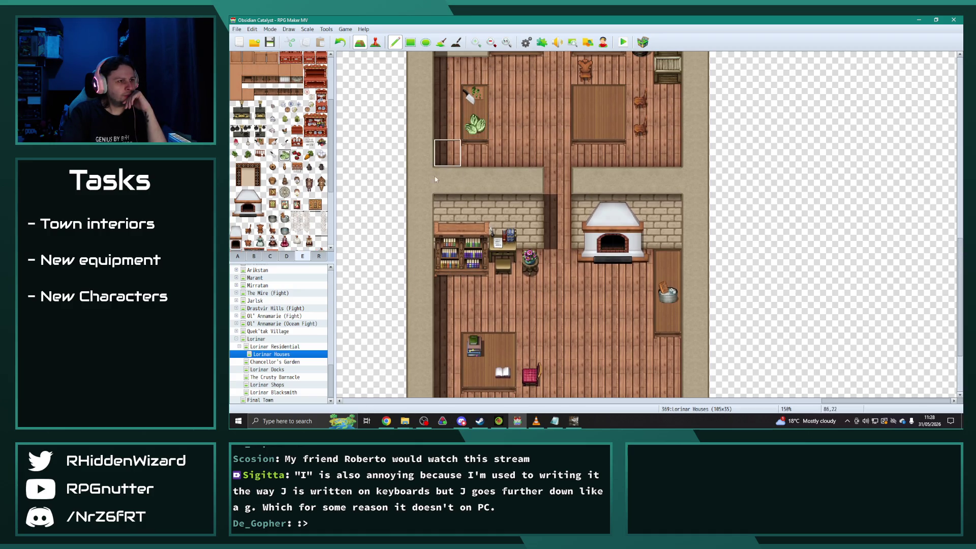
{"action": "scroll", "coordinate": [440, 204], "scroll_direction": "up", "scroll_amount": 3}
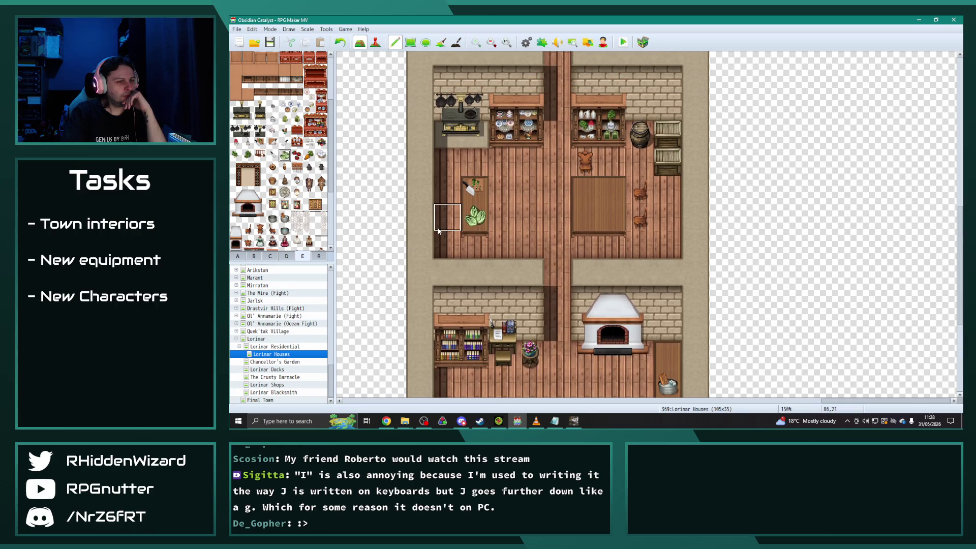
Place food plates on the dining table and clear the extras from its top.
{"action": "left_click", "coordinate": [288, 257]}
{"action": "scroll", "coordinate": [294, 183], "scroll_direction": "up", "scroll_amount": 5}
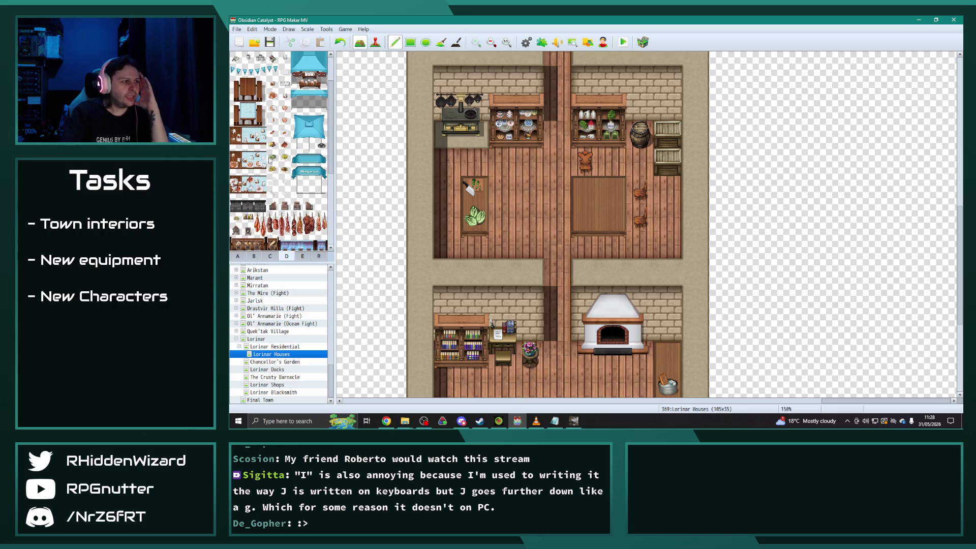
{"action": "left_click", "coordinate": [273, 169]}
{"action": "left_click", "coordinate": [604, 191]}
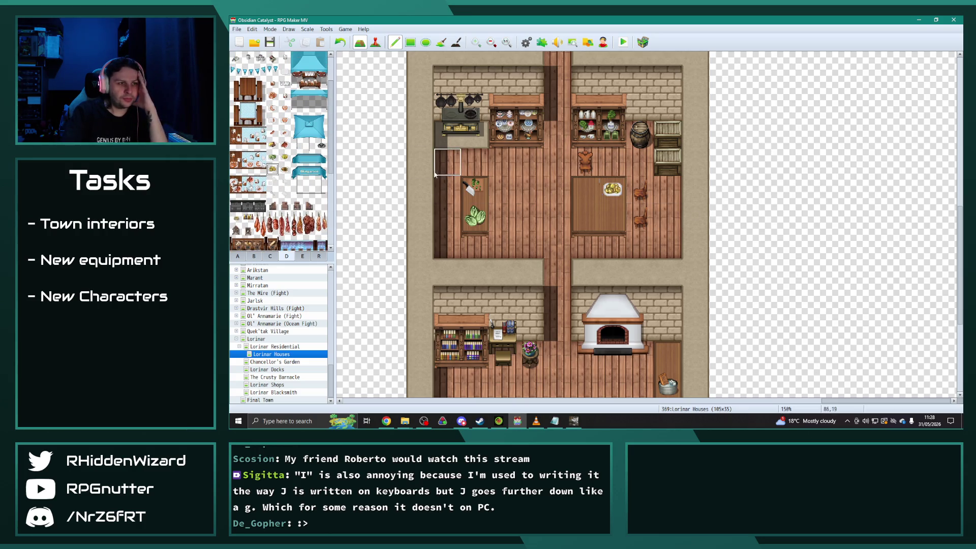
{"action": "left_click", "coordinate": [285, 169]}
{"action": "left_click", "coordinate": [607, 209]}
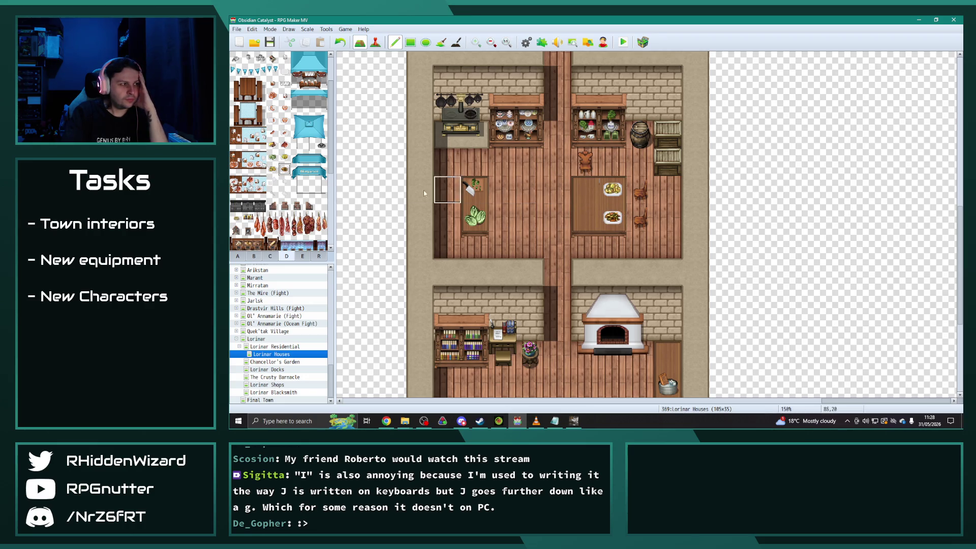
{"action": "left_click", "coordinate": [285, 157]}
{"action": "left_click", "coordinate": [585, 217]}
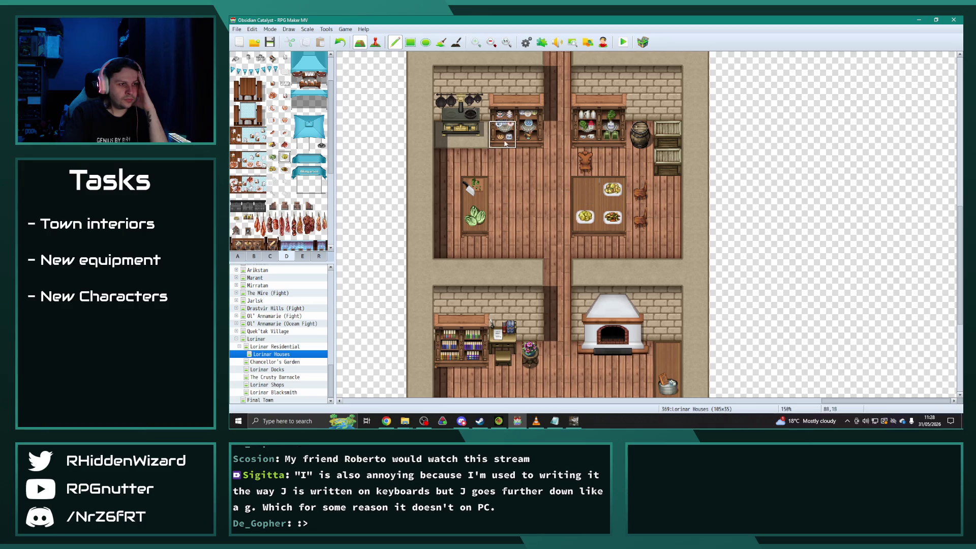
{"action": "right_click", "coordinate": [585, 189]}
{"action": "left_click", "coordinate": [611, 189]}
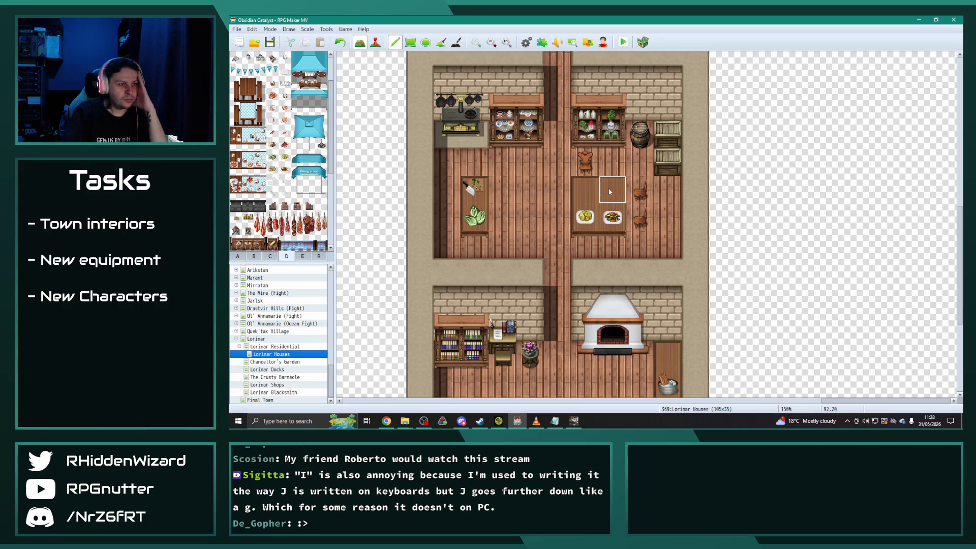
Finish the table with a red-food dish lower right and green vegetables upper right.
{"action": "scroll", "coordinate": [489, 303], "scroll_direction": "down", "scroll_amount": 3}
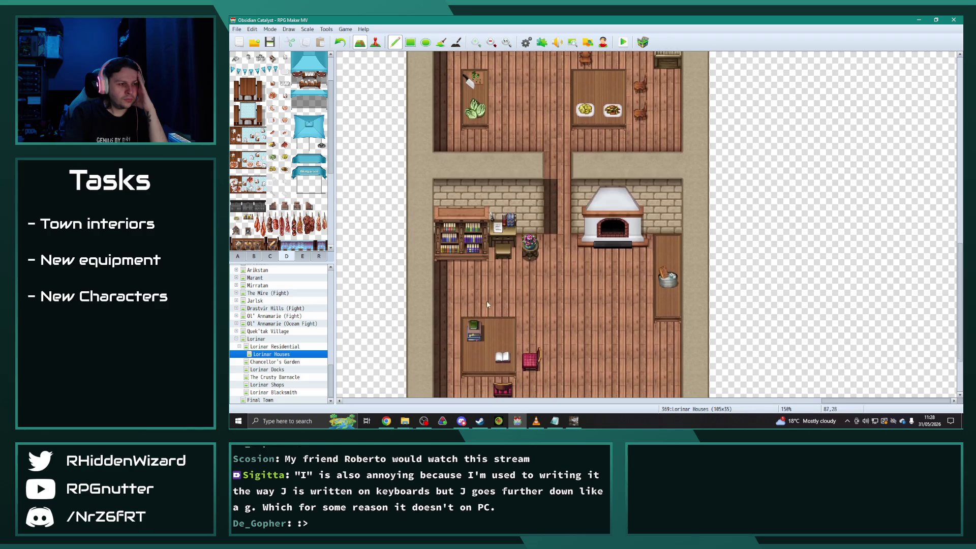
{"action": "scroll", "coordinate": [488, 304], "scroll_direction": "up", "scroll_amount": 3}
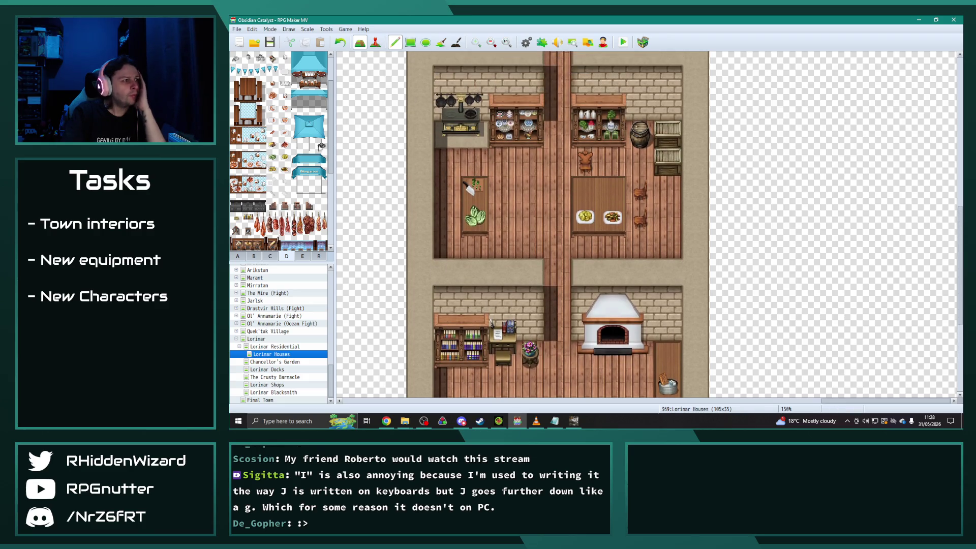
{"action": "left_click", "coordinate": [285, 157]}
{"action": "left_click", "coordinate": [612, 216]}
{"action": "left_click", "coordinate": [272, 157]}
{"action": "left_click", "coordinate": [611, 216]}
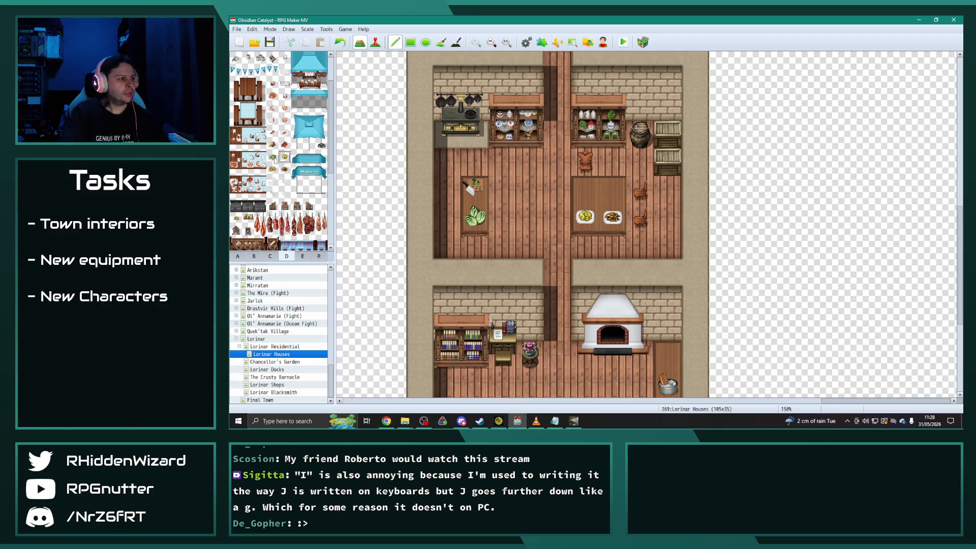
{"action": "left_click", "coordinate": [613, 190]}
{"action": "scroll", "coordinate": [526, 204], "scroll_direction": "up", "scroll_amount": 1}
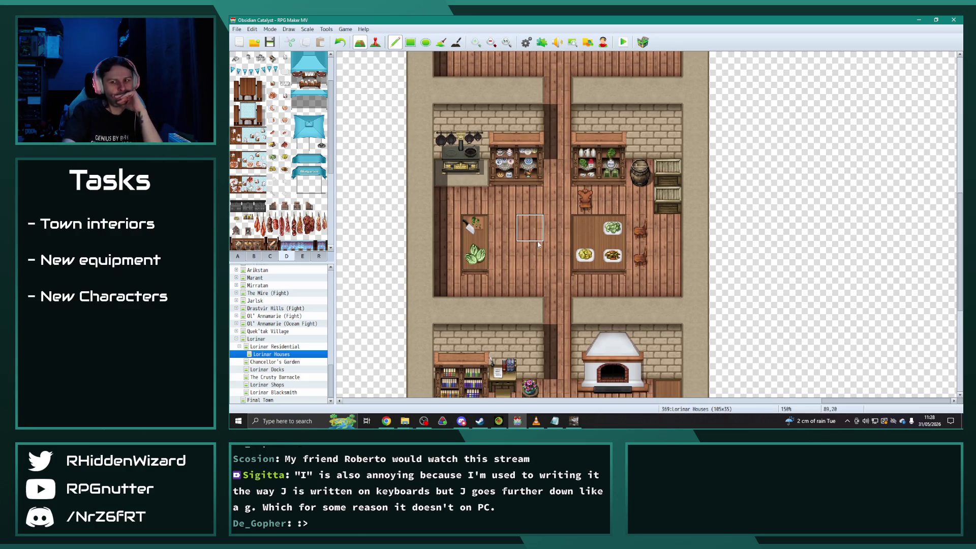
{"action": "scroll", "coordinate": [534, 246], "scroll_direction": "up", "scroll_amount": 2}
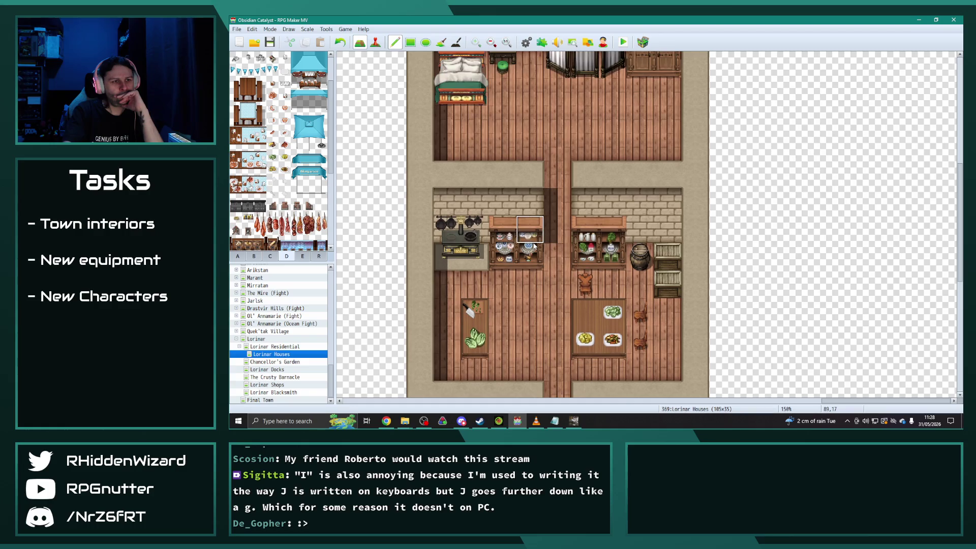
Hang a utensil rack on the wall above the stove.
{"action": "left_click", "coordinate": [304, 256]}
{"action": "scroll", "coordinate": [303, 222], "scroll_direction": "up", "scroll_amount": 1}
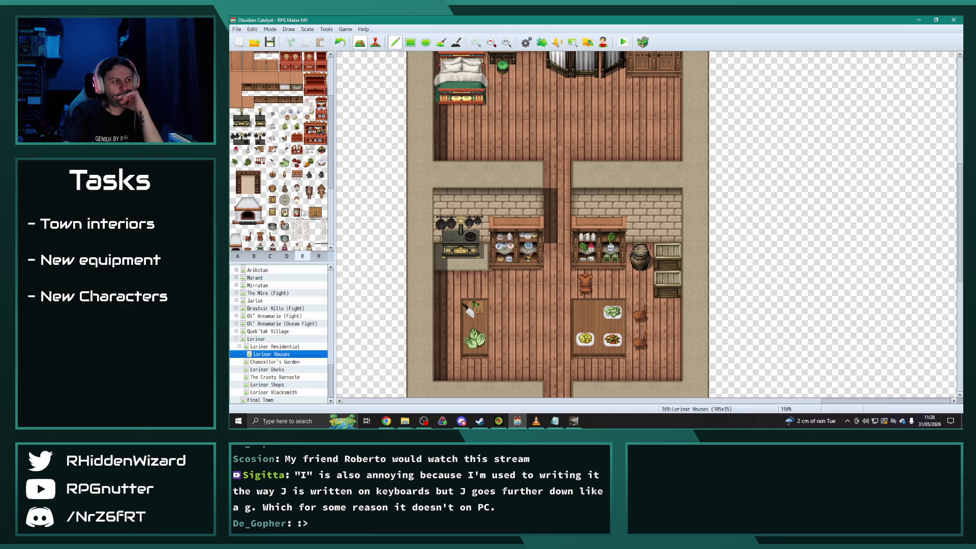
{"action": "left_click", "coordinate": [259, 162]}
{"action": "left_click", "coordinate": [474, 196]}
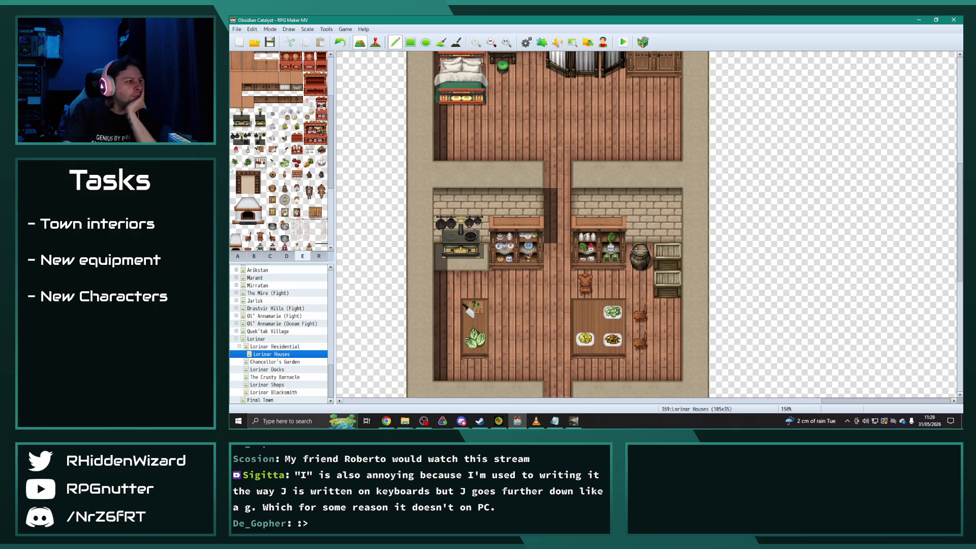
{"action": "scroll", "coordinate": [262, 176], "scroll_direction": "up", "scroll_amount": 5}
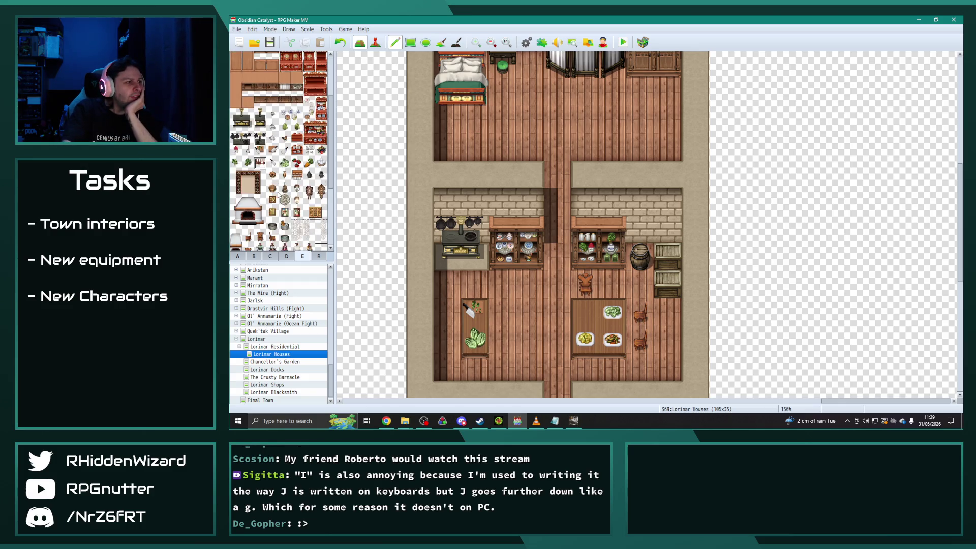
{"action": "left_click", "coordinate": [253, 255]}
Try a picture frame and vase on the desk, then undo it.
{"action": "scroll", "coordinate": [288, 222], "scroll_direction": "down", "scroll_amount": 1}
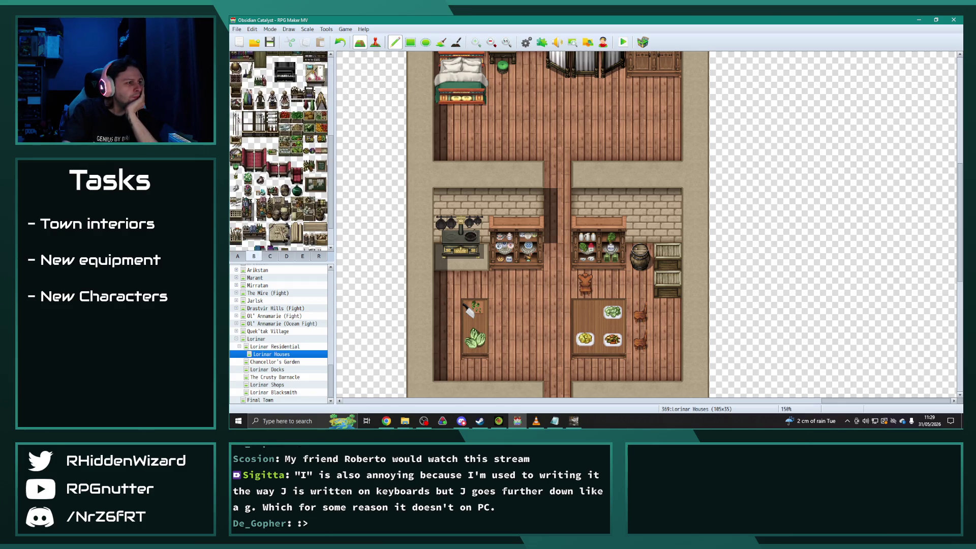
{"action": "scroll", "coordinate": [355, 267], "scroll_direction": "down", "scroll_amount": 5}
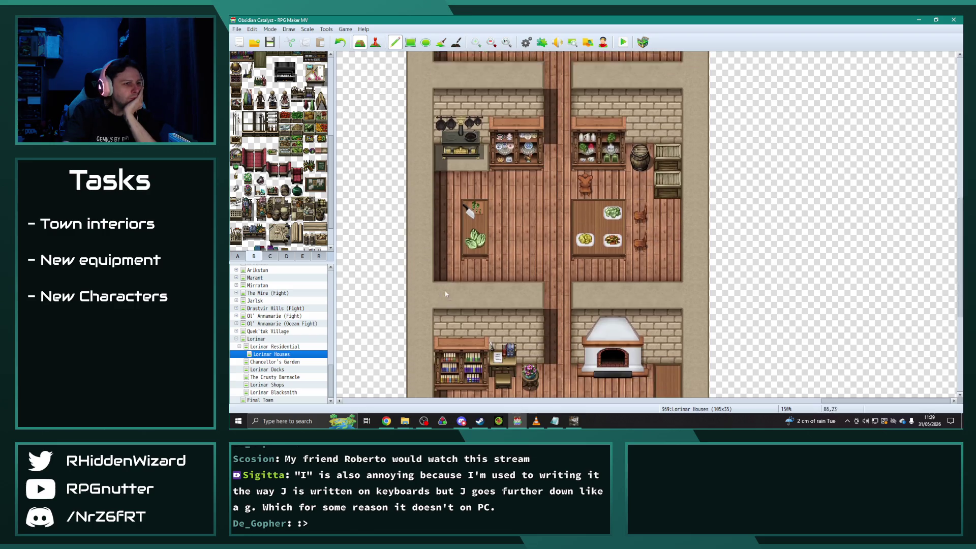
{"action": "scroll", "coordinate": [454, 277], "scroll_direction": "down", "scroll_amount": 3}
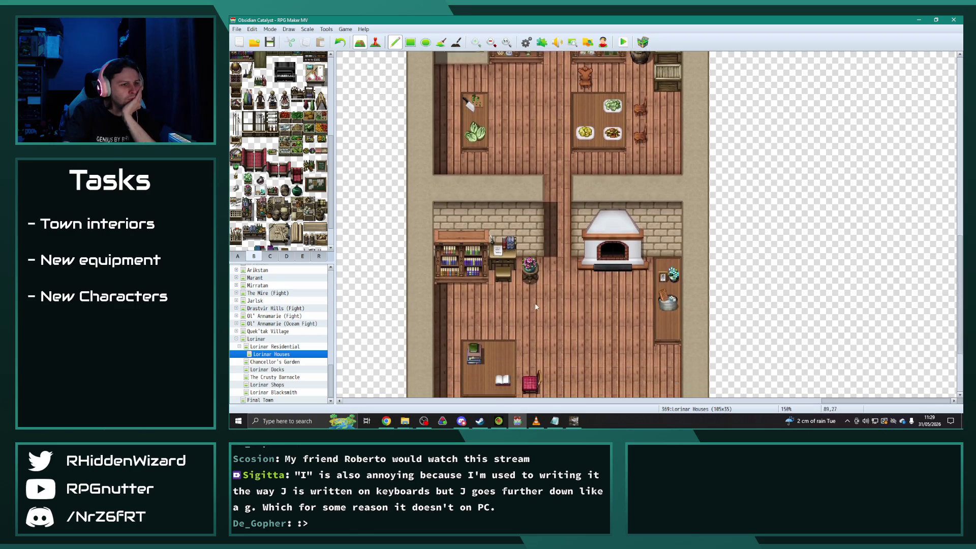
{"action": "left_click", "coordinate": [504, 287]}
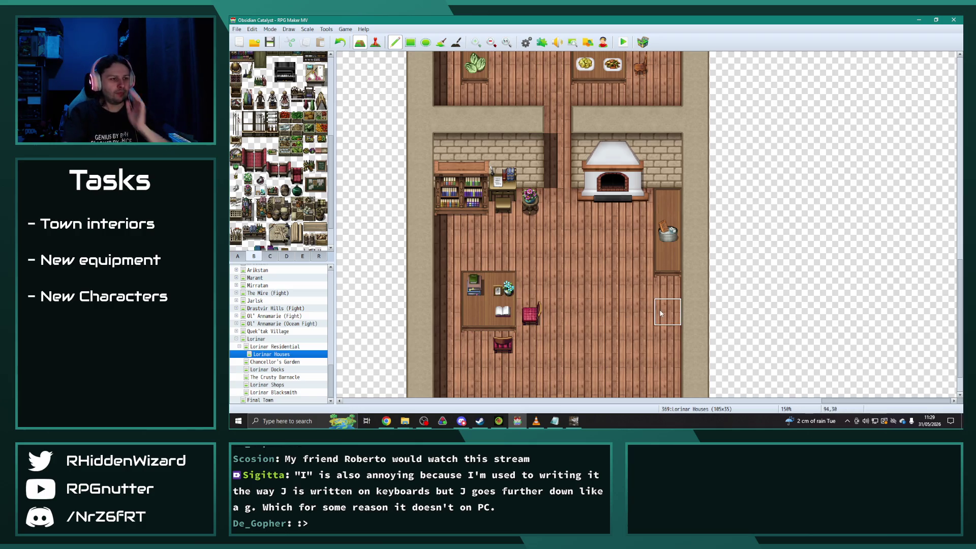
{"action": "key", "text": "ctrl+z"}
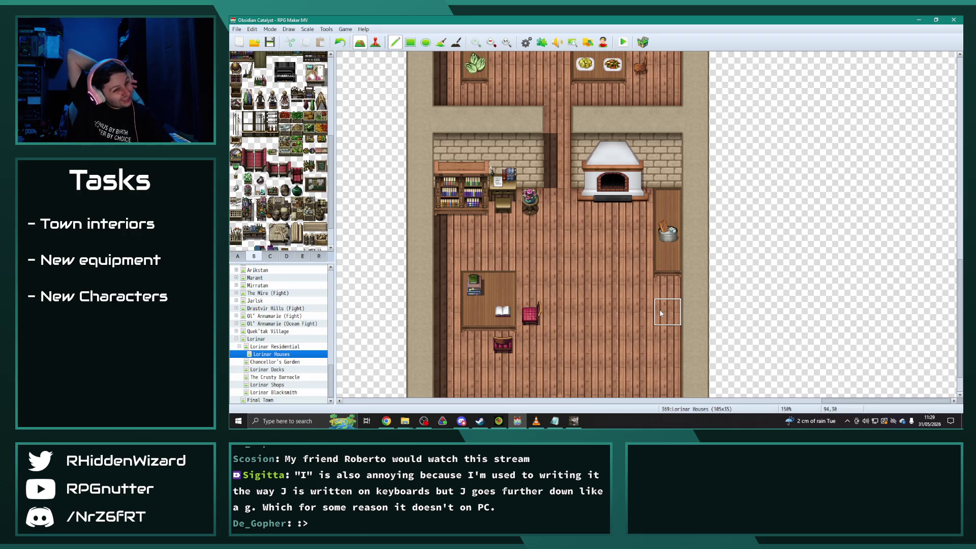
Place a candle on the desk and a potted plant on the side table by the oven.
{"action": "left_click", "coordinate": [236, 179]}
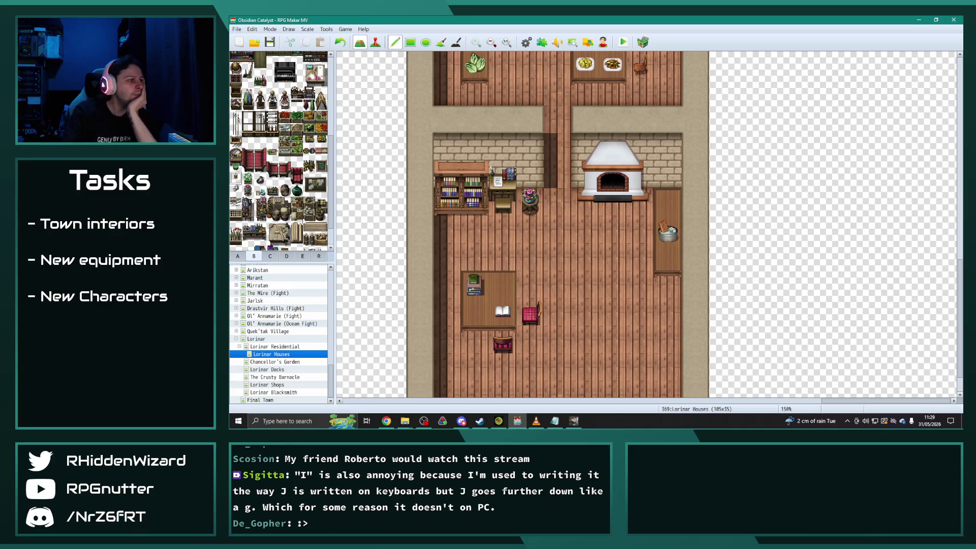
{"action": "left_click", "coordinate": [503, 294]}
{"action": "left_click", "coordinate": [248, 178]}
{"action": "left_click", "coordinate": [667, 201]}
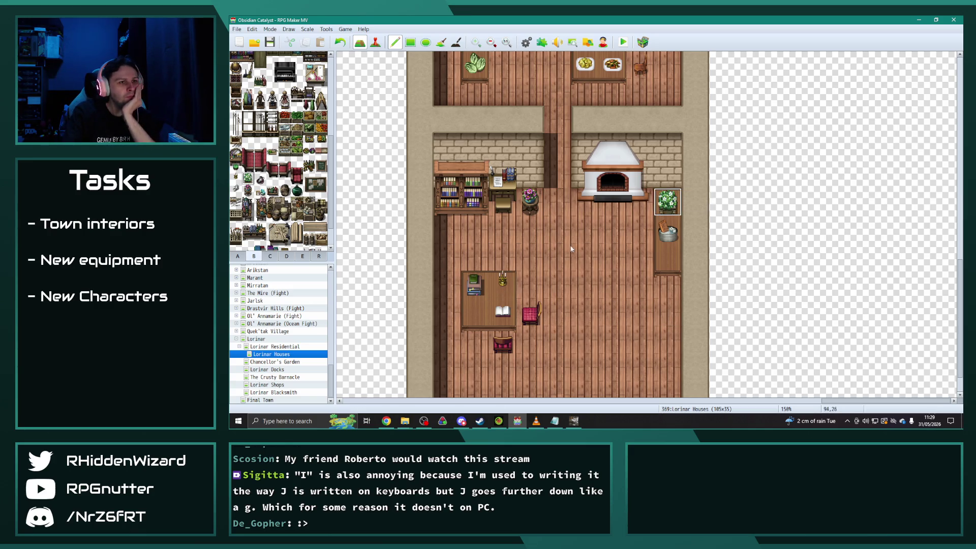
{"action": "scroll", "coordinate": [581, 279], "scroll_direction": "down", "scroll_amount": 1}
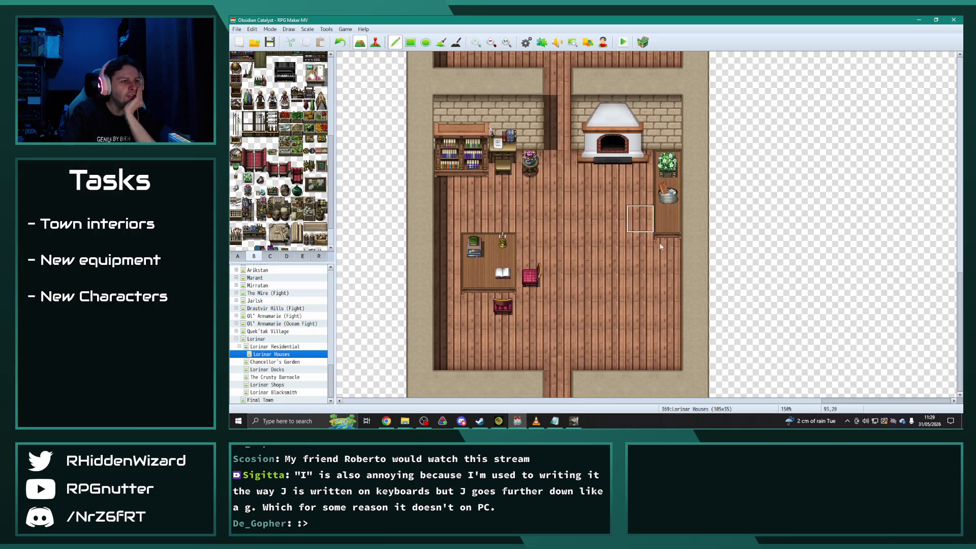
{"action": "scroll", "coordinate": [559, 277], "scroll_direction": "up", "scroll_amount": 6}
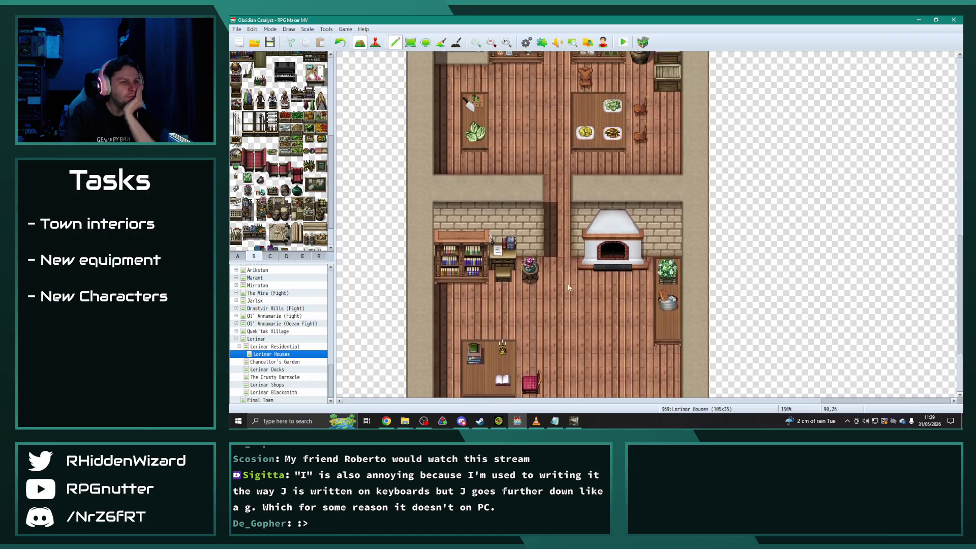
{"action": "scroll", "coordinate": [543, 248], "scroll_direction": "up", "scroll_amount": 4}
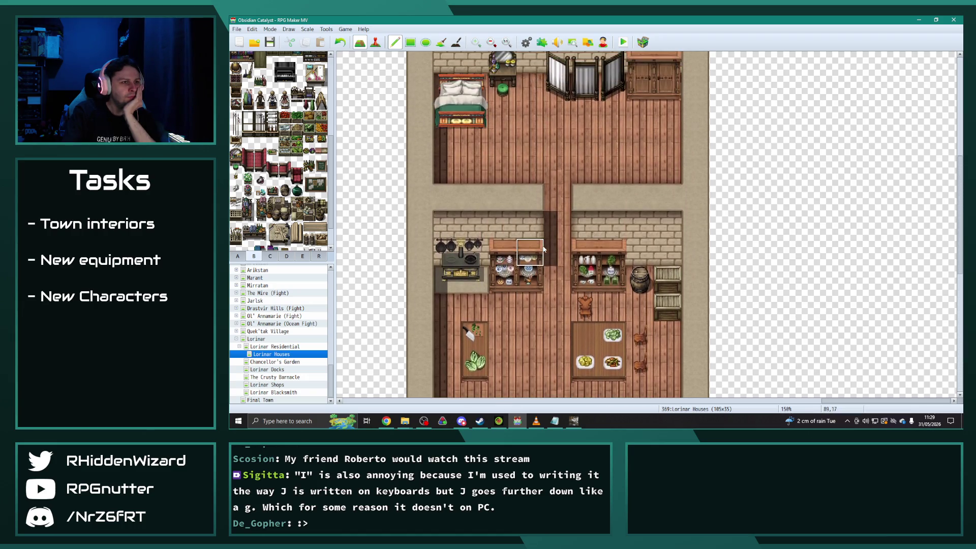
{"action": "scroll", "coordinate": [545, 260], "scroll_direction": "down", "scroll_amount": 5}
{"action": "scroll", "coordinate": [545, 265], "scroll_direction": "down", "scroll_amount": 5}
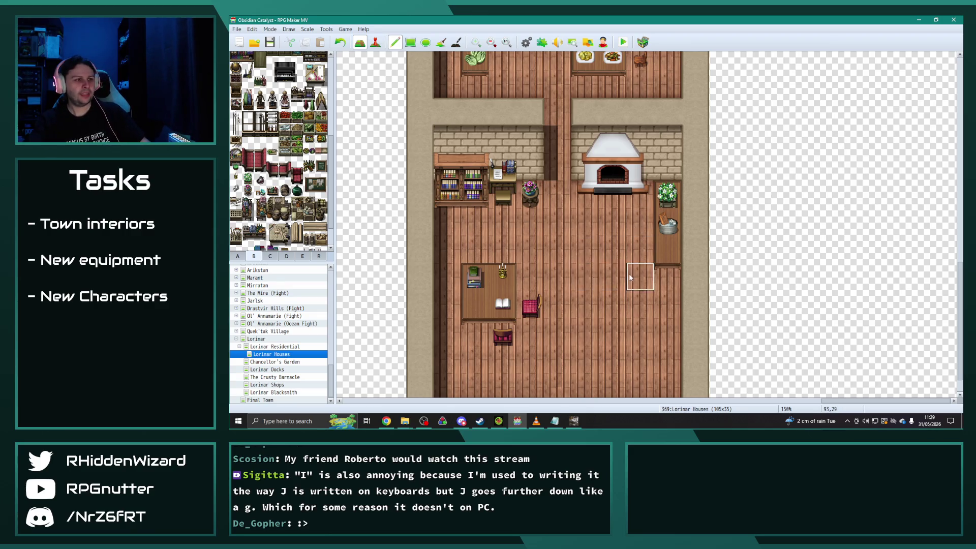
Place the two-tile red chair beside the shelf next to the oven.
{"action": "scroll", "coordinate": [625, 284], "scroll_direction": "down", "scroll_amount": 2}
{"action": "scroll", "coordinate": [625, 286], "scroll_direction": "down", "scroll_amount": 3}
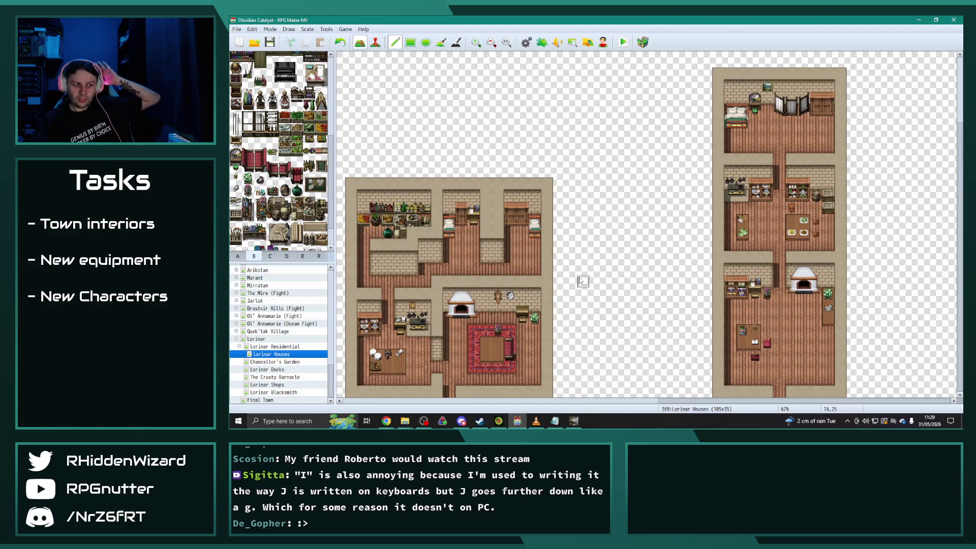
{"action": "mouse_move", "coordinate": [714, 401]}
{"action": "left_mouse_down"}
{"action": "mouse_move", "coordinate": [472, 400]}
{"action": "mouse_move", "coordinate": [752, 405]}
{"action": "left_mouse_up"}
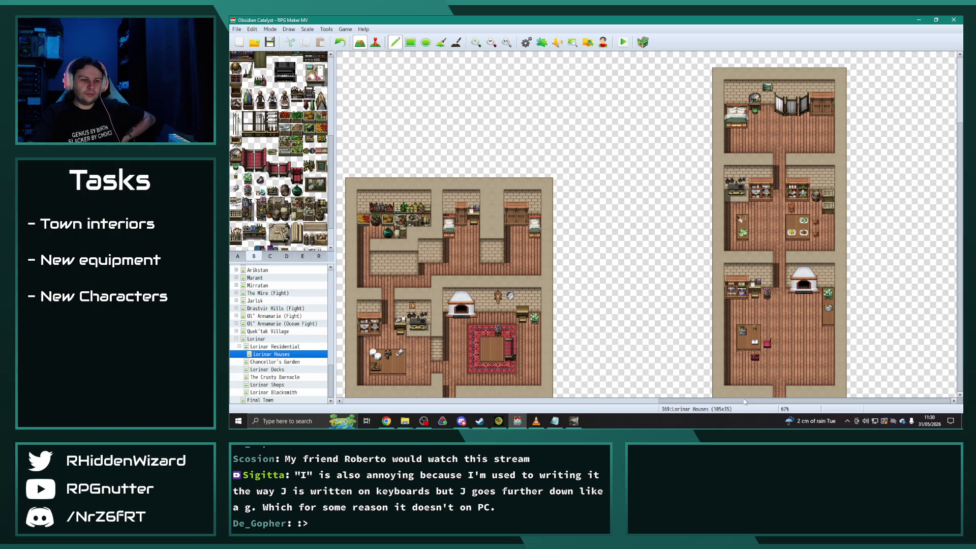
{"action": "scroll", "coordinate": [812, 330], "scroll_direction": "up", "scroll_amount": 1}
{"action": "scroll", "coordinate": [812, 330], "scroll_direction": "up", "scroll_amount": 1}
{"action": "scroll", "coordinate": [688, 308], "scroll_direction": "up", "scroll_amount": 1}
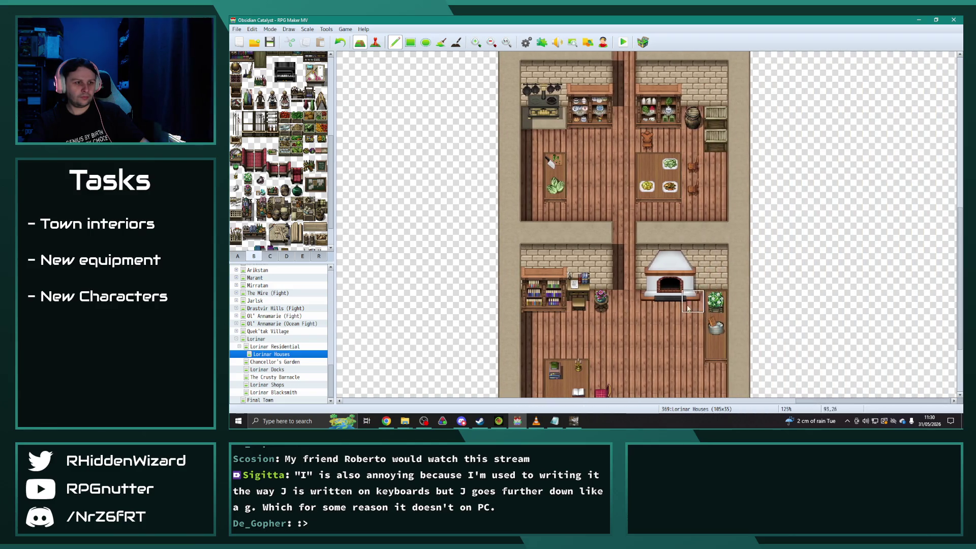
{"action": "scroll", "coordinate": [617, 275], "scroll_direction": "down", "scroll_amount": 2}
{"action": "left_click_drag", "start_coordinate": [272, 166], "coordinate": [272, 177]}
{"action": "left_click", "coordinate": [687, 227]}
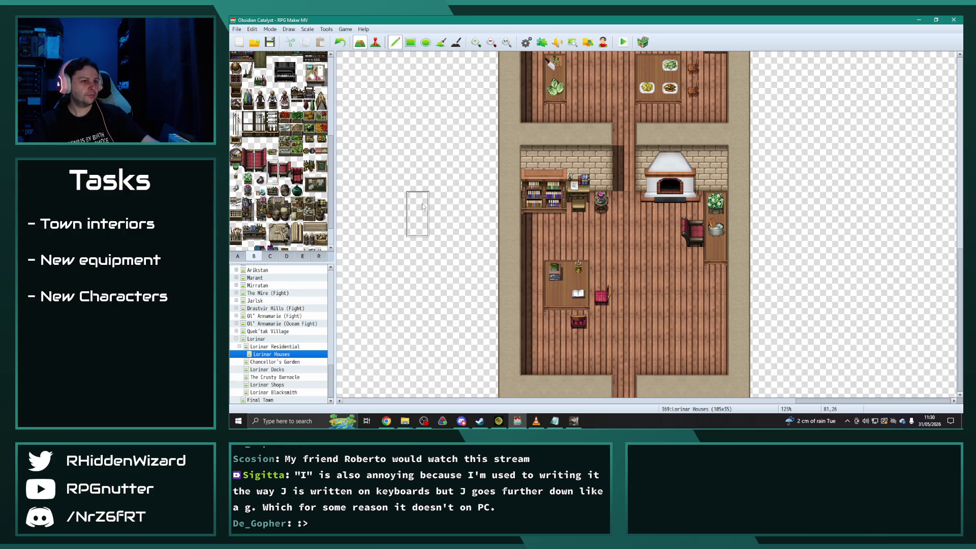
{"action": "left_click", "coordinate": [261, 157]}
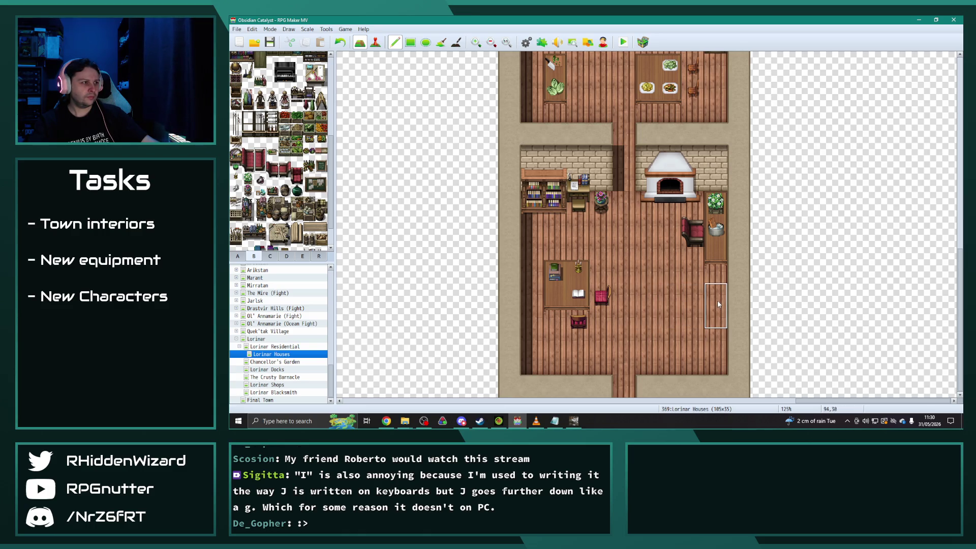
{"action": "right_click", "coordinate": [670, 297]}
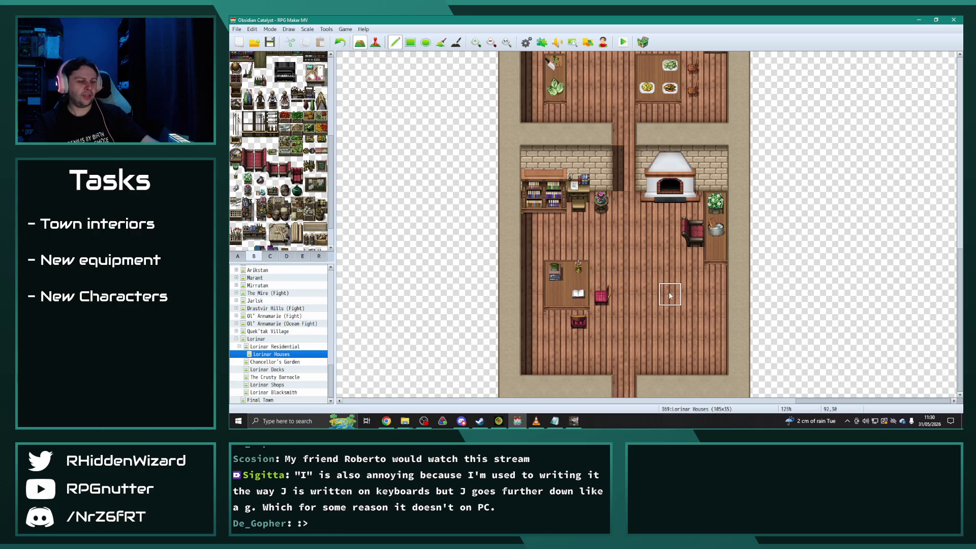
{"action": "scroll", "coordinate": [669, 295], "scroll_direction": "down", "scroll_amount": 5}
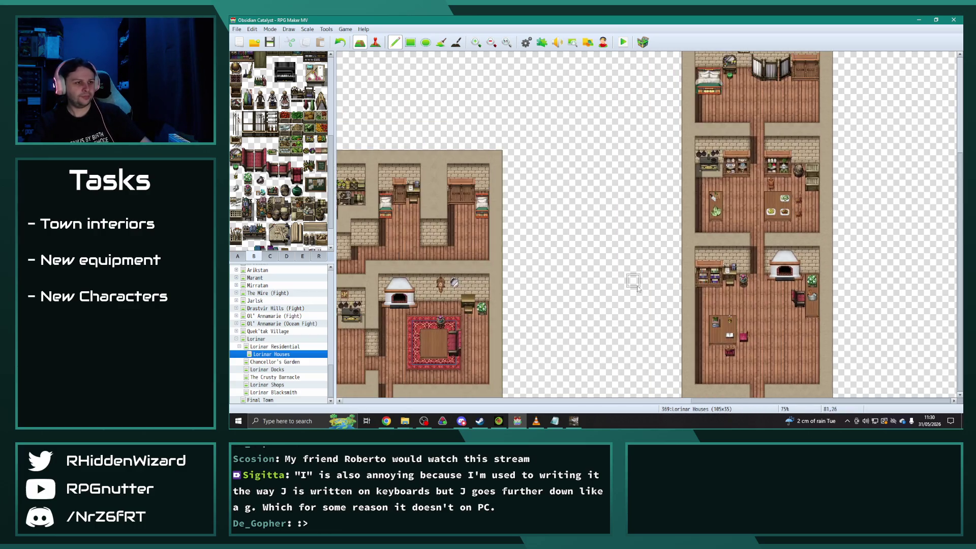
{"action": "scroll", "coordinate": [710, 353], "scroll_direction": "down", "scroll_amount": 1}
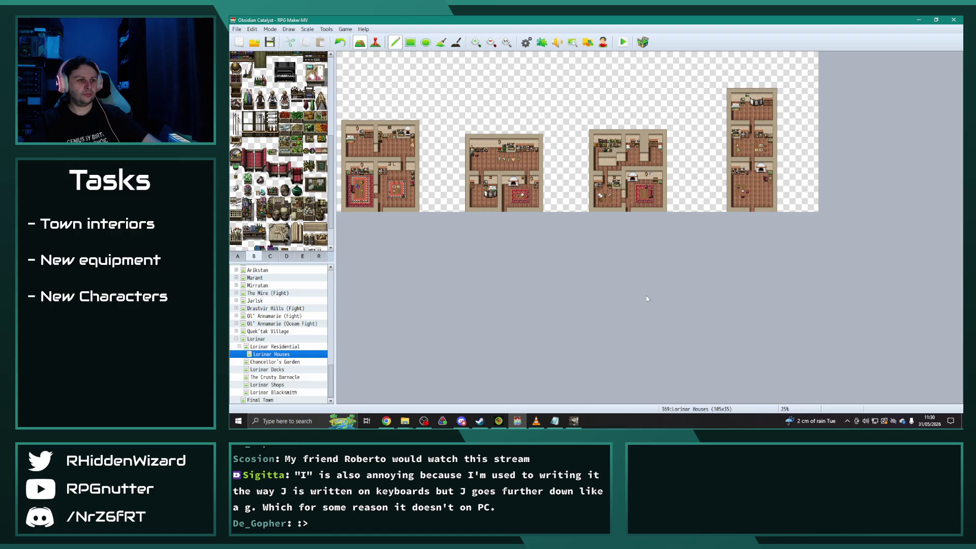
Change the Lorinar Houses map width from 105 to 155 in Map Properties.
{"action": "right_click", "coordinate": [286, 352]}
{"action": "left_click", "coordinate": [297, 318]}
{"action": "double_click", "coordinate": [535, 148]}
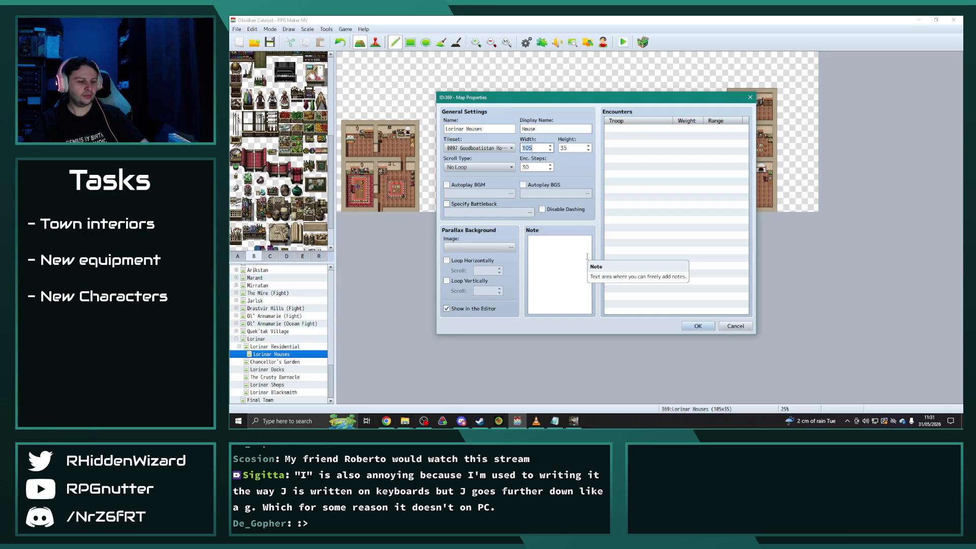
{"action": "type", "text": "155"}
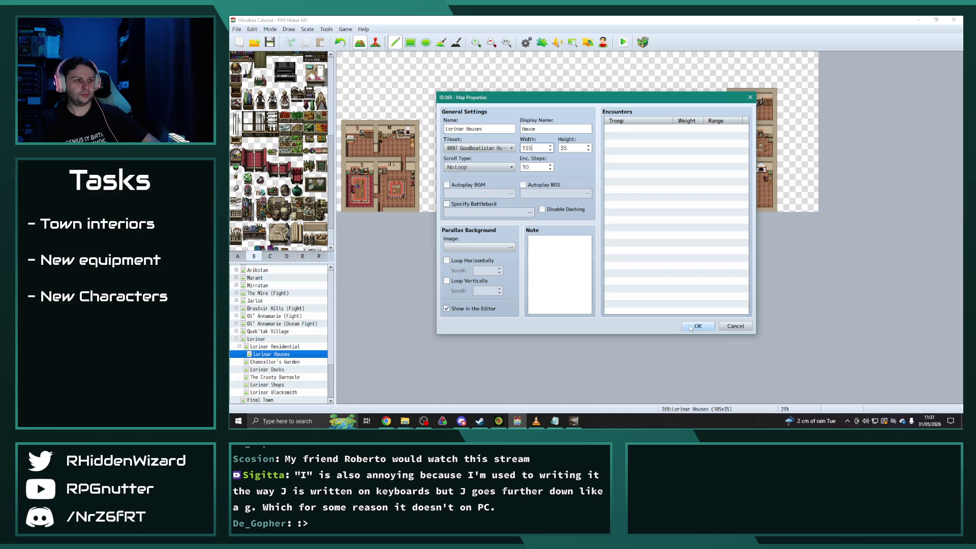
{"action": "left_click", "coordinate": [690, 327]}
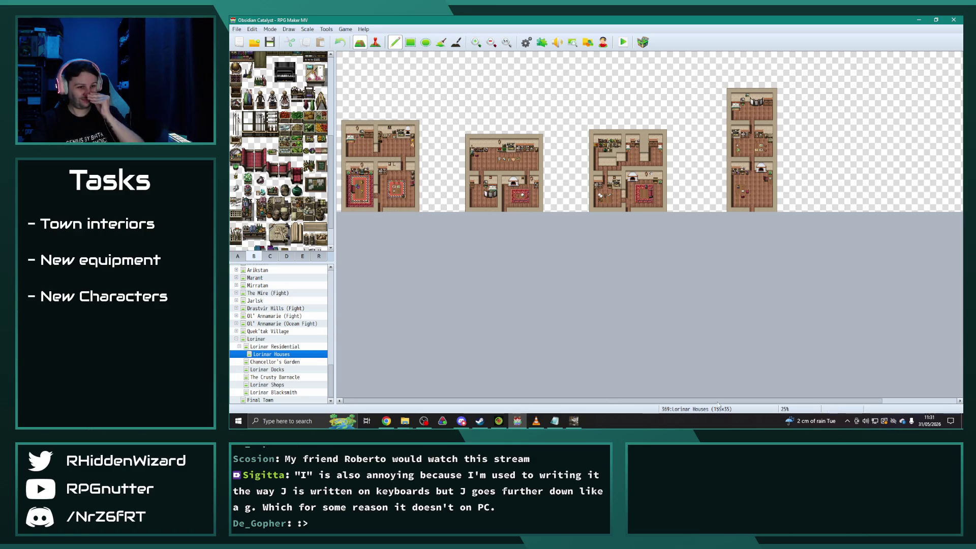
Paste the copied house into the new space on the right.
{"action": "scroll", "coordinate": [718, 401], "scroll_direction": "right", "scroll_amount": 5}
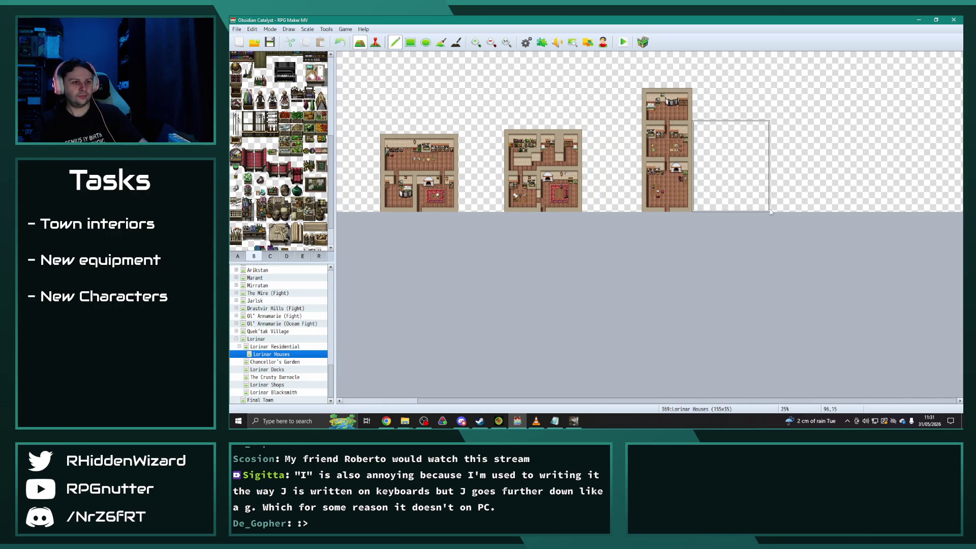
{"action": "left_click", "coordinate": [811, 213]}
{"action": "scroll", "coordinate": [843, 213], "scroll_direction": "up", "scroll_amount": 2}
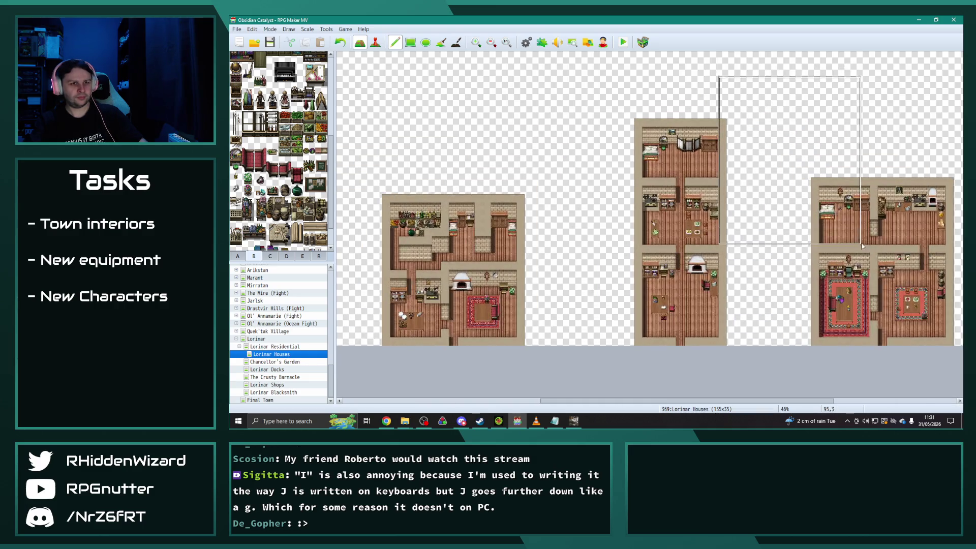
{"action": "scroll", "coordinate": [838, 279], "scroll_direction": "right", "scroll_amount": 10}
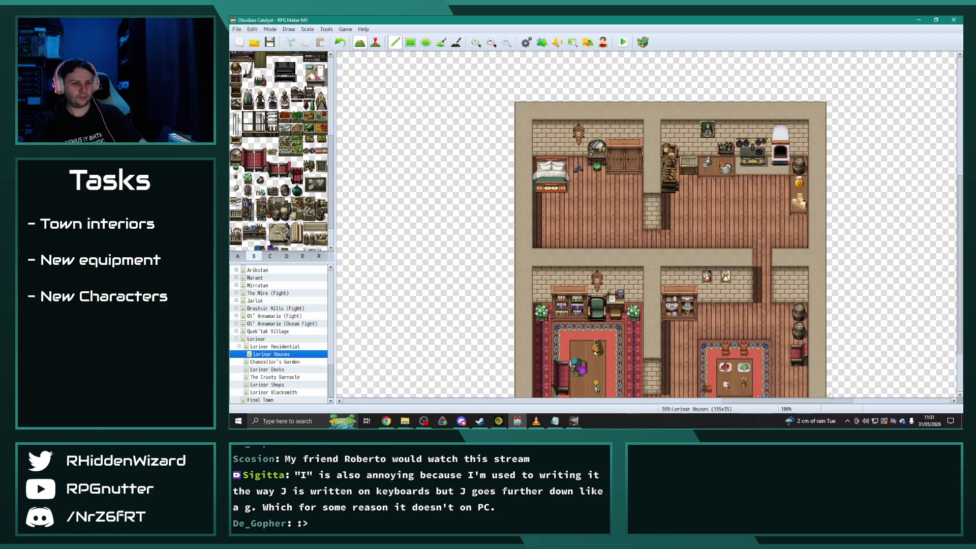
{"action": "scroll", "coordinate": [784, 304], "scroll_direction": "down", "scroll_amount": 2}
{"action": "scroll", "coordinate": [784, 304], "scroll_direction": "down", "scroll_amount": 2}
{"action": "scroll", "coordinate": [736, 310], "scroll_direction": "up", "scroll_amount": 1}
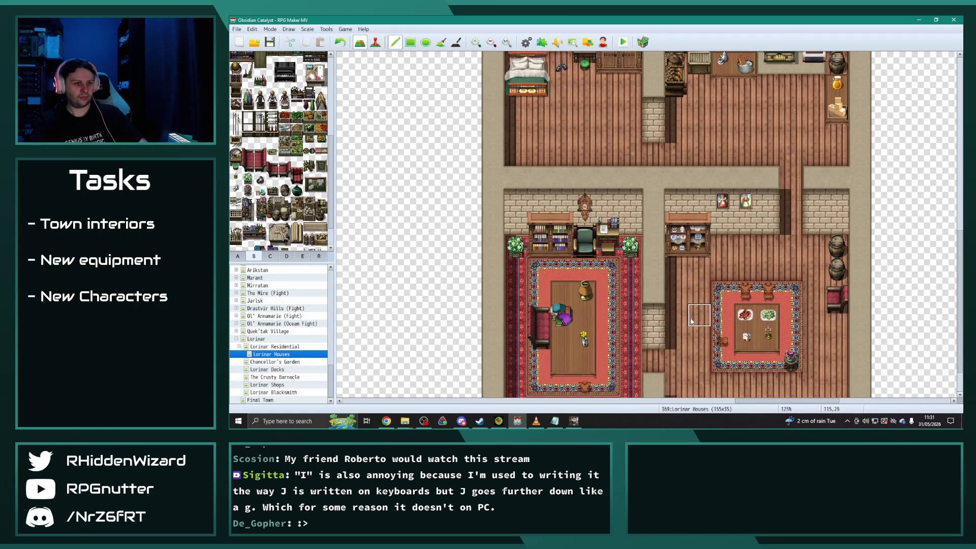
{"action": "scroll", "coordinate": [691, 320], "scroll_direction": "down", "scroll_amount": 2}
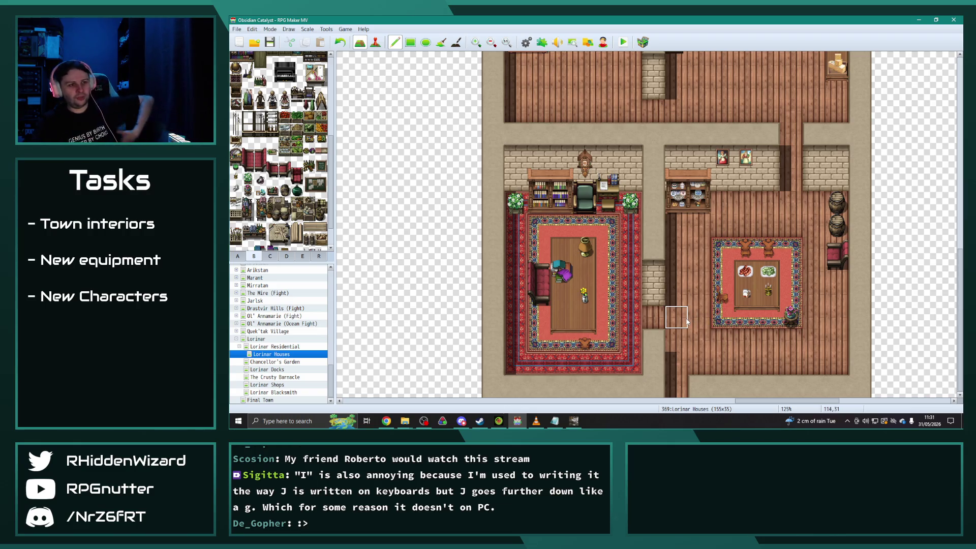
{"action": "scroll", "coordinate": [770, 303], "scroll_direction": "up", "scroll_amount": 3}
{"action": "scroll", "coordinate": [770, 304], "scroll_direction": "down", "scroll_amount": 3}
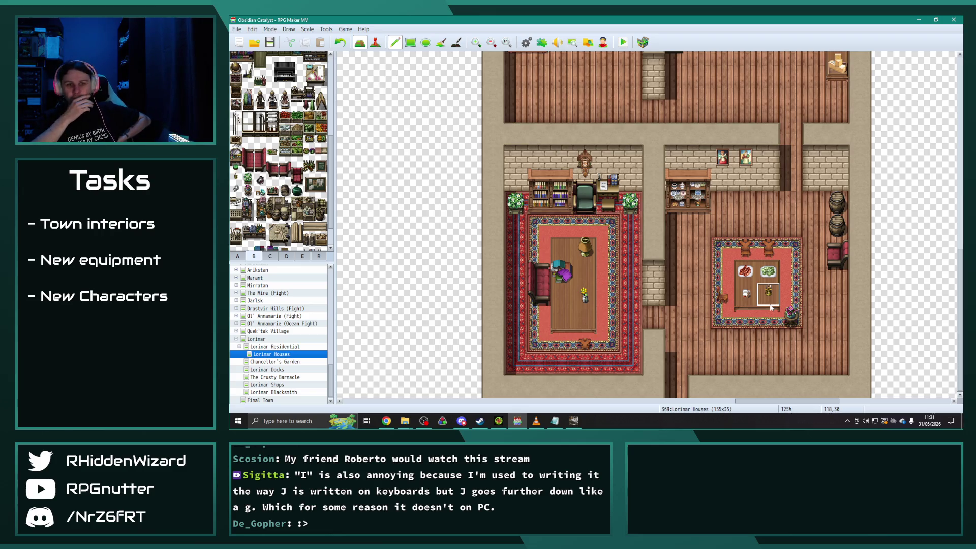
{"action": "scroll", "coordinate": [770, 307], "scroll_direction": "down", "scroll_amount": 2}
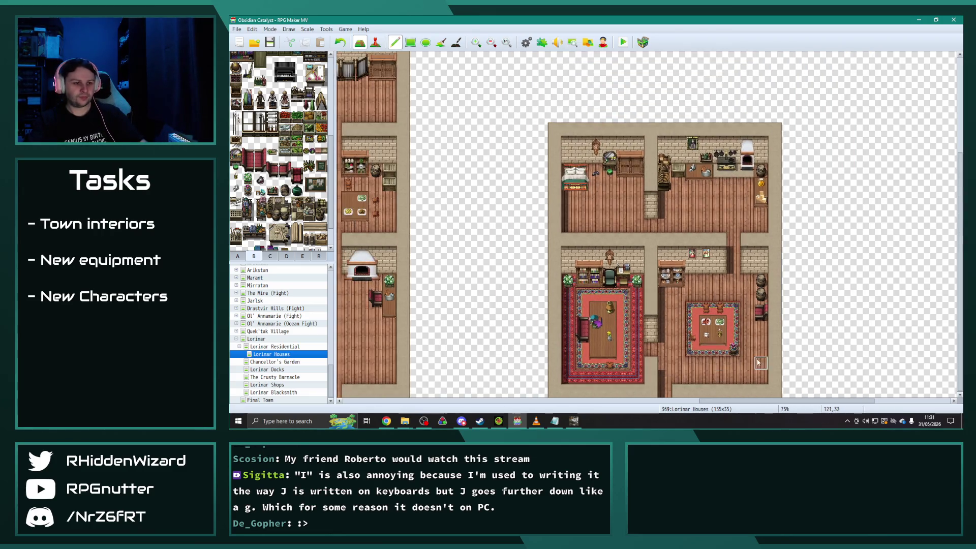
{"action": "left_click_drag", "start_coordinate": [751, 401], "coordinate": [772, 401]}
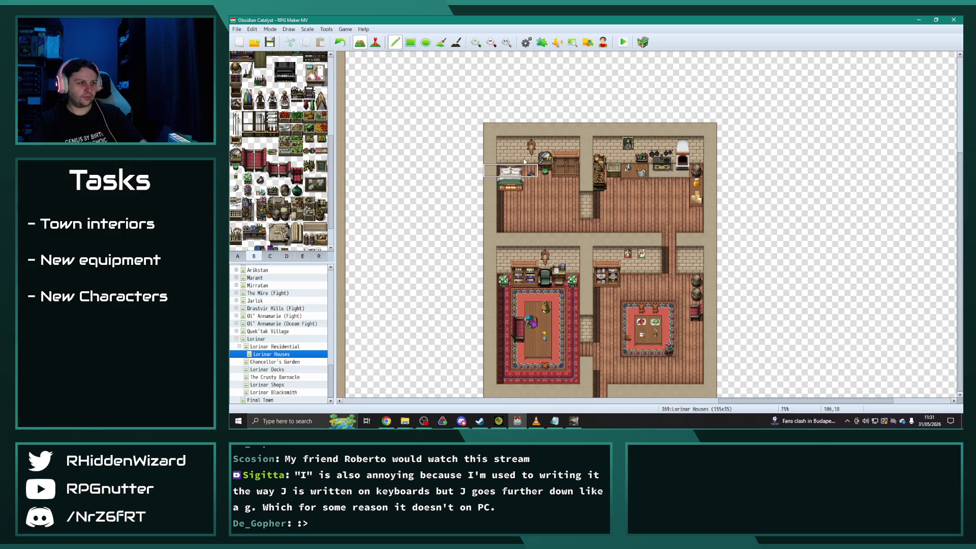
Set the upper-left bedroom aside, put the kitchen in its place, and erase leftover candles.
{"action": "left_click_drag", "start_coordinate": [497, 137], "coordinate": [579, 231]}
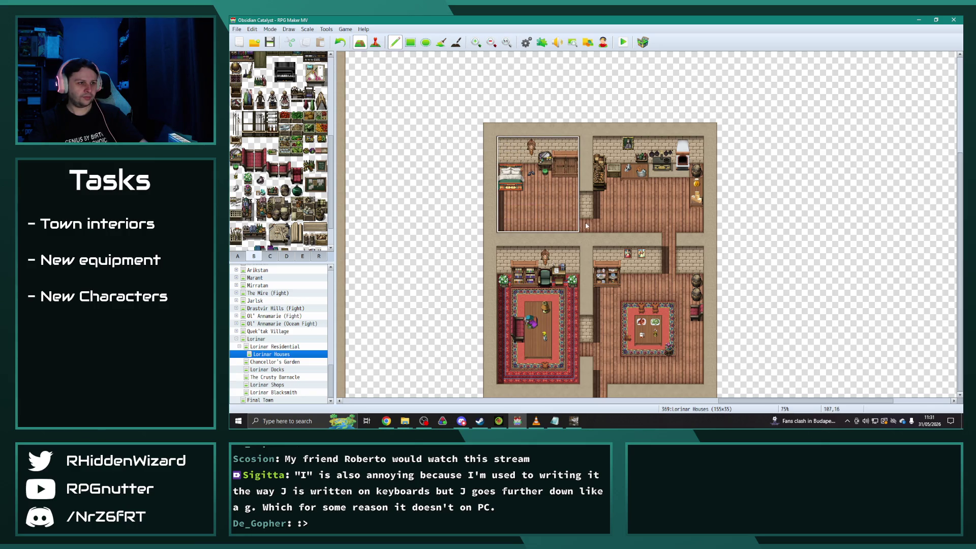
{"action": "left_click", "coordinate": [875, 234]}
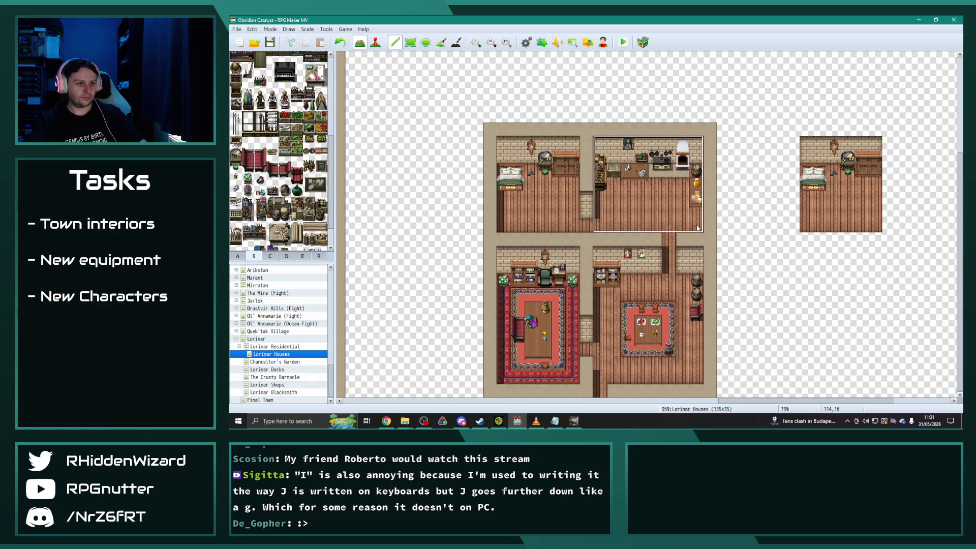
{"action": "left_click", "coordinate": [599, 228]}
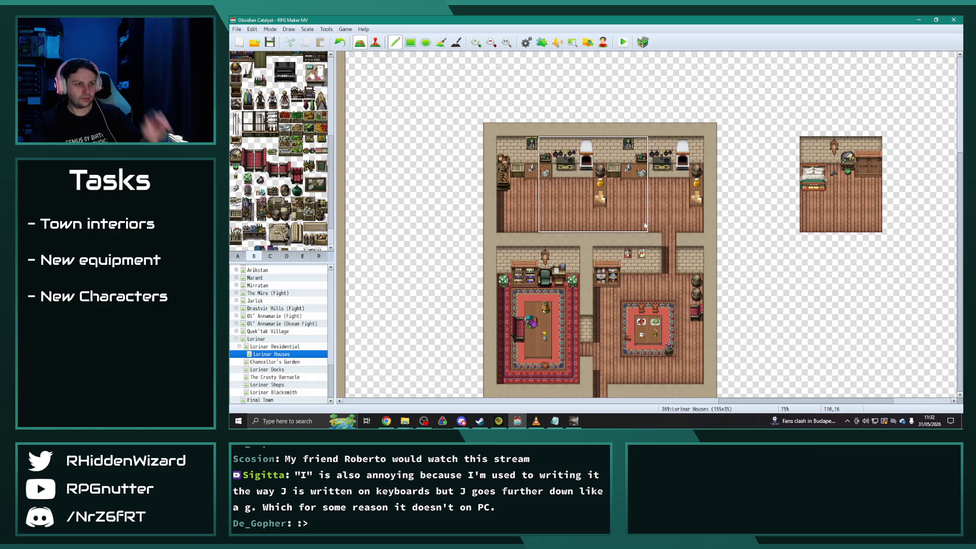
{"action": "right_click", "coordinate": [776, 164]}
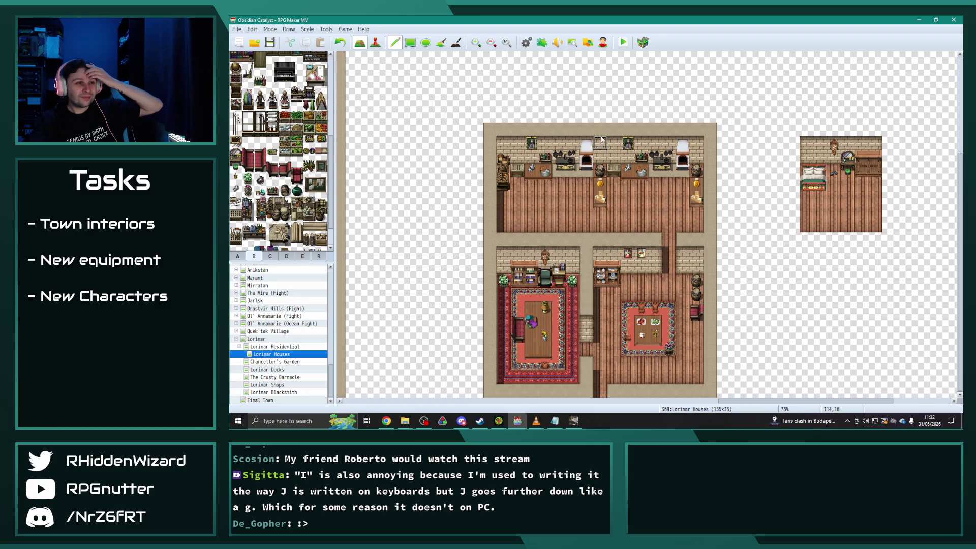
{"action": "mouse_move", "coordinate": [601, 141]}
{"action": "left_mouse_down"}
{"action": "mouse_move", "coordinate": [600, 183]}
{"action": "mouse_move", "coordinate": [607, 174]}
{"action": "left_mouse_up"}
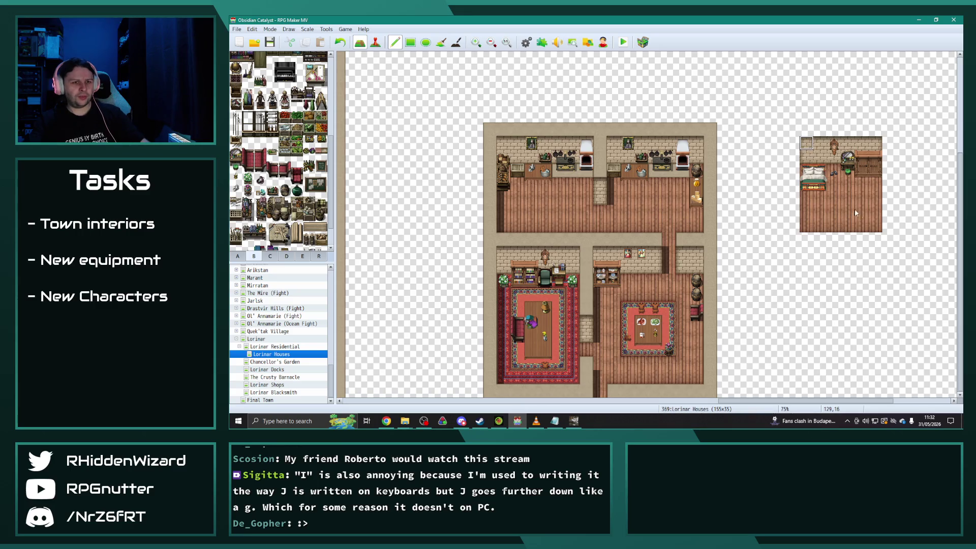
Stamp the bedroom over the upper-right kitchen and erase the spare bedroom copy.
{"action": "left_click_drag", "start_coordinate": [627, 143], "coordinate": [696, 225]}
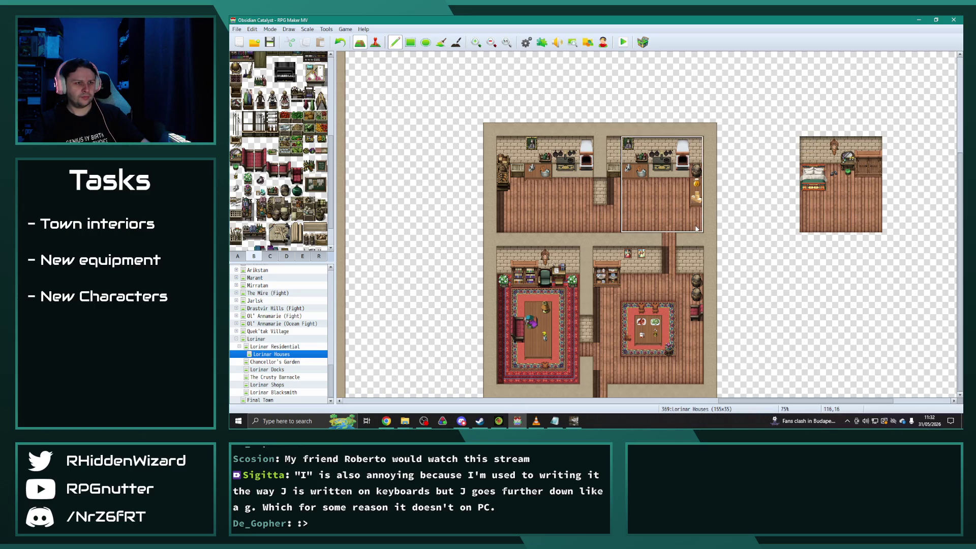
{"action": "left_click", "coordinate": [696, 229]}
{"action": "right_click", "coordinate": [770, 169]}
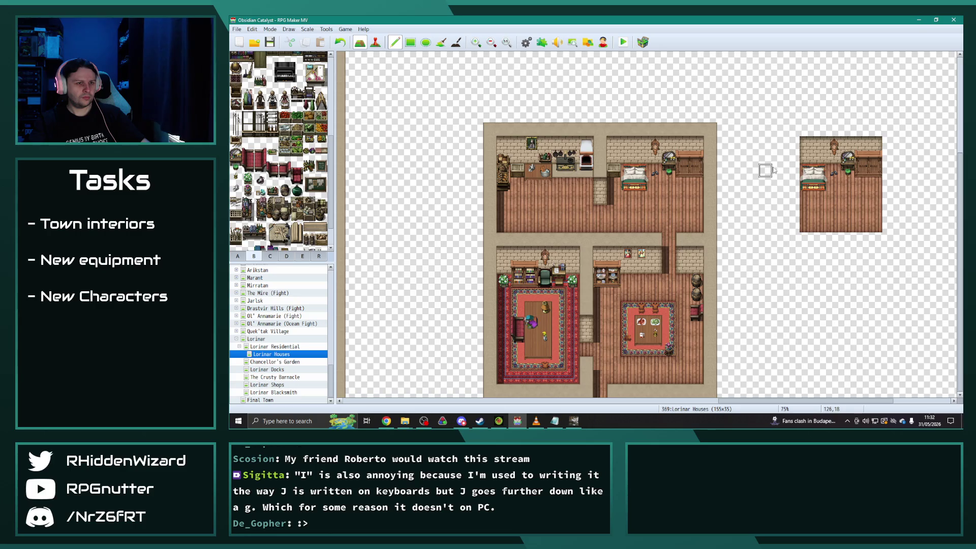
{"action": "mouse_move", "coordinate": [777, 129]}
{"action": "left_mouse_down"}
{"action": "mouse_move", "coordinate": [826, 203]}
{"action": "mouse_move", "coordinate": [848, 153]}
{"action": "mouse_move", "coordinate": [808, 260]}
{"action": "mouse_move", "coordinate": [813, 226]}
{"action": "mouse_move", "coordinate": [861, 214]}
{"action": "mouse_move", "coordinate": [882, 163]}
{"action": "mouse_move", "coordinate": [865, 202]}
{"action": "left_mouse_up"}
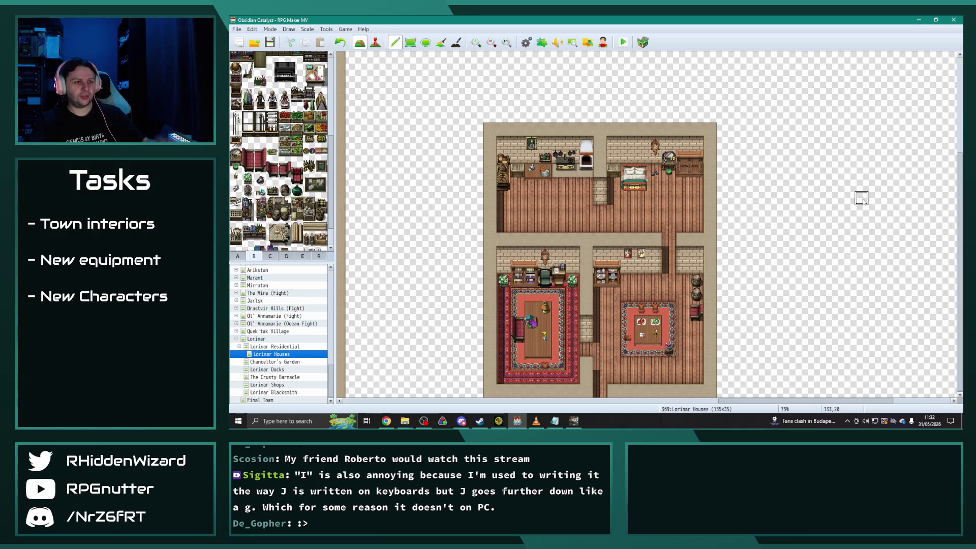
{"action": "right_click", "coordinate": [669, 252]}
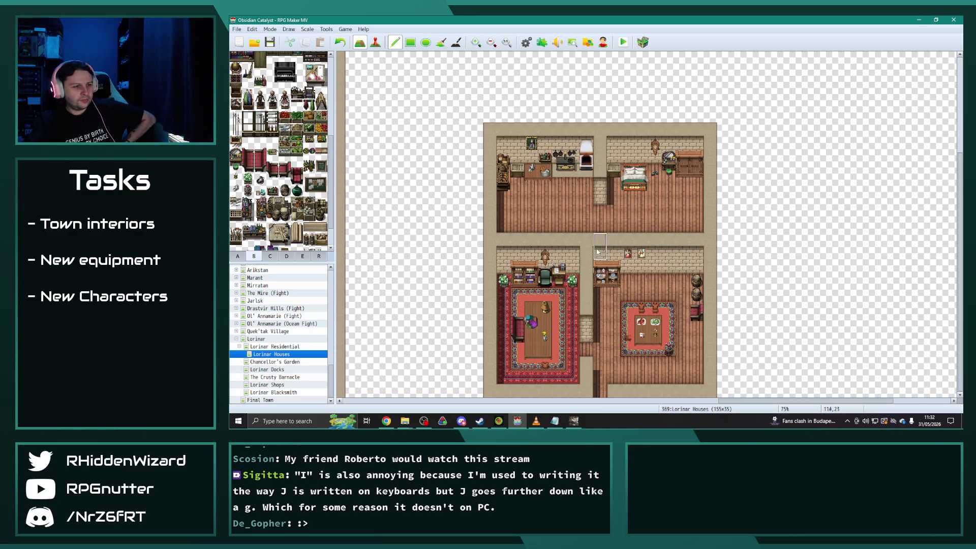
Open a floor passage into the lower-left room and clear the lower-right room's carpet and furniture.
{"action": "left_click_drag", "start_coordinate": [528, 236], "coordinate": [530, 275]}
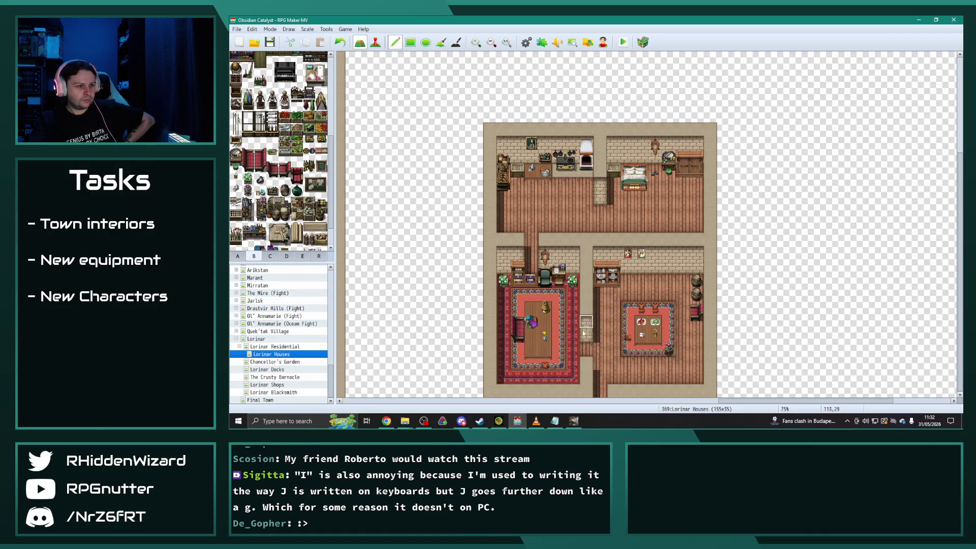
{"action": "left_click", "coordinate": [613, 282]}
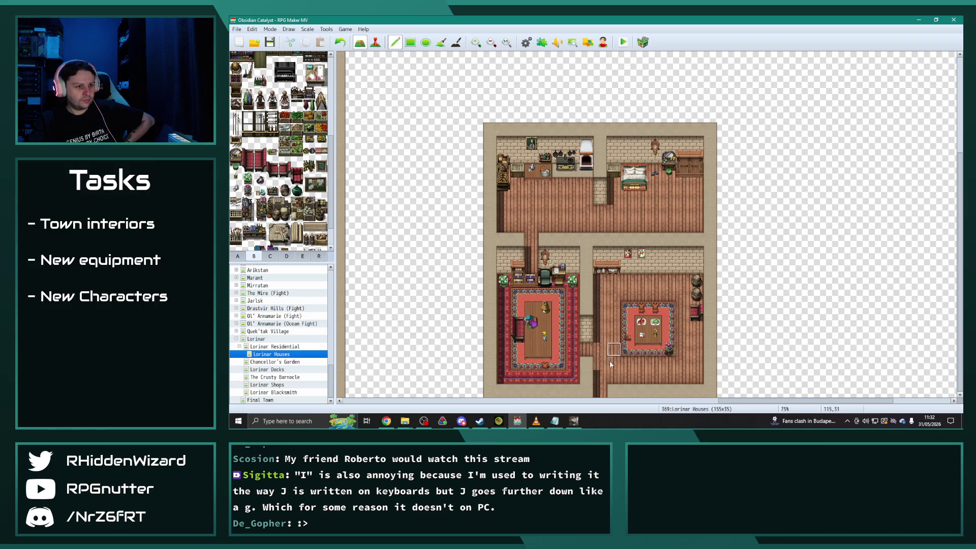
{"action": "mouse_move", "coordinate": [626, 352]}
{"action": "left_mouse_down"}
{"action": "mouse_move", "coordinate": [655, 330]}
{"action": "mouse_move", "coordinate": [628, 295]}
{"action": "mouse_move", "coordinate": [696, 295]}
{"action": "mouse_move", "coordinate": [694, 325]}
{"action": "left_mouse_up"}
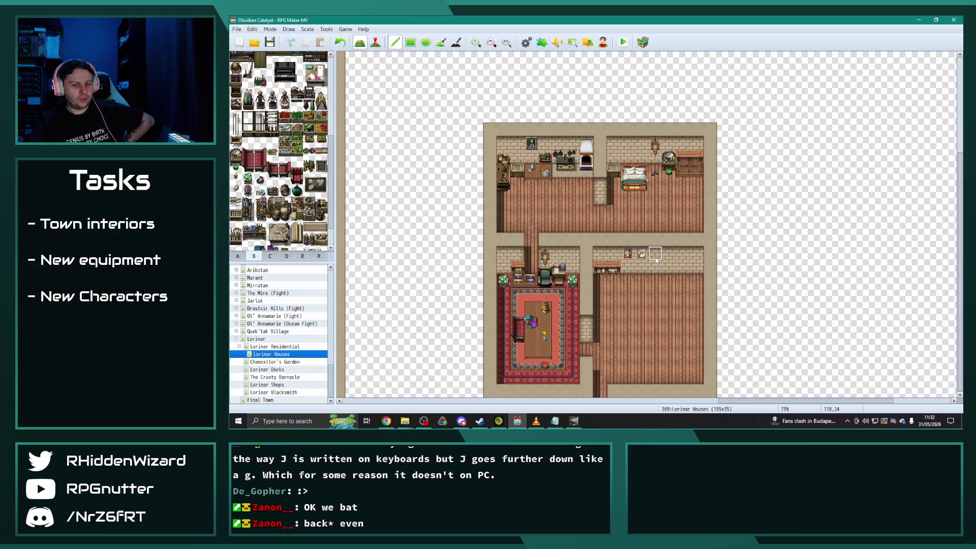
Remove the wall pictures and shelf, then paint a red carpet border along the room's edge.
{"action": "mouse_move", "coordinate": [655, 266]}
{"action": "left_mouse_down"}
{"action": "mouse_move", "coordinate": [599, 268]}
{"action": "mouse_move", "coordinate": [551, 297]}
{"action": "mouse_move", "coordinate": [572, 320]}
{"action": "mouse_move", "coordinate": [573, 281]}
{"action": "mouse_move", "coordinate": [508, 278]}
{"action": "mouse_move", "coordinate": [504, 268]}
{"action": "mouse_move", "coordinate": [518, 268]}
{"action": "left_mouse_up"}
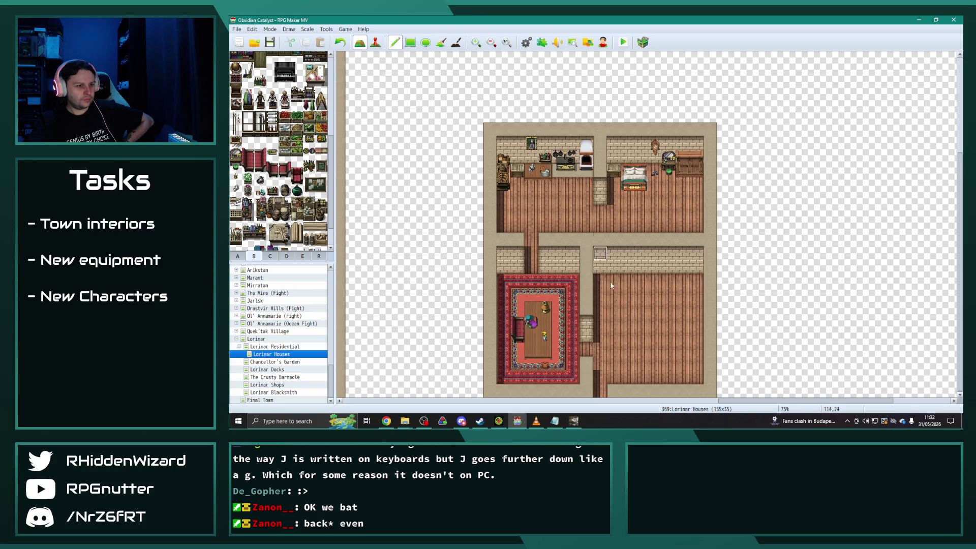
{"action": "mouse_move", "coordinate": [605, 375]}
{"action": "left_mouse_down"}
{"action": "mouse_move", "coordinate": [604, 285]}
{"action": "mouse_move", "coordinate": [670, 282]}
{"action": "mouse_move", "coordinate": [688, 291]}
{"action": "mouse_move", "coordinate": [694, 373]}
{"action": "mouse_move", "coordinate": [619, 376]}
{"action": "mouse_move", "coordinate": [655, 377]}
{"action": "left_mouse_up"}
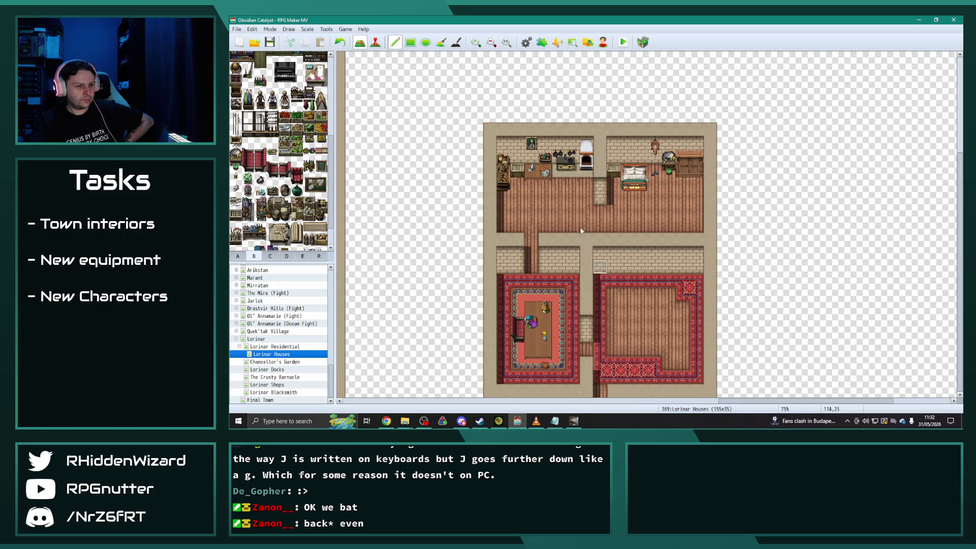
{"action": "left_click", "coordinate": [441, 42]}
Fill the right room with red carpet, draw a bordered rug over it, and reshape the left room's carpet corner.
{"action": "left_click", "coordinate": [654, 308]}
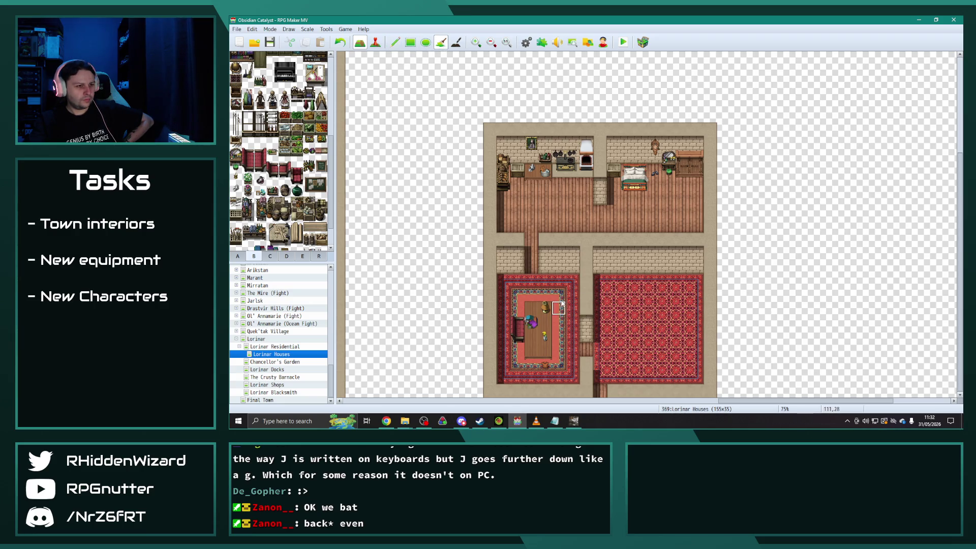
{"action": "left_click", "coordinate": [410, 43]}
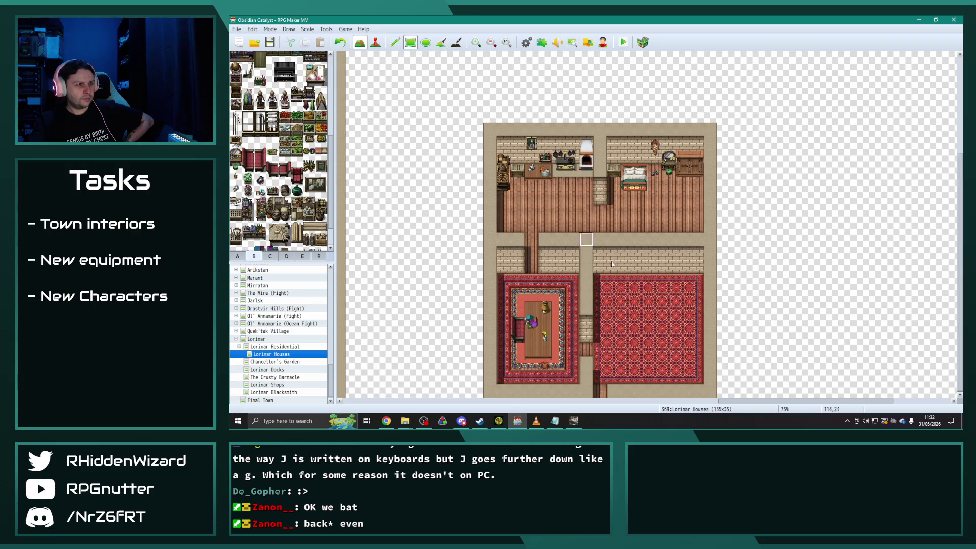
{"action": "left_click_drag", "start_coordinate": [607, 288], "coordinate": [684, 360]}
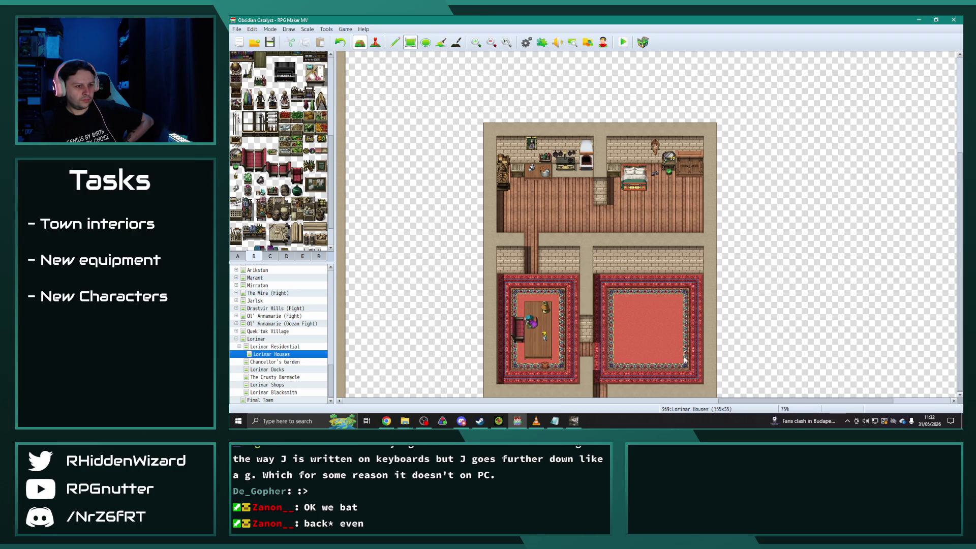
{"action": "mouse_move", "coordinate": [573, 294]}
{"action": "left_mouse_down"}
{"action": "mouse_move", "coordinate": [555, 285]}
{"action": "mouse_move", "coordinate": [548, 292]}
{"action": "mouse_move", "coordinate": [505, 351]}
{"action": "mouse_move", "coordinate": [509, 375]}
{"action": "left_mouse_up"}
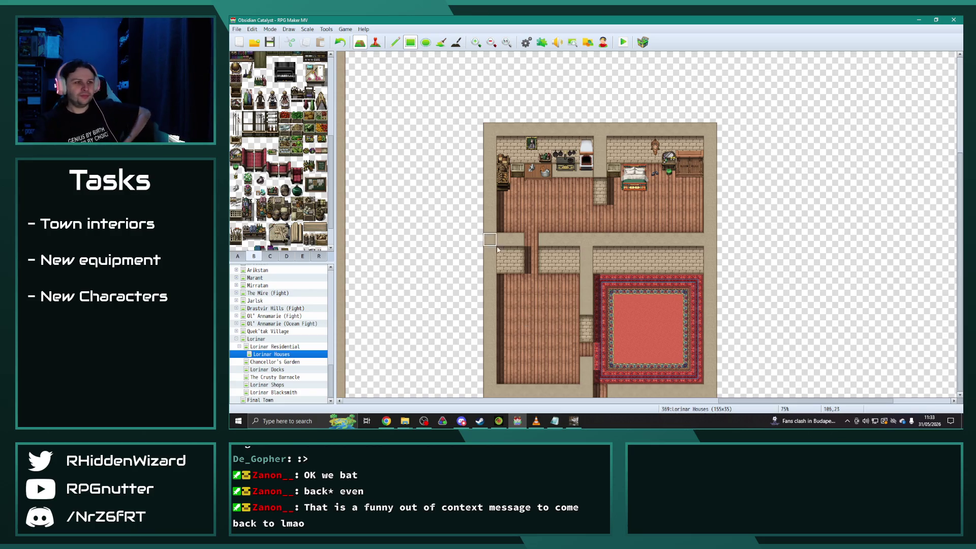
Extend the brick wall one tile down and clear the cabinet, shoes, green pot and mirror from the bedroom.
{"action": "scroll", "coordinate": [590, 237], "scroll_direction": "up", "scroll_amount": 2, "text": "ctrl"}
{"action": "scroll", "coordinate": [590, 237], "scroll_direction": "up", "scroll_amount": 1, "text": "ctrl"}
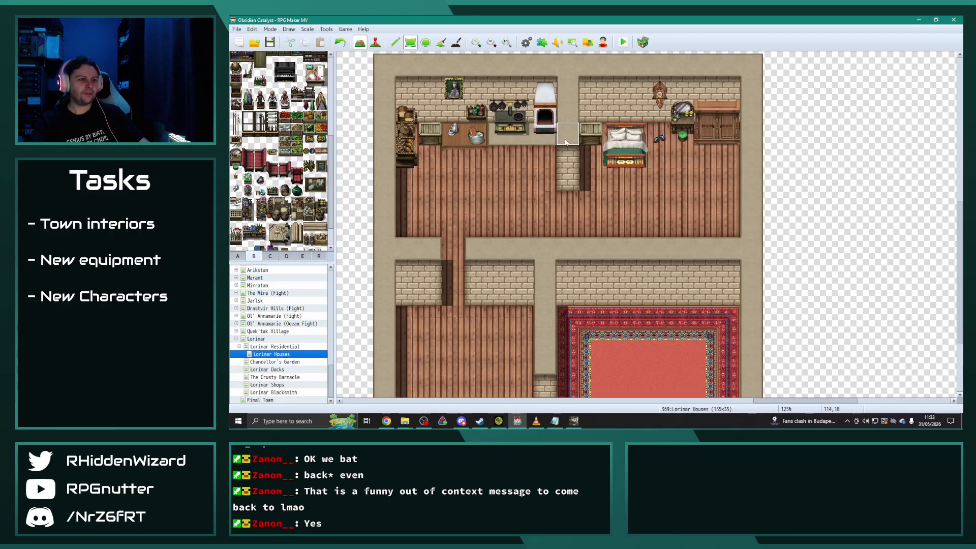
{"action": "left_click", "coordinate": [567, 204]}
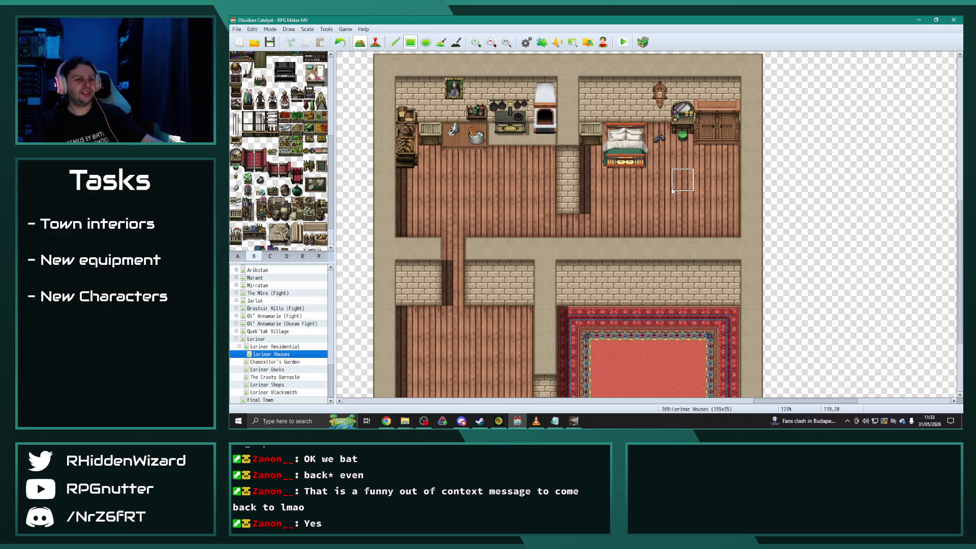
{"action": "left_click", "coordinate": [590, 134]}
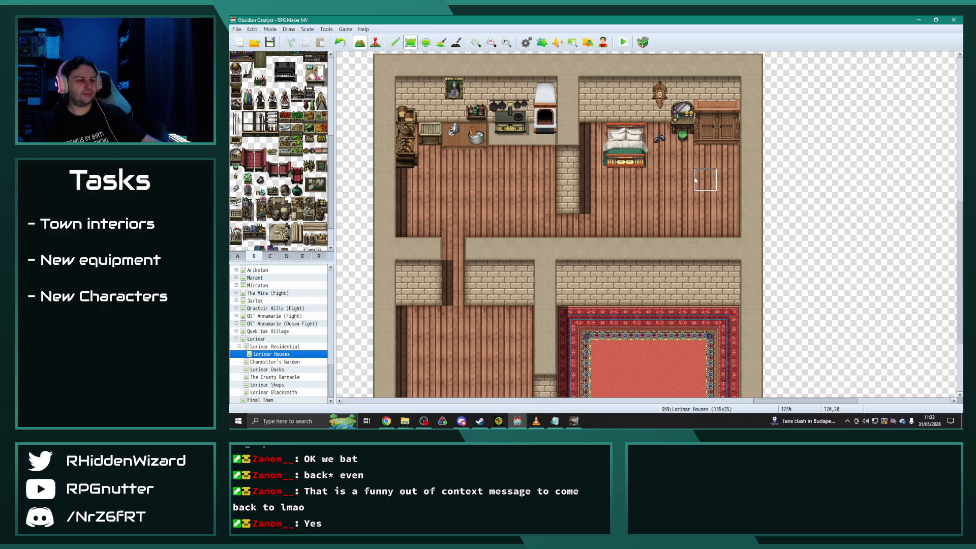
{"action": "left_click", "coordinate": [659, 136]}
{"action": "left_click", "coordinate": [682, 135]}
{"action": "left_click", "coordinate": [683, 111]}
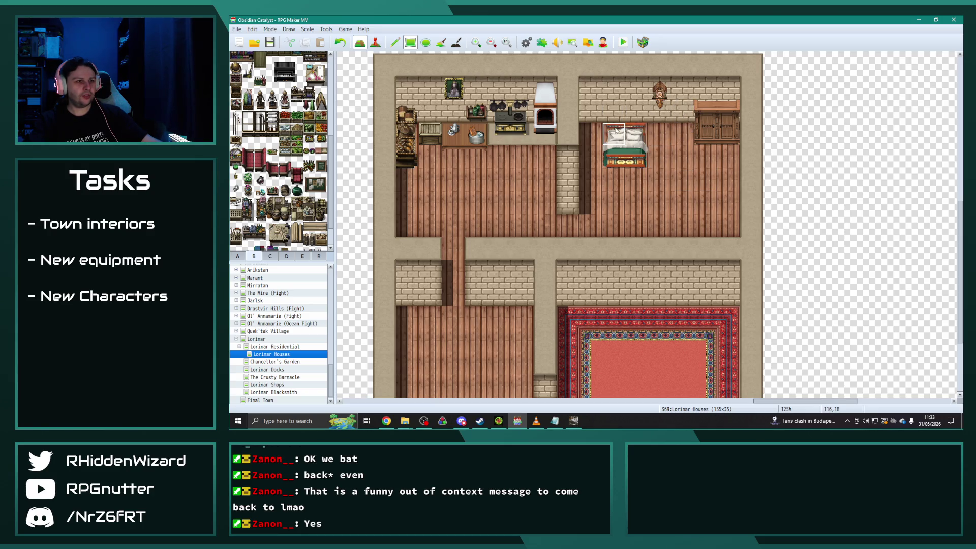
Add a small chest, shift the double bed one tile right, and erase the single bed.
{"action": "left_click", "coordinate": [659, 147]}
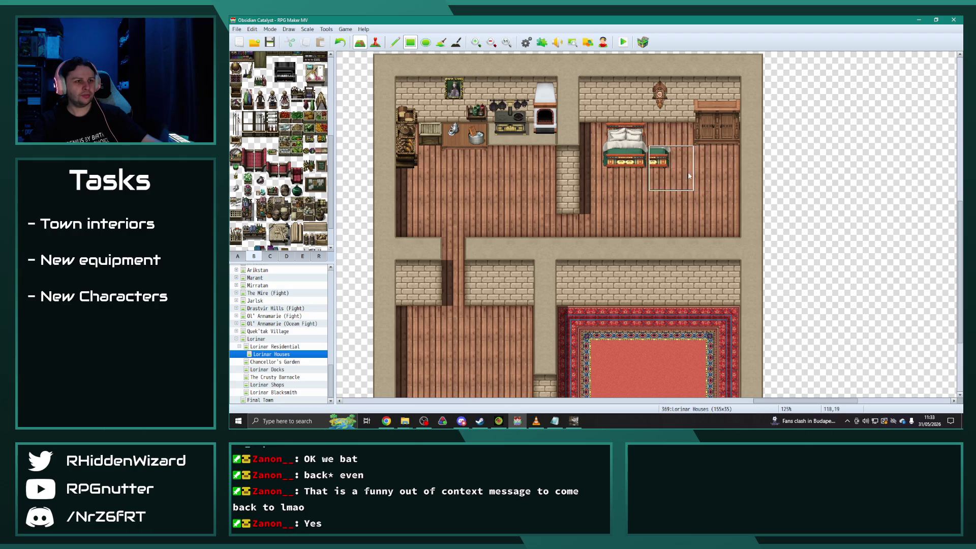
{"action": "left_click", "coordinate": [395, 42]}
{"action": "left_click", "coordinate": [638, 136]}
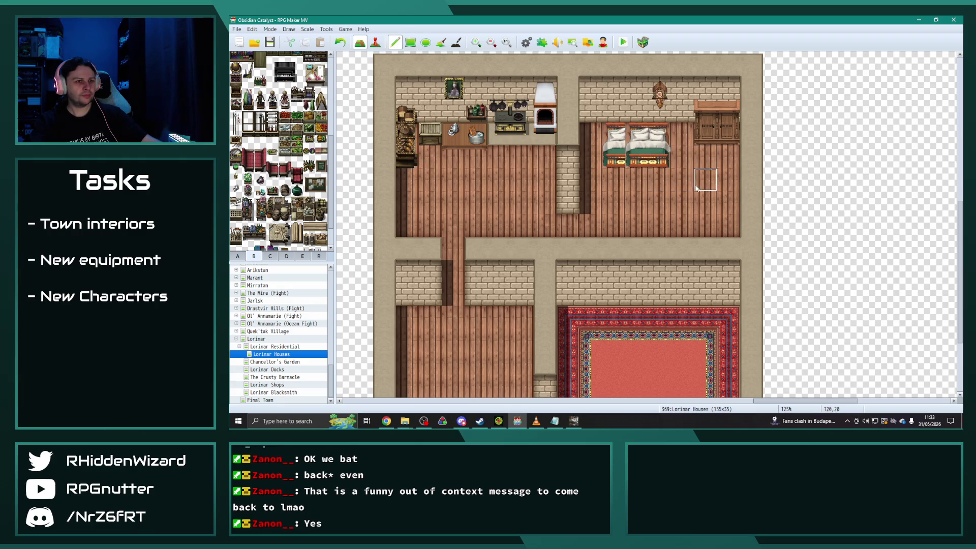
{"action": "left_click_drag", "start_coordinate": [616, 136], "coordinate": [616, 157]}
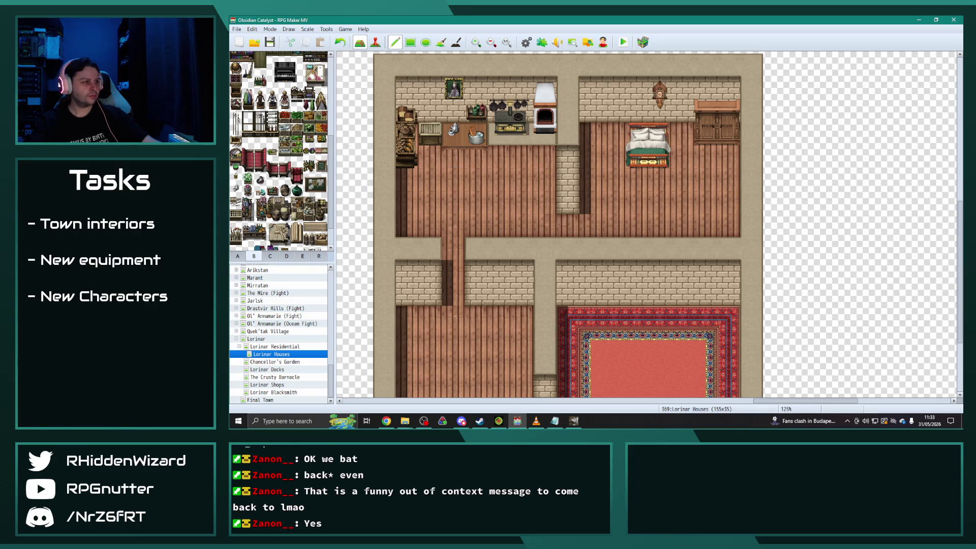
Extend the kitchen table with brown table tiles from tileset A.
{"action": "scroll", "coordinate": [461, 173], "scroll_direction": "down", "scroll_amount": 3}
{"action": "left_click", "coordinate": [238, 256]}
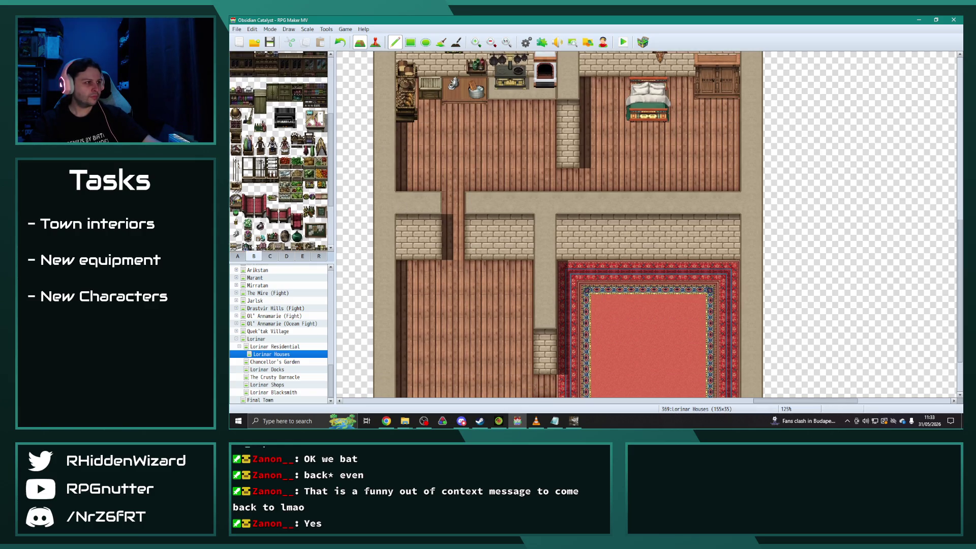
{"action": "left_click", "coordinate": [284, 82]}
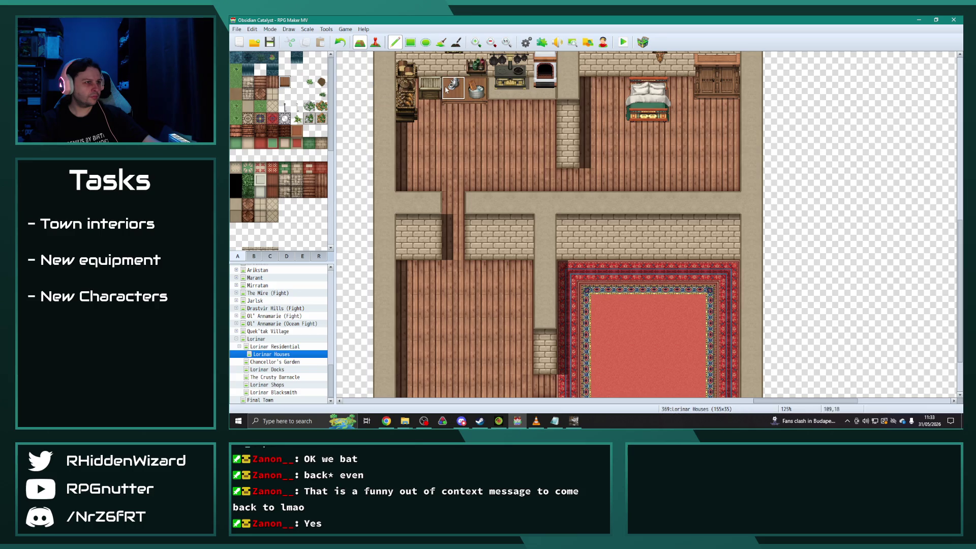
{"action": "left_click", "coordinate": [475, 91]}
{"action": "scroll", "coordinate": [459, 158], "scroll_direction": "up", "scroll_amount": 3}
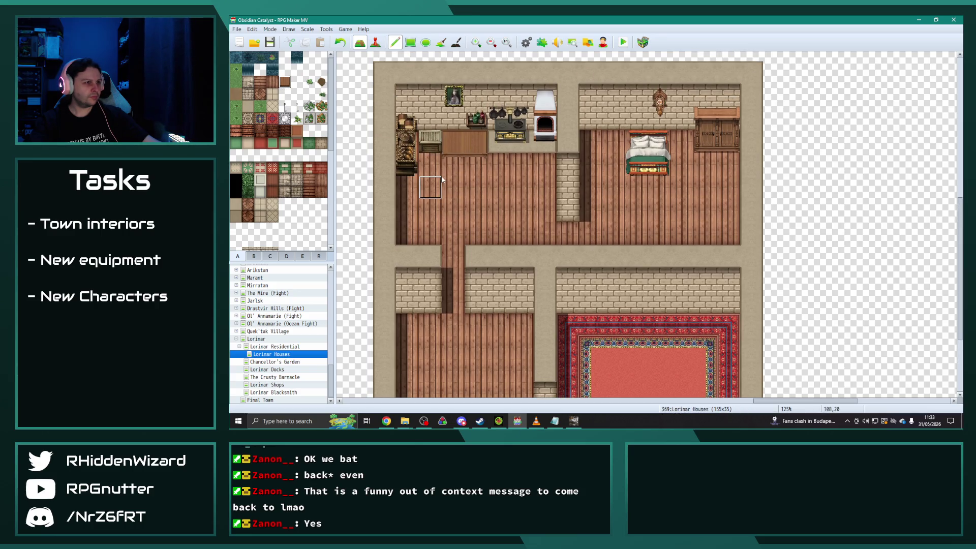
{"action": "left_click", "coordinate": [460, 159]}
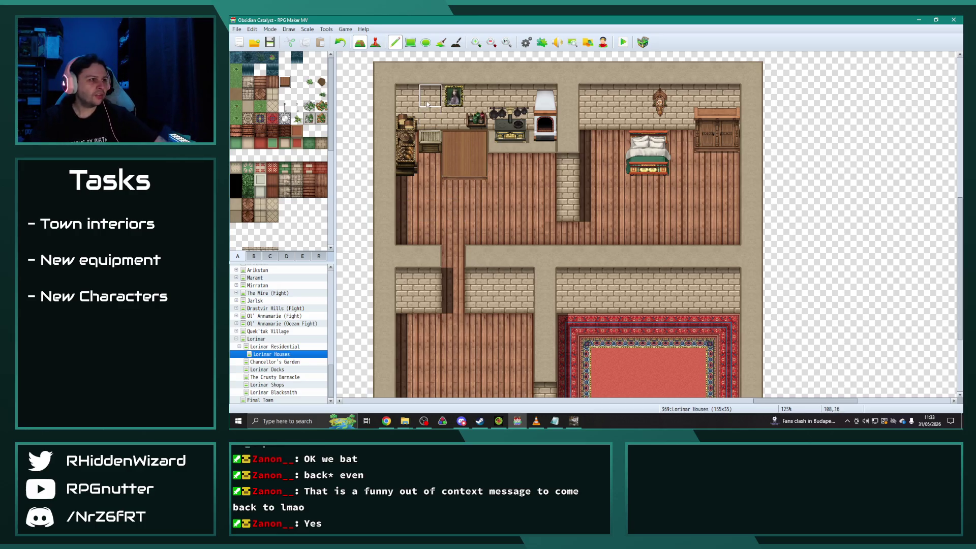
Place two vegetable crates on the kitchen table from tileset B.
{"action": "left_click", "coordinate": [253, 256]}
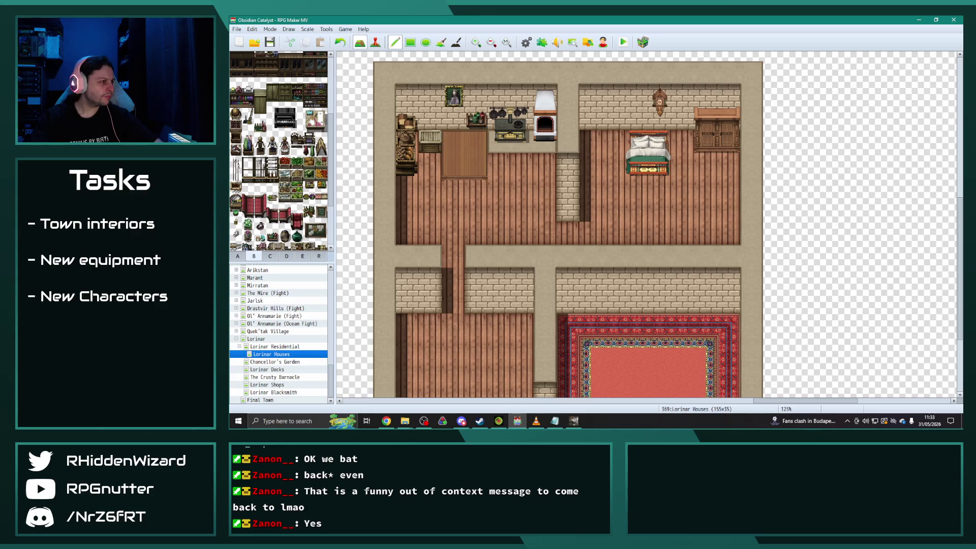
{"action": "scroll", "coordinate": [250, 151], "scroll_direction": "down", "scroll_amount": 3}
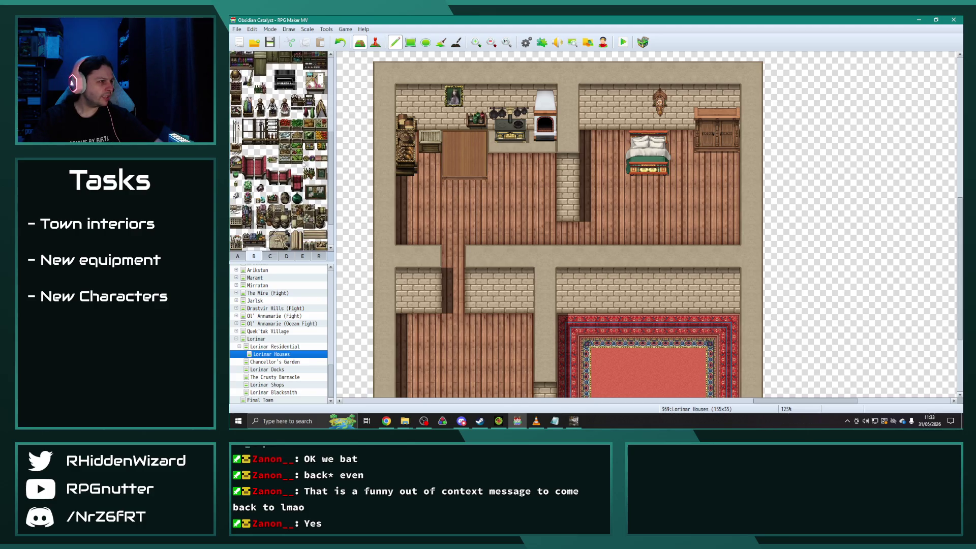
{"action": "left_click", "coordinate": [297, 148]}
{"action": "left_click", "coordinate": [452, 142]}
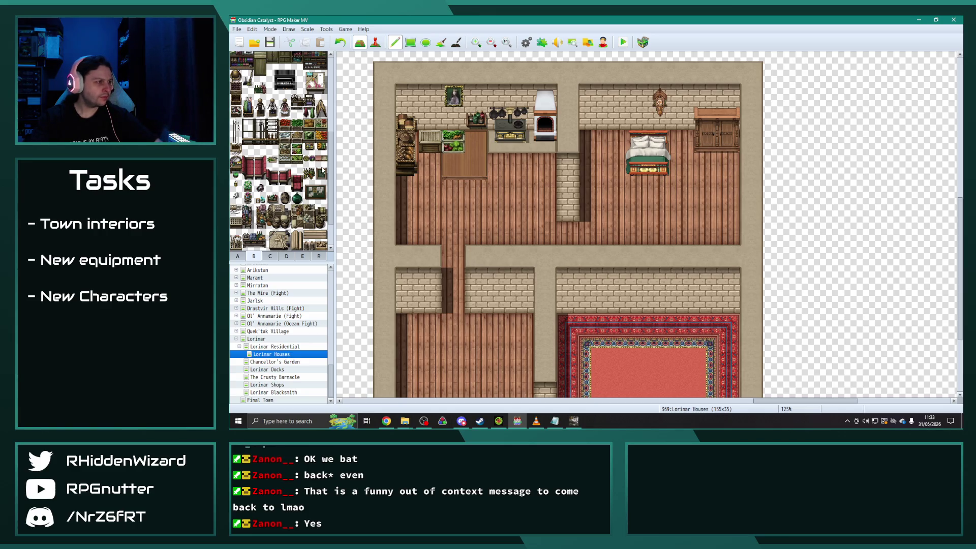
{"action": "left_click", "coordinate": [453, 162]}
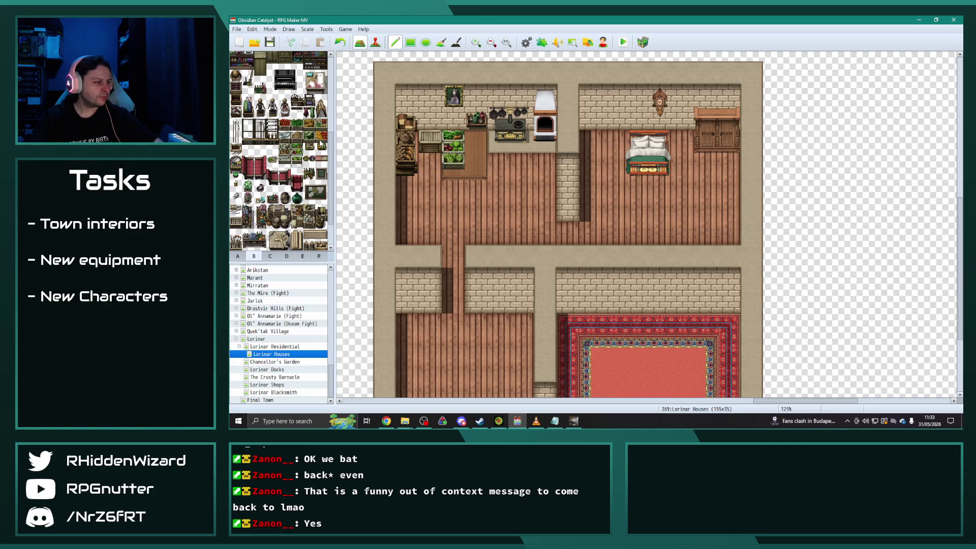
Add a small tabletop item to the kitchen table.
{"action": "scroll", "coordinate": [276, 214], "scroll_direction": "down", "scroll_amount": 3}
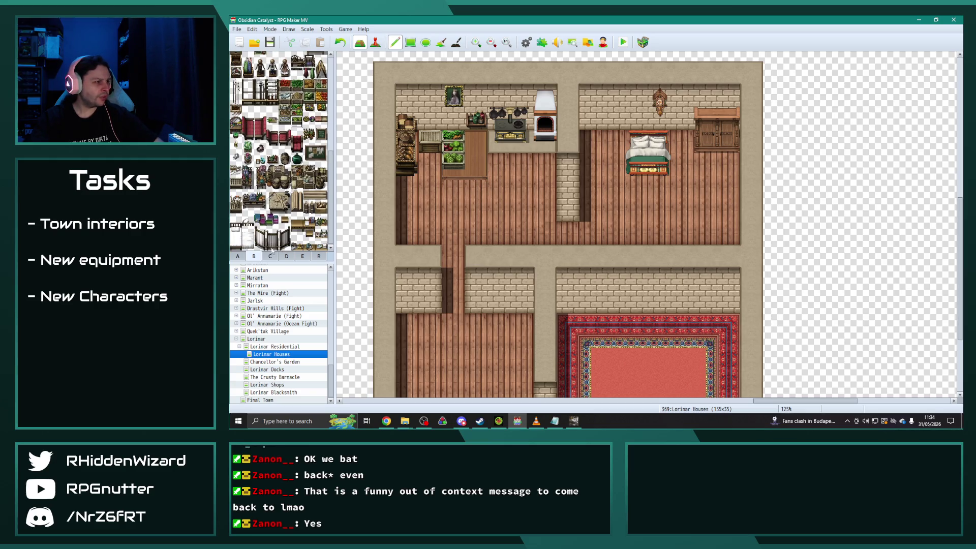
{"action": "left_click", "coordinate": [270, 255]}
{"action": "scroll", "coordinate": [274, 204], "scroll_direction": "down", "scroll_amount": 5}
{"action": "left_click", "coordinate": [253, 256]}
{"action": "scroll", "coordinate": [278, 153], "scroll_direction": "up", "scroll_amount": 2}
{"action": "left_click", "coordinate": [272, 167]}
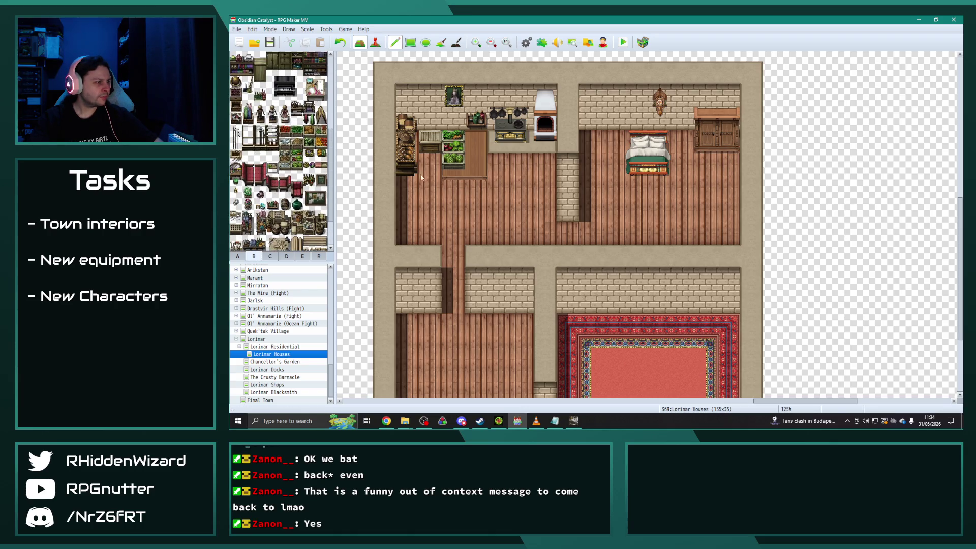
{"action": "left_click", "coordinate": [475, 163]}
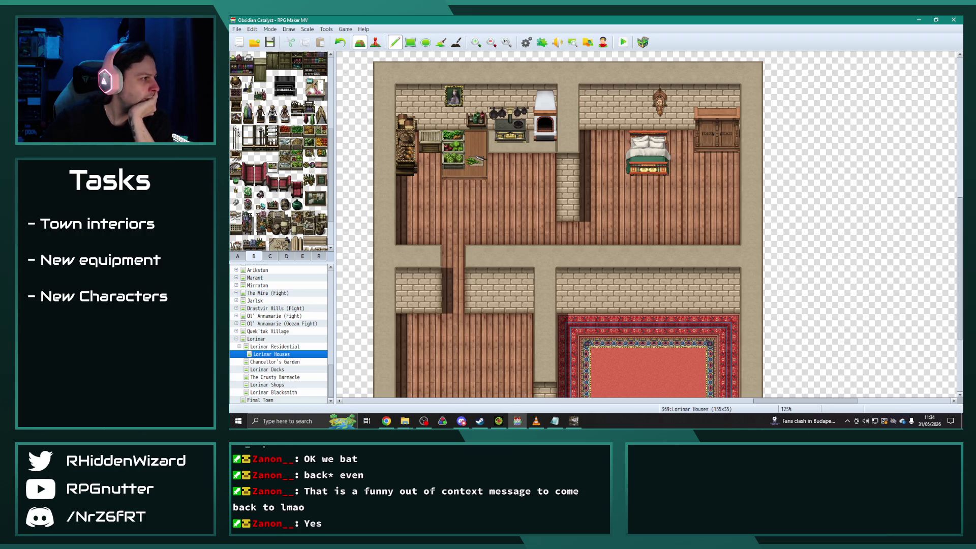
Place bread on the kitchen counter from the market stall and food tileset.
{"action": "left_click", "coordinate": [296, 256]}
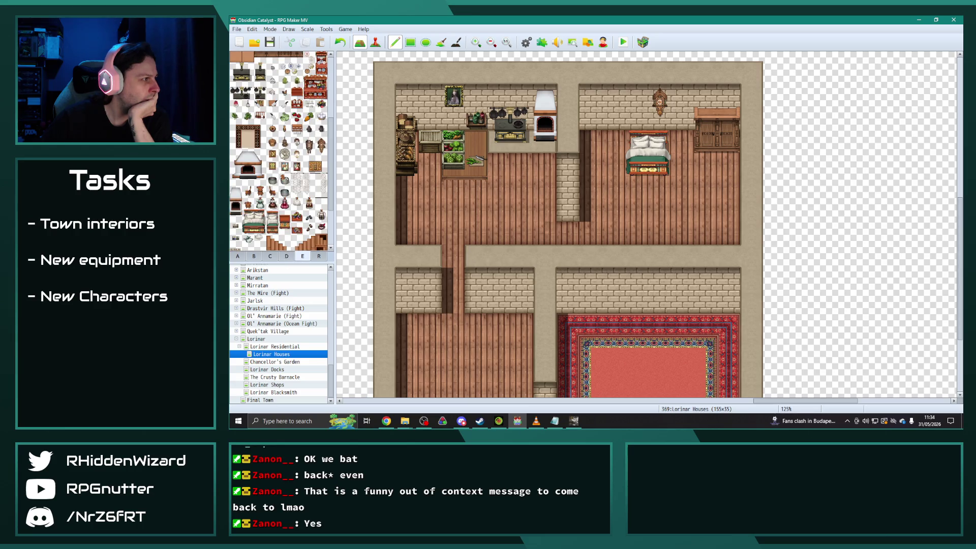
{"action": "scroll", "coordinate": [300, 219], "scroll_direction": "down", "scroll_amount": 1}
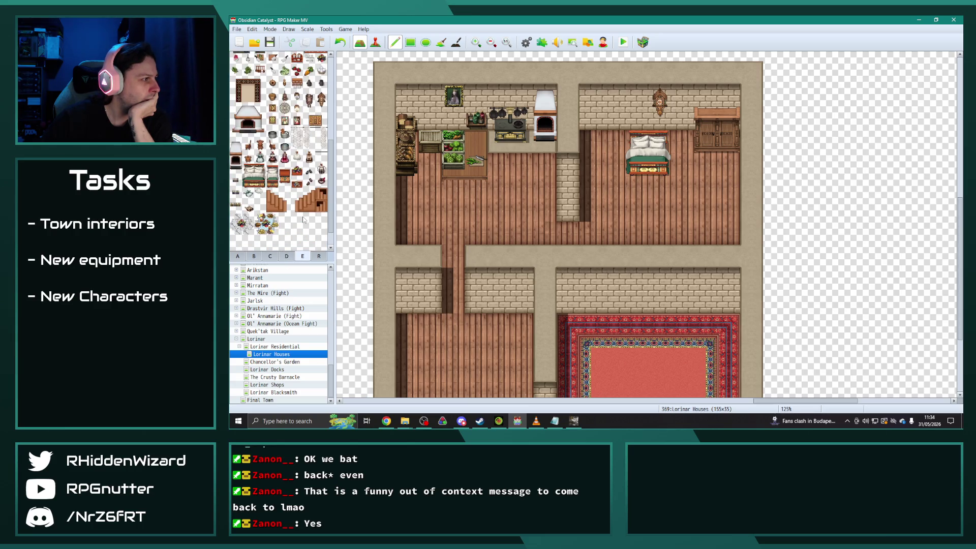
{"action": "scroll", "coordinate": [301, 220], "scroll_direction": "up", "scroll_amount": 3}
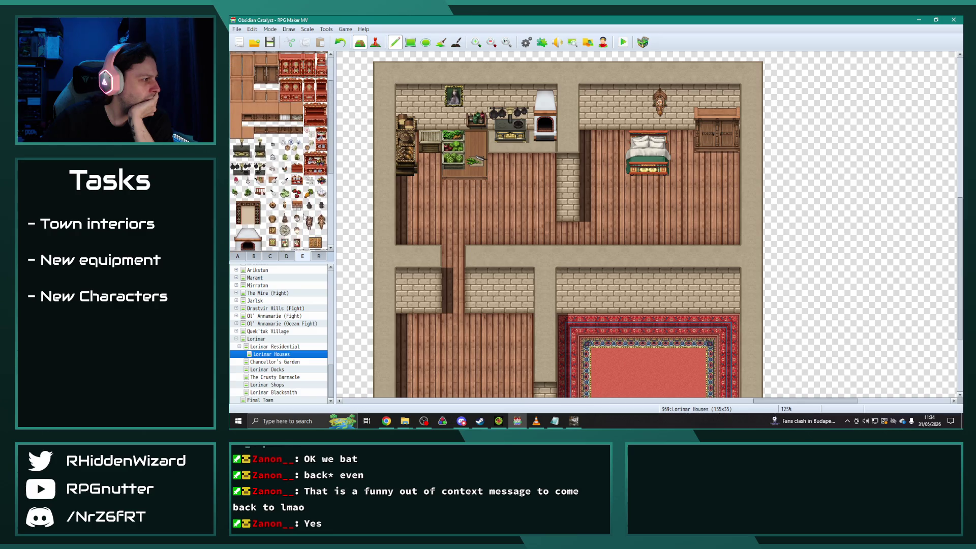
{"action": "left_click", "coordinate": [289, 256]}
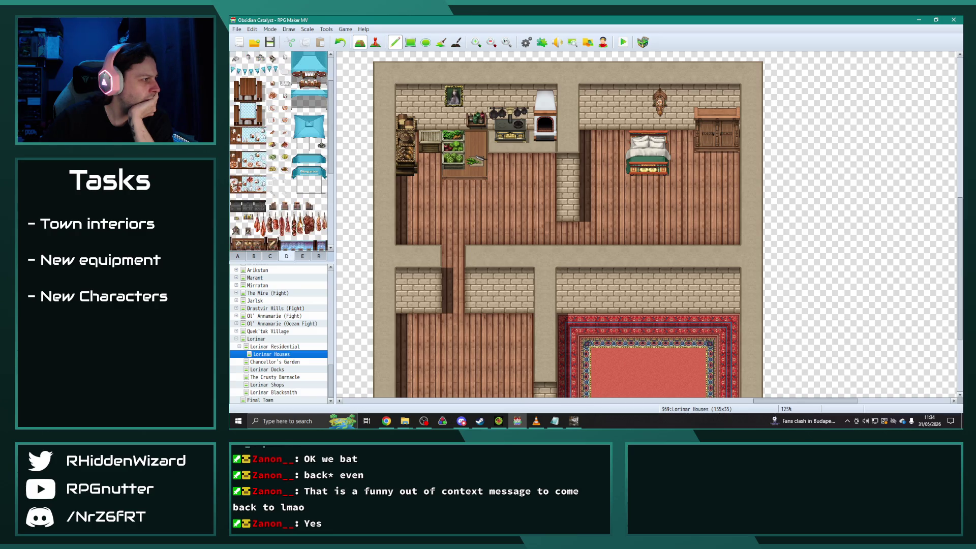
{"action": "left_click", "coordinate": [476, 141]}
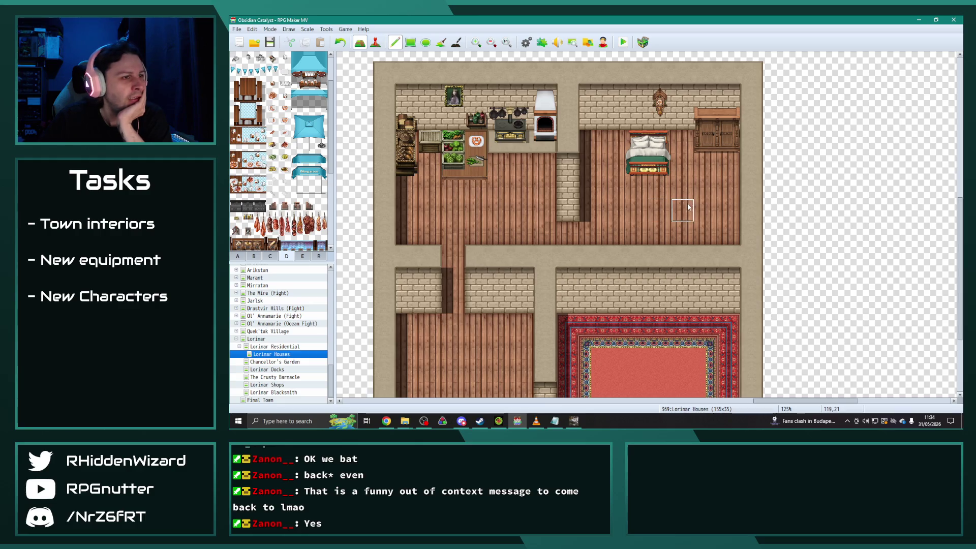
Place the two-tile vanity table with plant beside the bedroom wardrobe.
{"action": "left_click", "coordinate": [255, 257]}
{"action": "left_click_drag", "start_coordinate": [330, 192], "coordinate": [331, 249]}
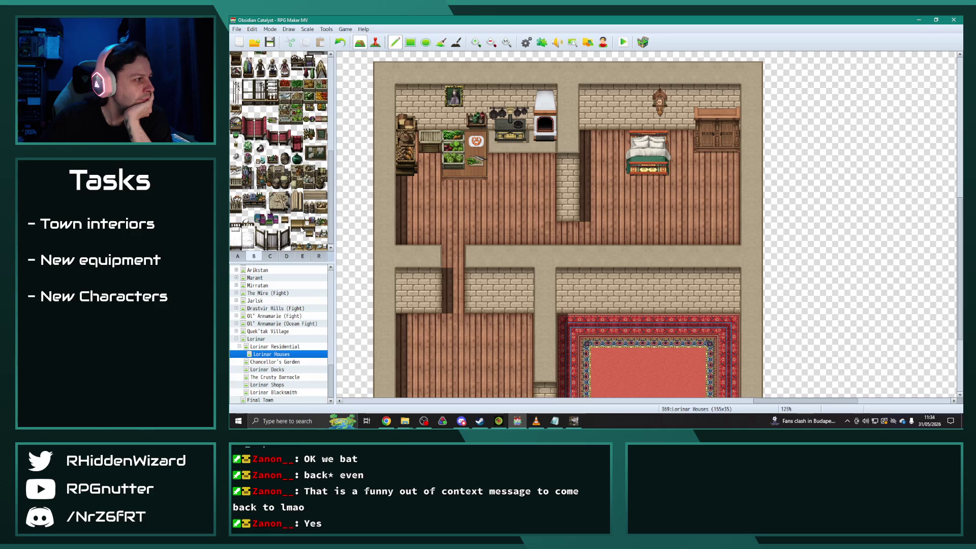
{"action": "left_click_drag", "start_coordinate": [235, 122], "coordinate": [235, 134]}
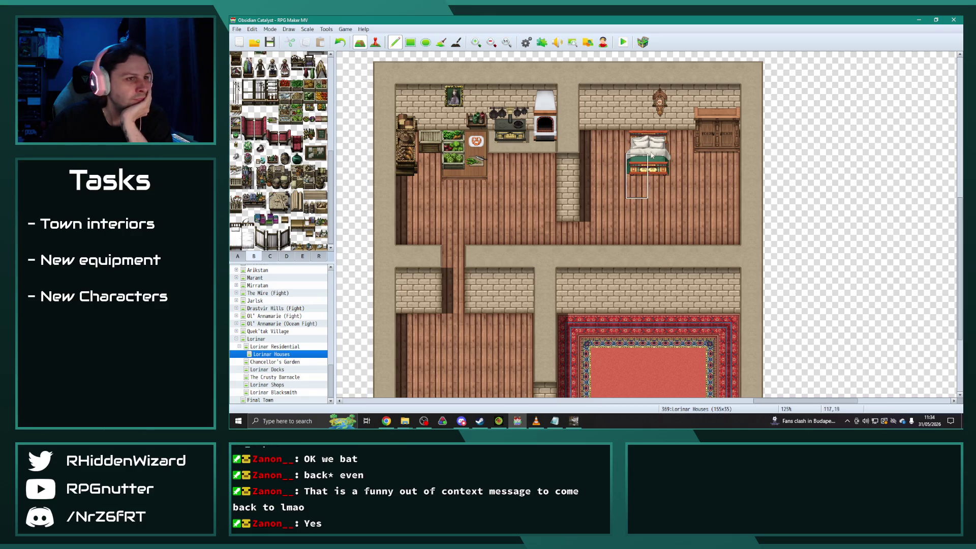
{"action": "left_click", "coordinate": [682, 132]}
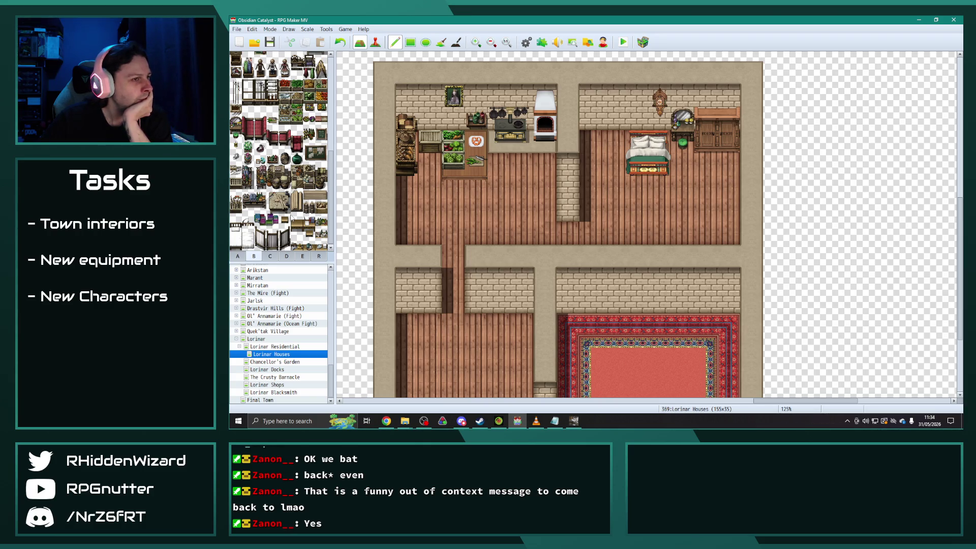
Try a red chair in the bedroom, undo it, and choose a different furniture tile.
{"action": "left_click_drag", "start_coordinate": [273, 134], "coordinate": [272, 147]}
{"action": "left_click", "coordinate": [590, 152]}
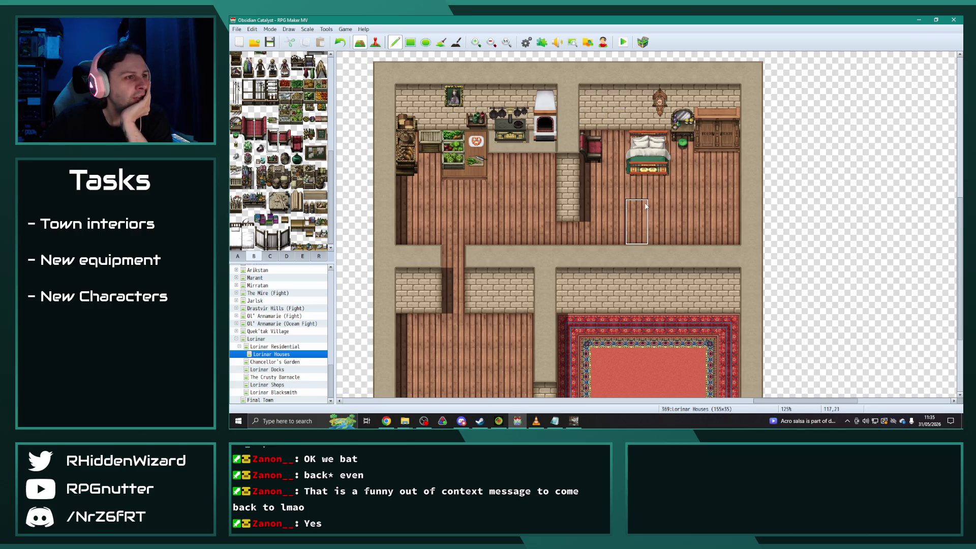
{"action": "key", "text": "ctrl+z"}
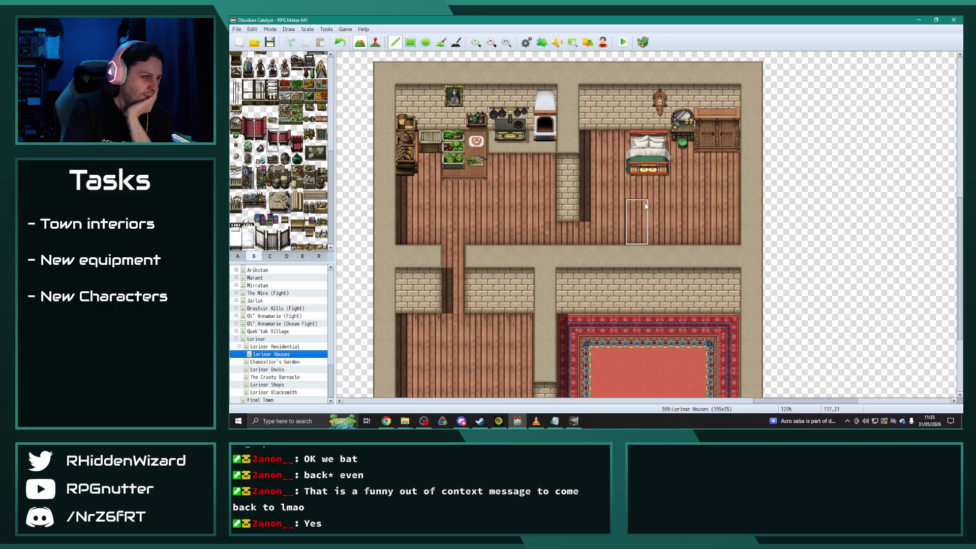
{"action": "left_click", "coordinate": [272, 110]}
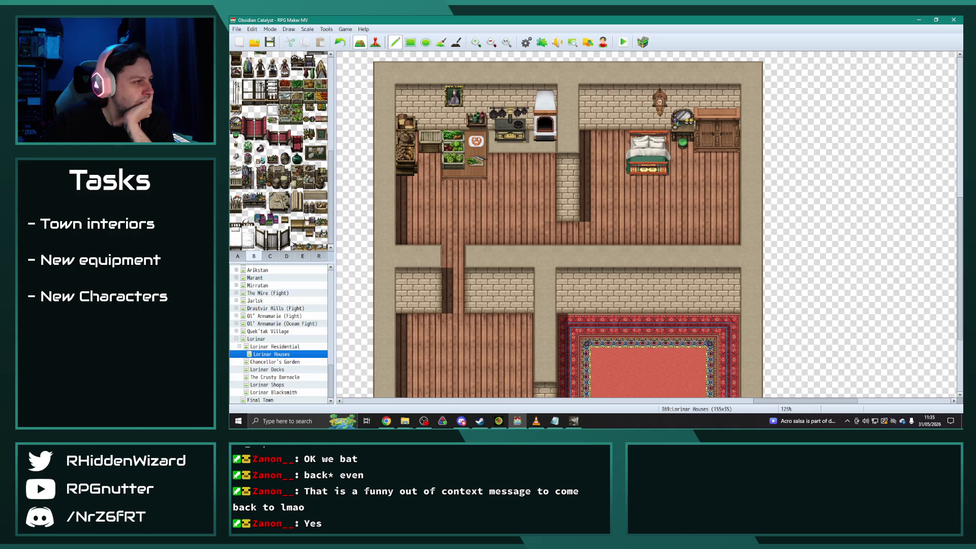
Place the tall three-tile wardrobe from tileset E against the bedroom's back wall.
{"action": "scroll", "coordinate": [278, 152], "scroll_direction": "up", "scroll_amount": 10}
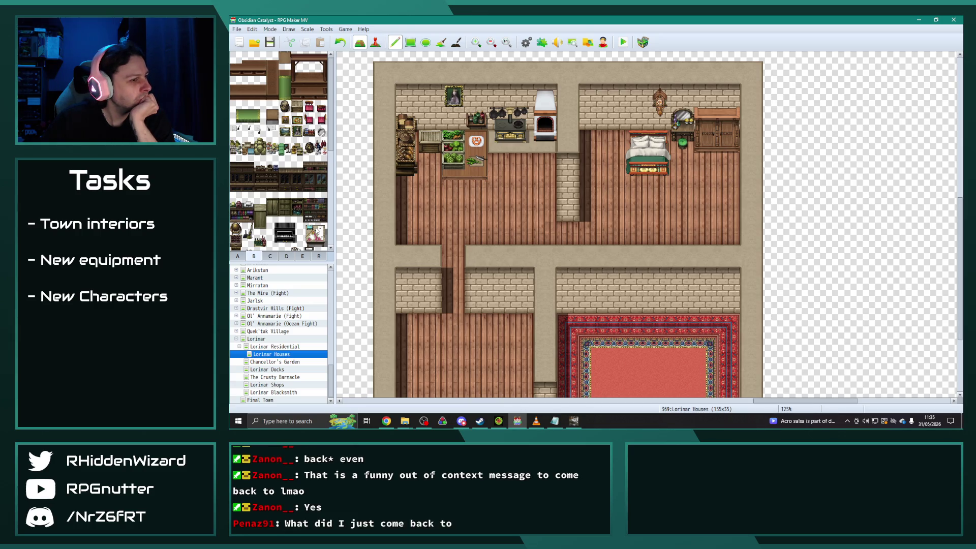
{"action": "left_click", "coordinate": [303, 256]}
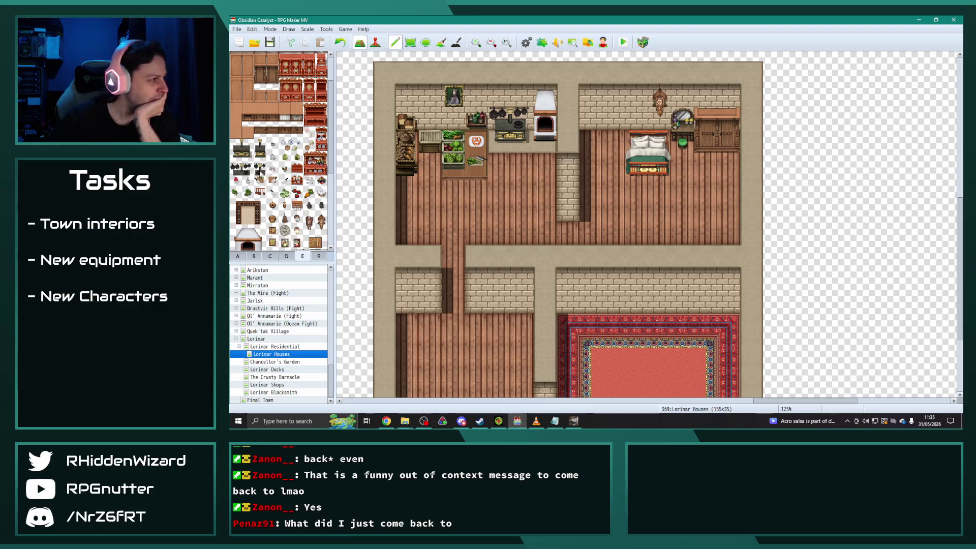
{"action": "scroll", "coordinate": [276, 184], "scroll_direction": "up", "scroll_amount": 2}
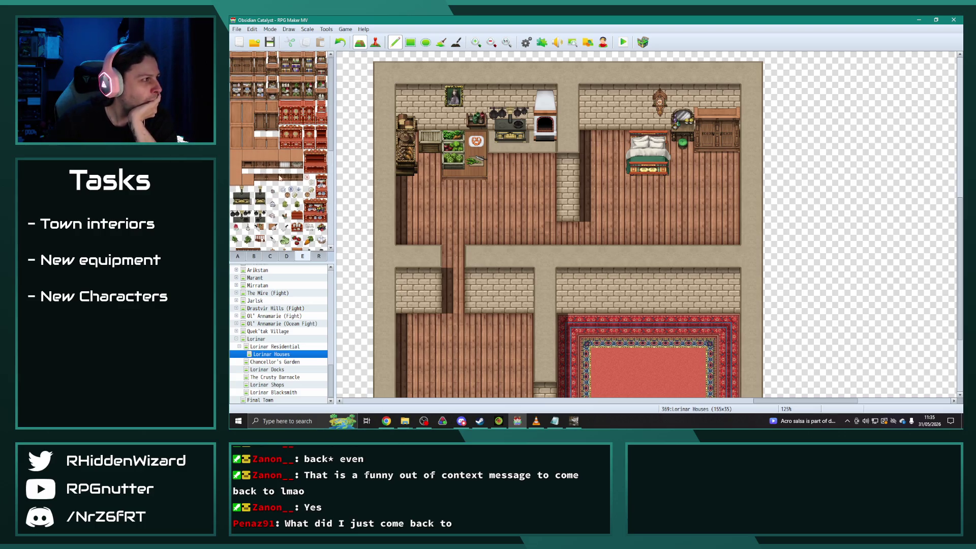
{"action": "left_click_drag", "start_coordinate": [272, 105], "coordinate": [272, 131]}
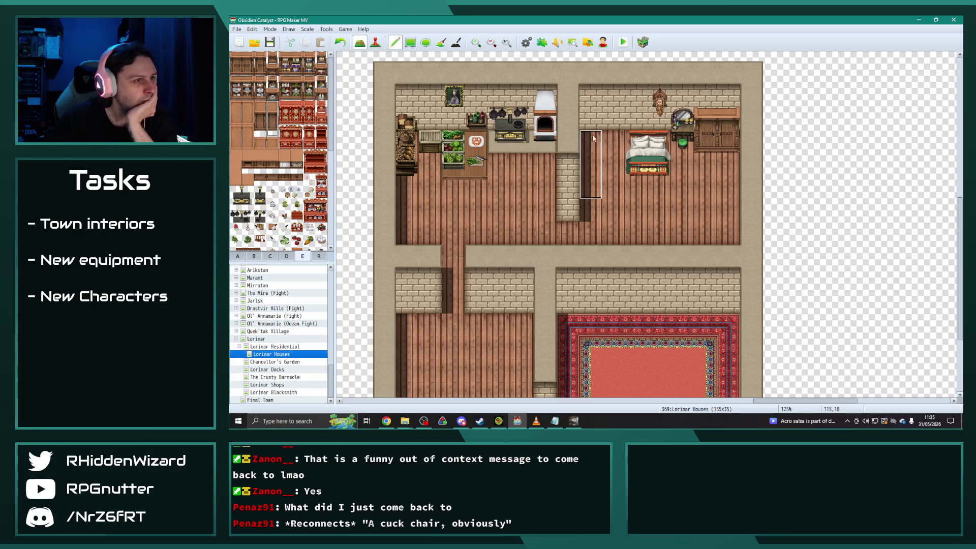
{"action": "left_click", "coordinate": [587, 130]}
{"action": "right_click", "coordinate": [613, 191]}
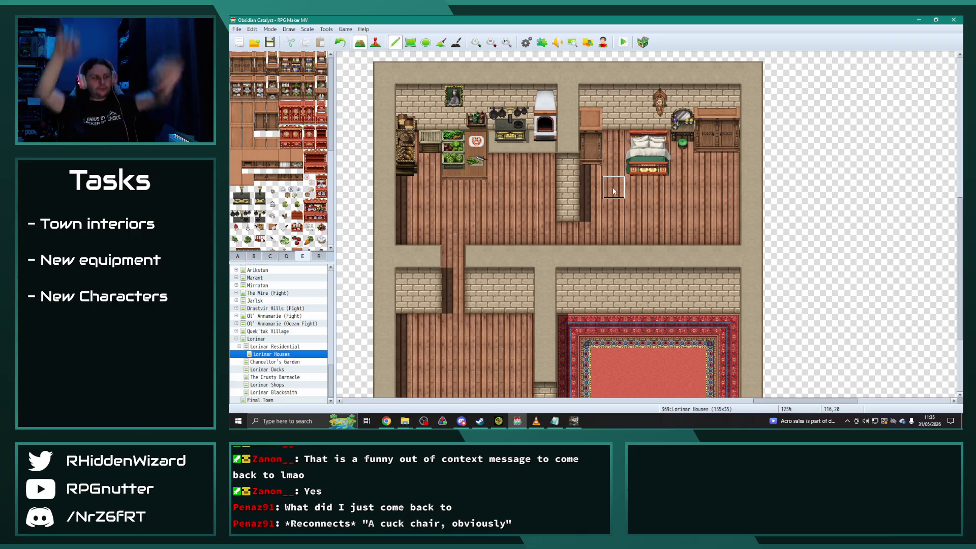
{"action": "scroll", "coordinate": [273, 144], "scroll_direction": "down", "scroll_amount": 1}
{"action": "scroll", "coordinate": [273, 144], "scroll_direction": "up", "scroll_amount": 1}
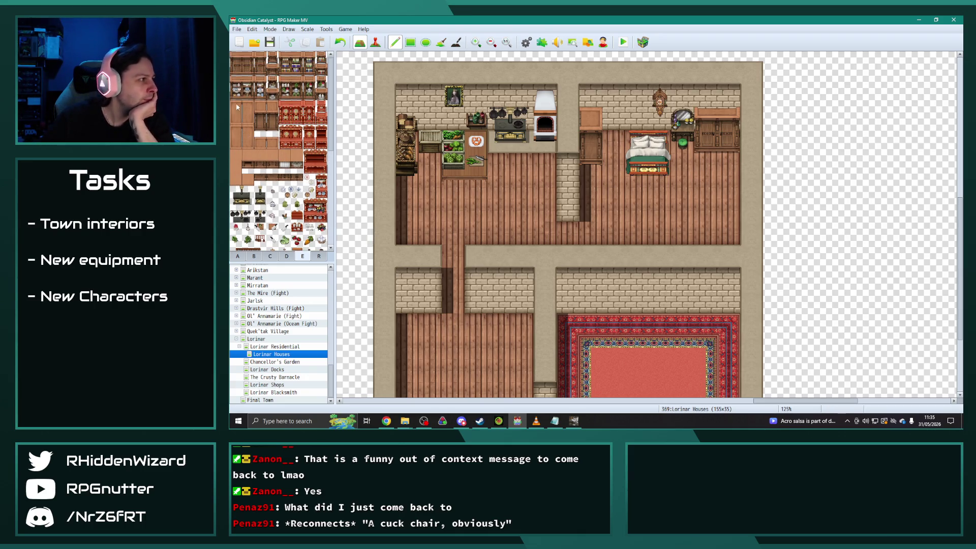
{"action": "left_click_drag", "start_coordinate": [236, 82], "coordinate": [248, 93]}
Place the dish cabinet on the lower-left room's wall and erase the shadow along the rug's left edge.
{"action": "left_click", "coordinate": [404, 298]}
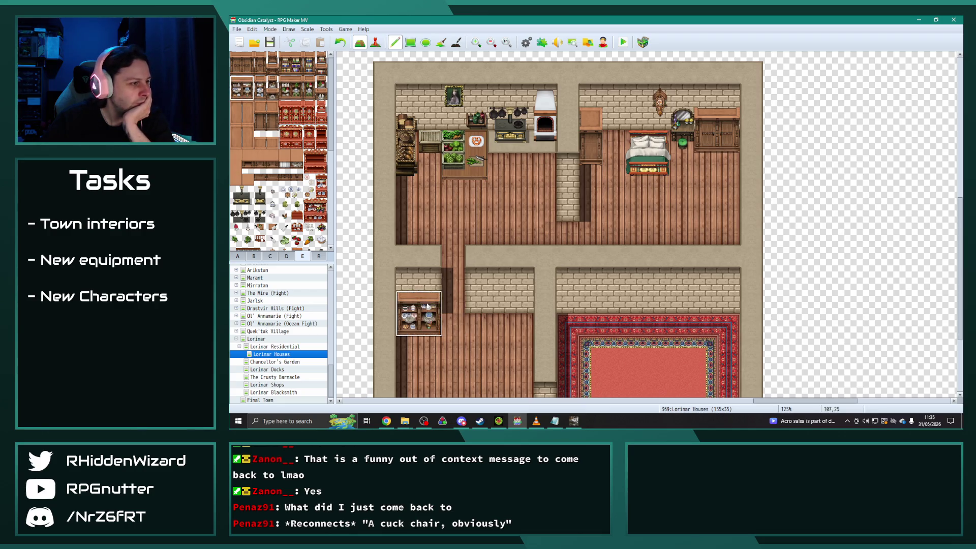
{"action": "scroll", "coordinate": [447, 280], "scroll_direction": "down", "scroll_amount": 5}
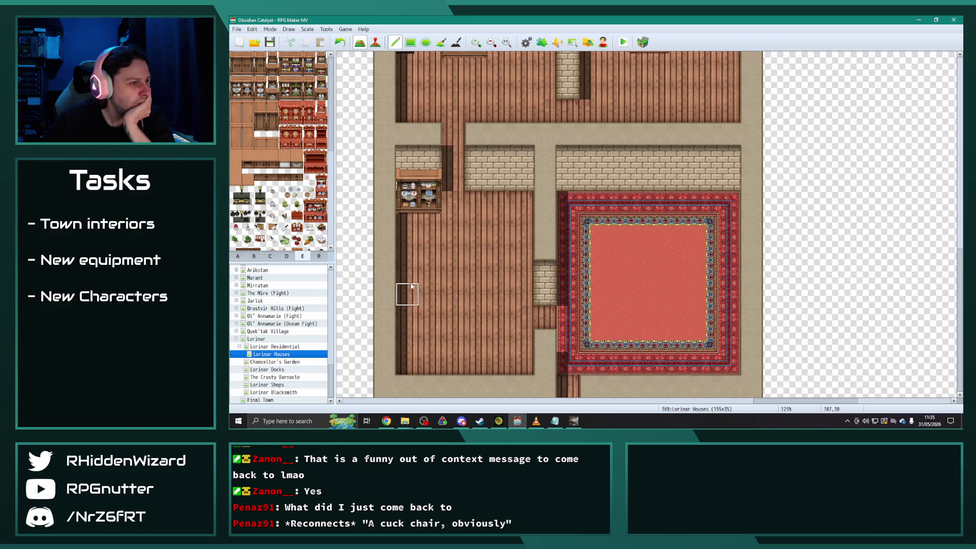
{"action": "left_click", "coordinate": [456, 41]}
{"action": "left_click_drag", "start_coordinate": [562, 197], "coordinate": [562, 376]}
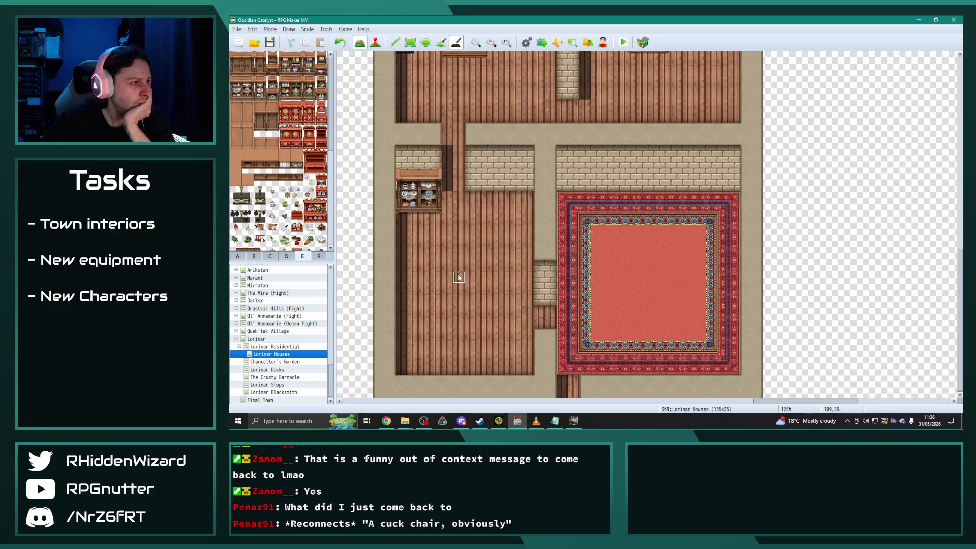
{"action": "scroll", "coordinate": [463, 278], "scroll_direction": "up", "scroll_amount": 3}
{"action": "scroll", "coordinate": [463, 277], "scroll_direction": "up", "scroll_amount": 1}
{"action": "scroll", "coordinate": [459, 272], "scroll_direction": "down", "scroll_amount": 4}
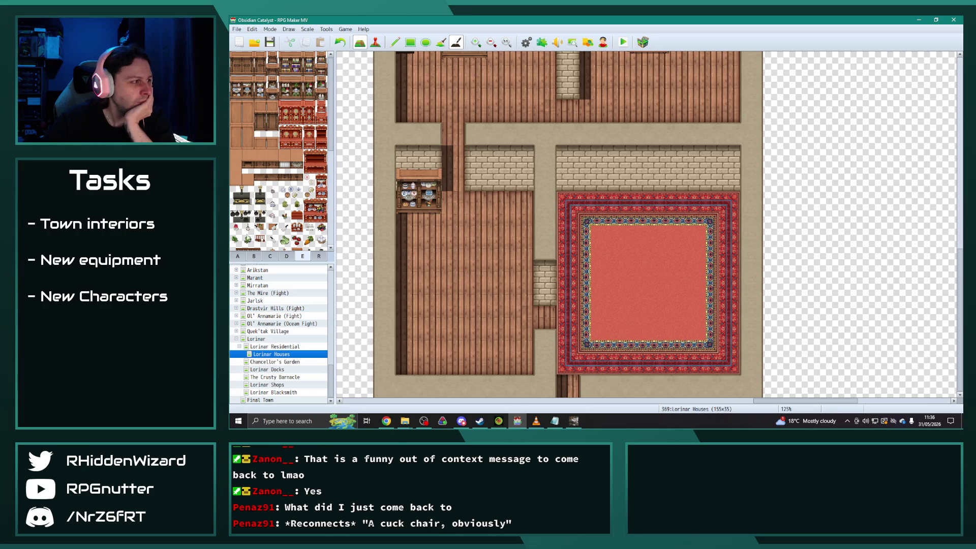
Paint a wooden tabletop in the lower-left room and set a small ornament and vase on it.
{"action": "left_click", "coordinate": [239, 258]}
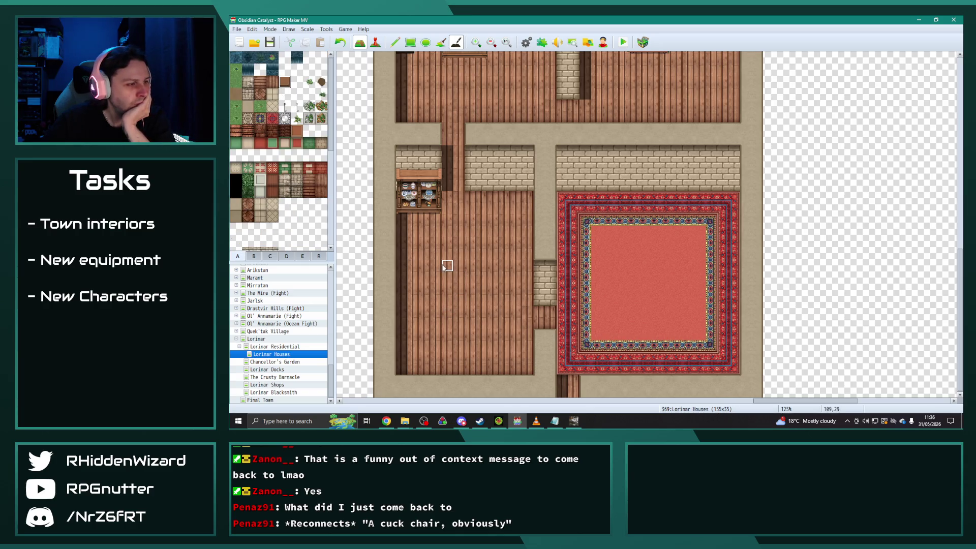
{"action": "left_click", "coordinate": [395, 42]}
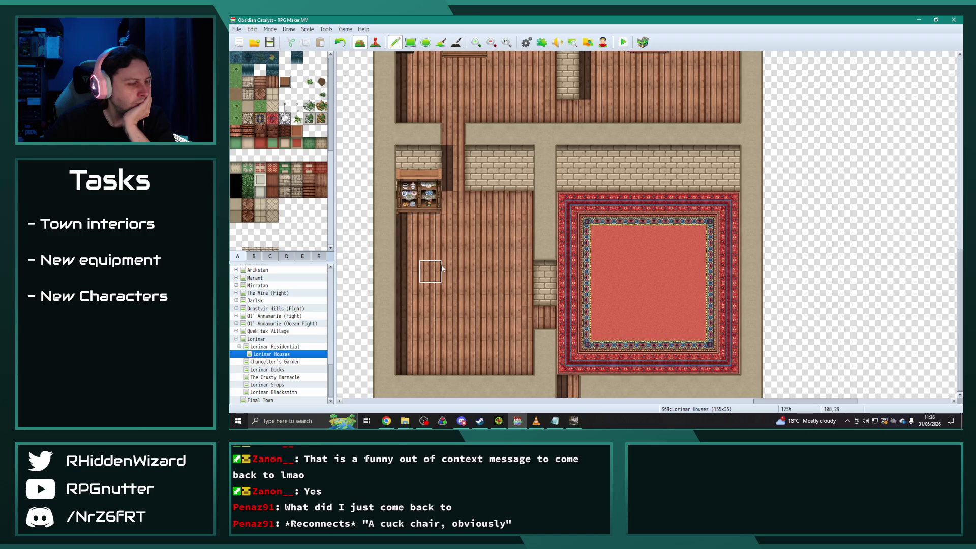
{"action": "mouse_move", "coordinate": [430, 269]}
{"action": "left_mouse_down"}
{"action": "mouse_move", "coordinate": [430, 325]}
{"action": "mouse_move", "coordinate": [476, 325]}
{"action": "mouse_move", "coordinate": [459, 278]}
{"action": "mouse_move", "coordinate": [450, 283]}
{"action": "left_mouse_up"}
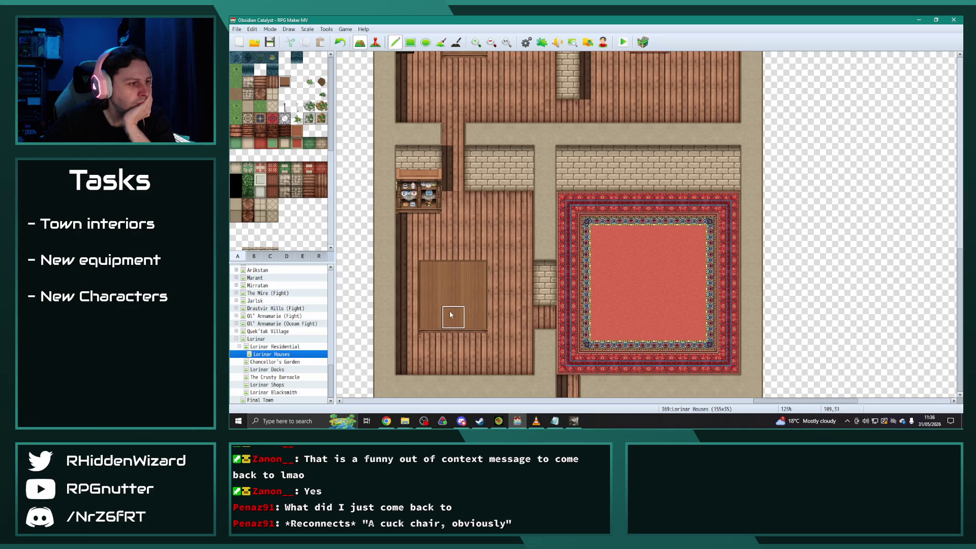
{"action": "left_click", "coordinate": [254, 256]}
{"action": "scroll", "coordinate": [258, 221], "scroll_direction": "down", "scroll_amount": 5}
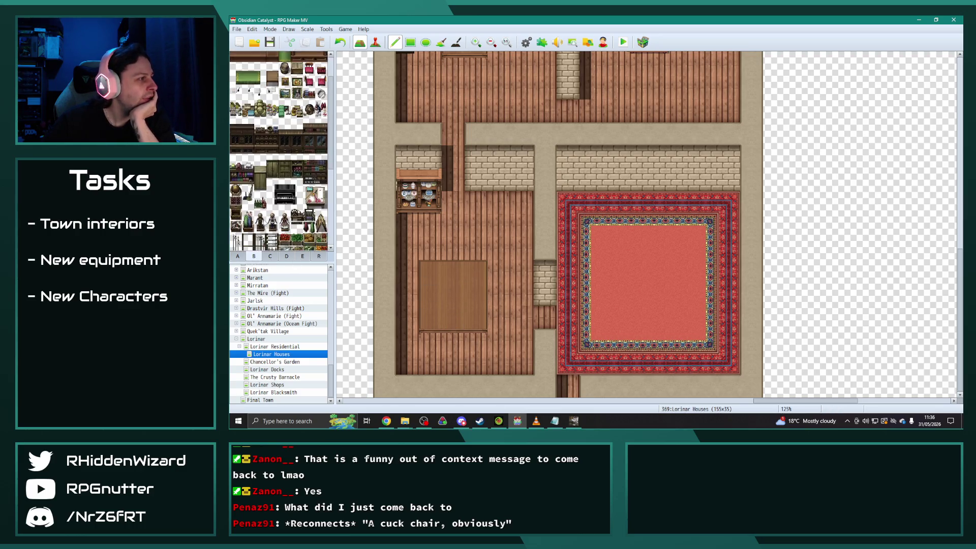
{"action": "left_click", "coordinate": [236, 171]}
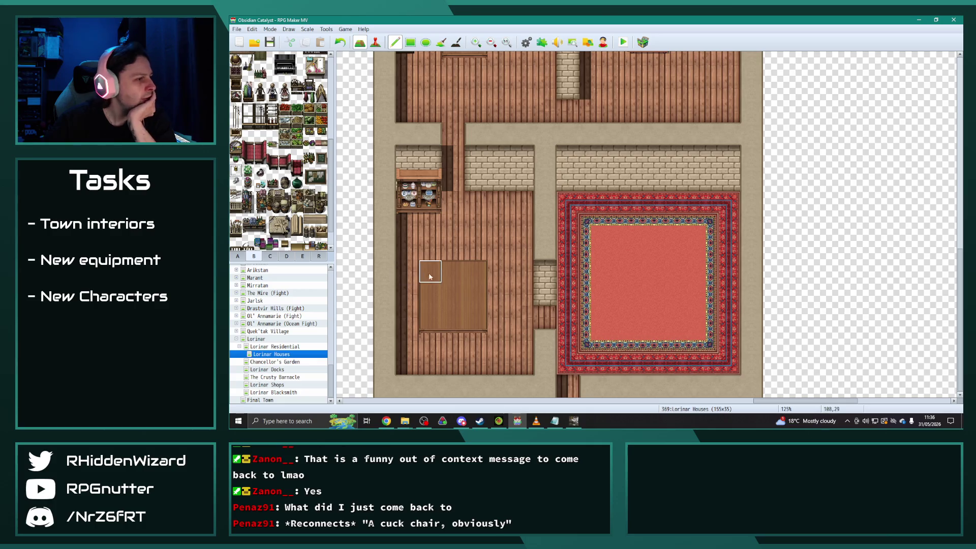
{"action": "left_click", "coordinate": [453, 292]}
{"action": "left_click", "coordinate": [235, 182]}
{"action": "left_click", "coordinate": [452, 312]}
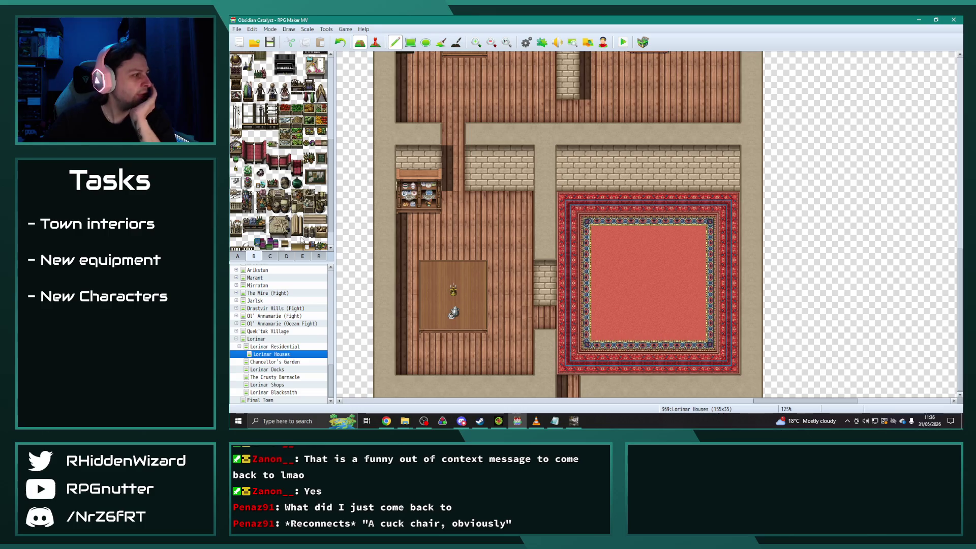
Put a meat plate and a second food plate on the table, undoing a stray bottle row.
{"action": "left_click", "coordinate": [303, 256]}
{"action": "scroll", "coordinate": [296, 220], "scroll_direction": "down", "scroll_amount": 3}
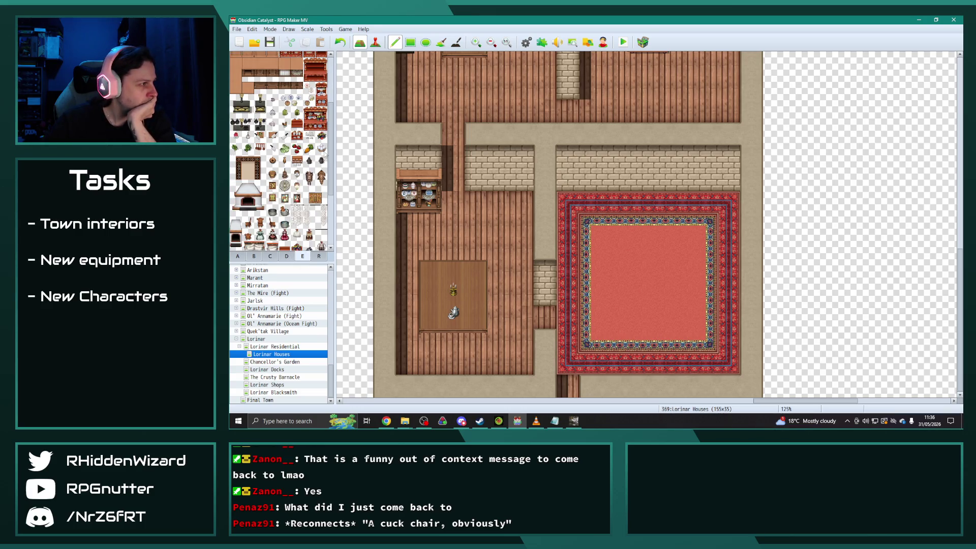
{"action": "left_click", "coordinate": [287, 256]}
{"action": "left_click", "coordinate": [284, 145]}
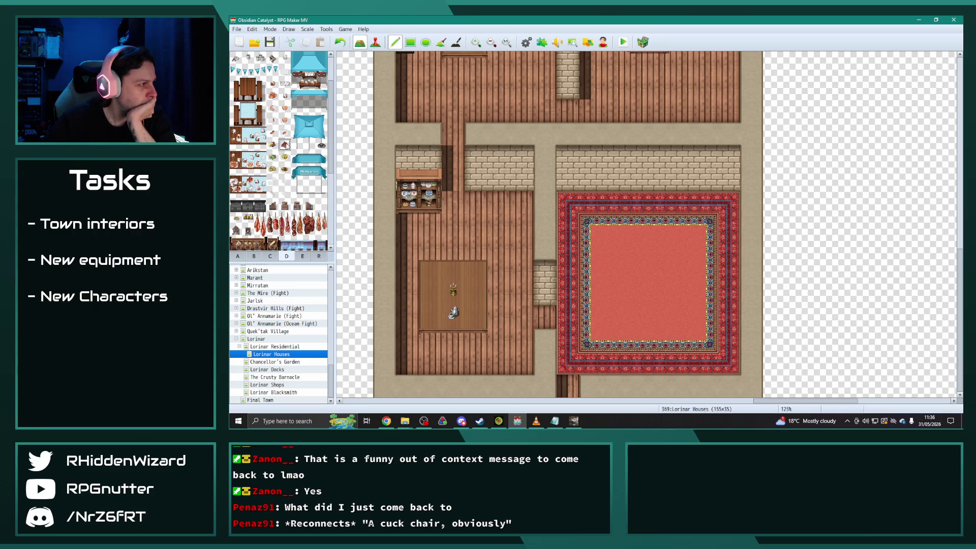
{"action": "left_click", "coordinate": [430, 294]}
{"action": "left_click", "coordinate": [272, 97]}
{"action": "left_click", "coordinate": [429, 316]}
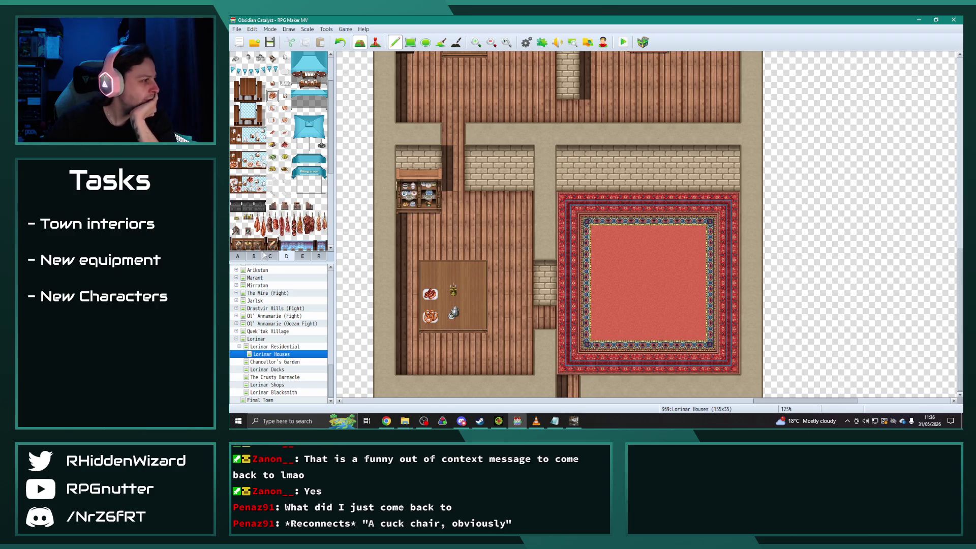
{"action": "left_click", "coordinate": [248, 218]}
{"action": "scroll", "coordinate": [485, 226], "scroll_direction": "up", "scroll_amount": 1}
{"action": "left_click", "coordinate": [478, 208]}
{"action": "key", "text": "ctrl+z"}
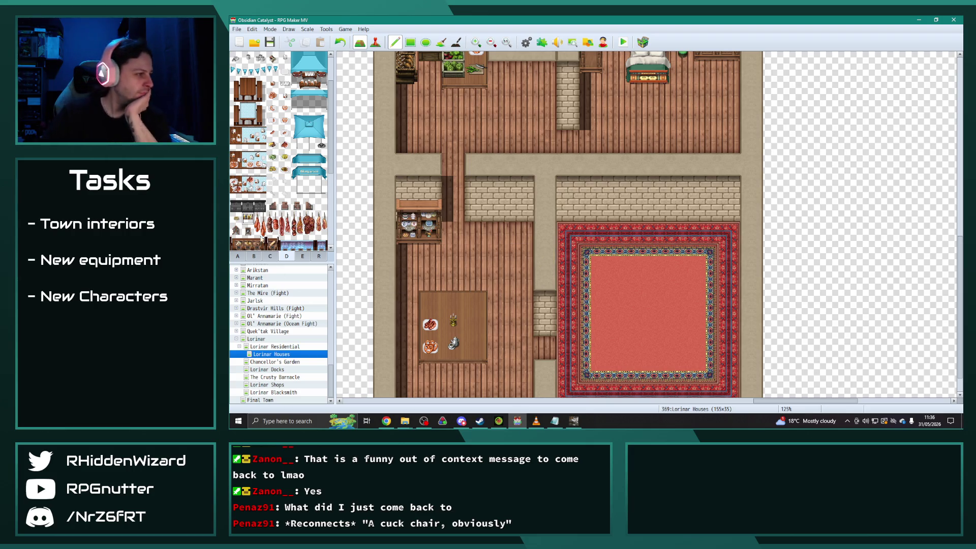
Place the vegetable colander at the table's top-left corner.
{"action": "left_click", "coordinate": [255, 257]}
{"action": "left_click", "coordinate": [270, 256]}
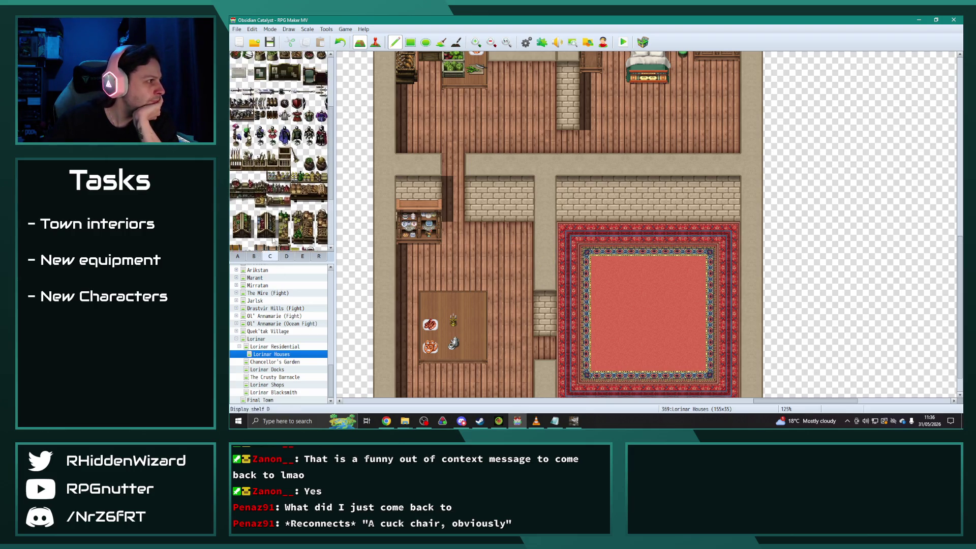
{"action": "scroll", "coordinate": [279, 152], "scroll_direction": "up", "scroll_amount": 1}
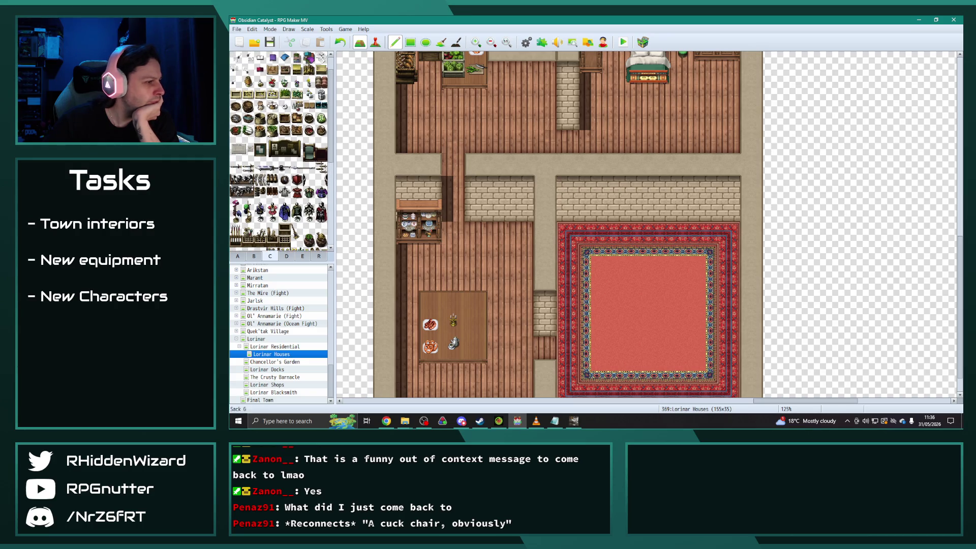
{"action": "left_click", "coordinate": [236, 132]}
{"action": "left_click", "coordinate": [430, 301]}
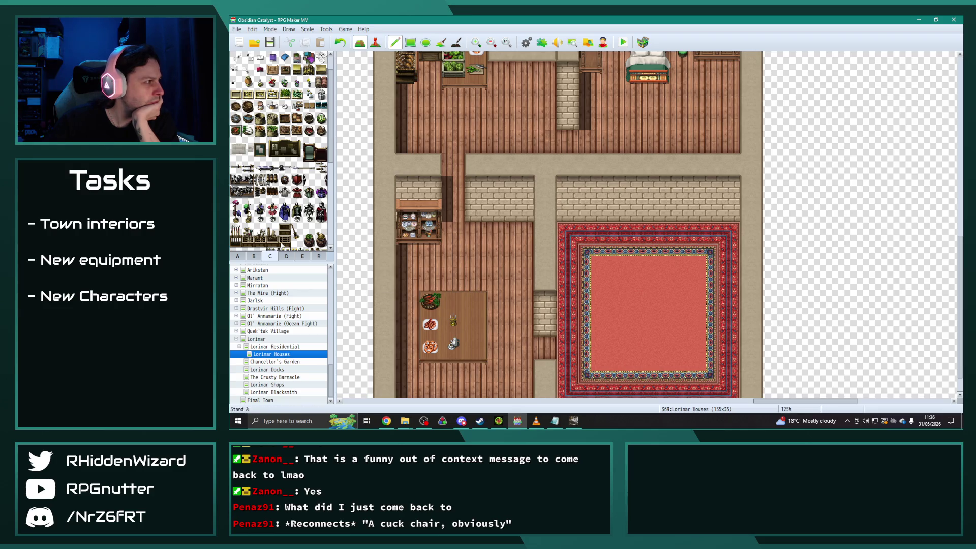
Add a potted plant on the table's right side.
{"action": "left_click", "coordinate": [254, 256]}
{"action": "scroll", "coordinate": [281, 230], "scroll_direction": "up", "scroll_amount": 6}
{"action": "scroll", "coordinate": [281, 229], "scroll_direction": "down", "scroll_amount": 5}
{"action": "left_click", "coordinate": [247, 193]}
{"action": "left_click", "coordinate": [476, 325]}
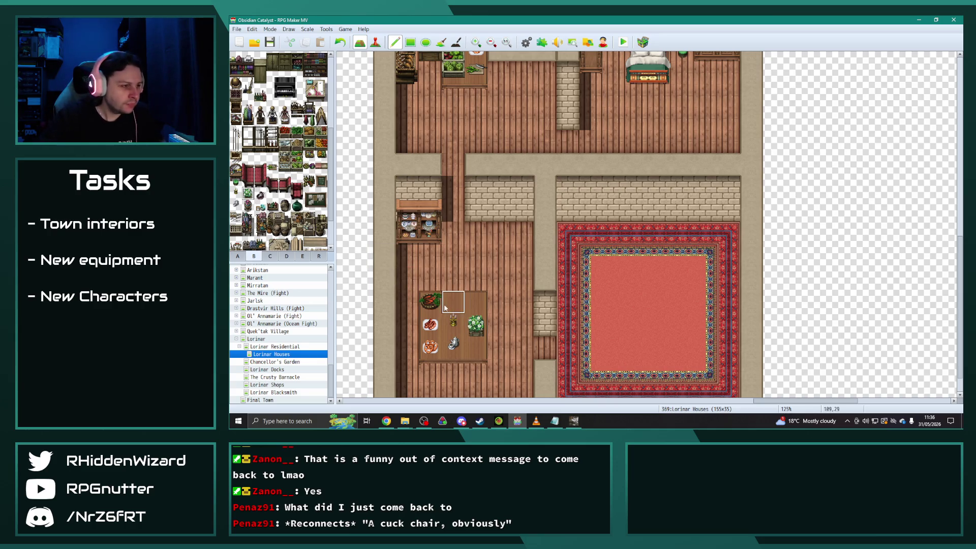
{"action": "scroll", "coordinate": [376, 282], "scroll_direction": "down", "scroll_amount": 1}
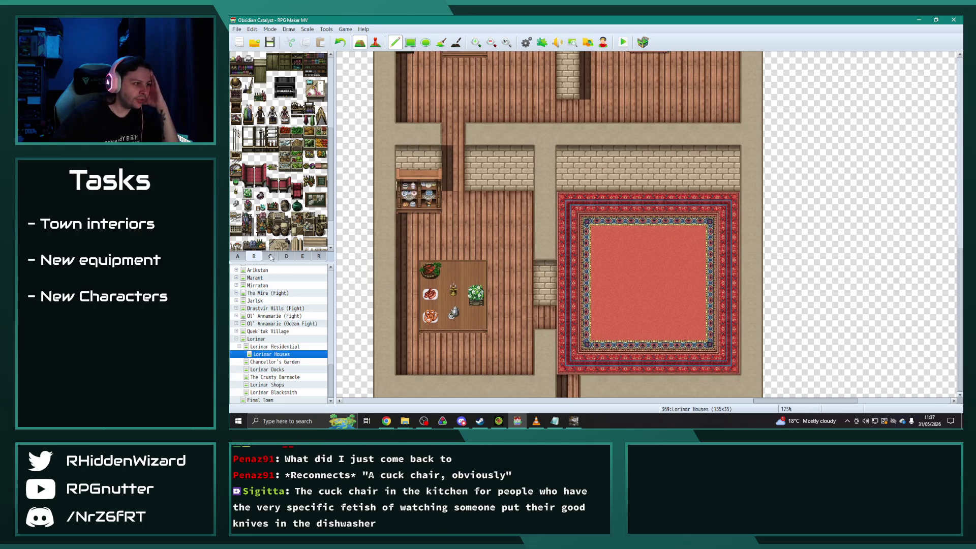
{"action": "scroll", "coordinate": [269, 229], "scroll_direction": "up", "scroll_amount": 2}
{"action": "scroll", "coordinate": [273, 229], "scroll_direction": "up", "scroll_amount": 4}
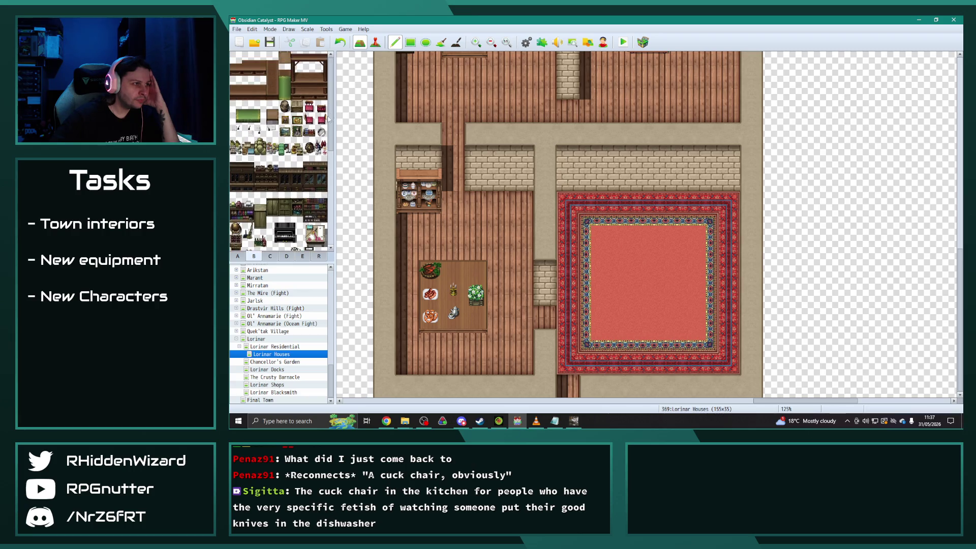
{"action": "left_click", "coordinate": [309, 120]}
Place two red chairs left of the table and one above it.
{"action": "left_click", "coordinate": [407, 294]}
{"action": "left_click", "coordinate": [407, 318]}
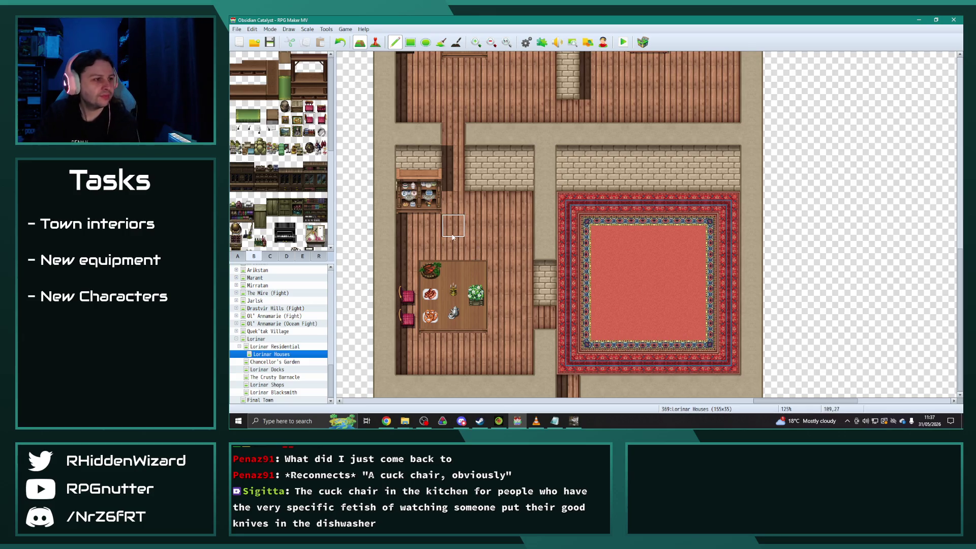
{"action": "left_click", "coordinate": [309, 108]}
{"action": "left_click", "coordinate": [453, 249]}
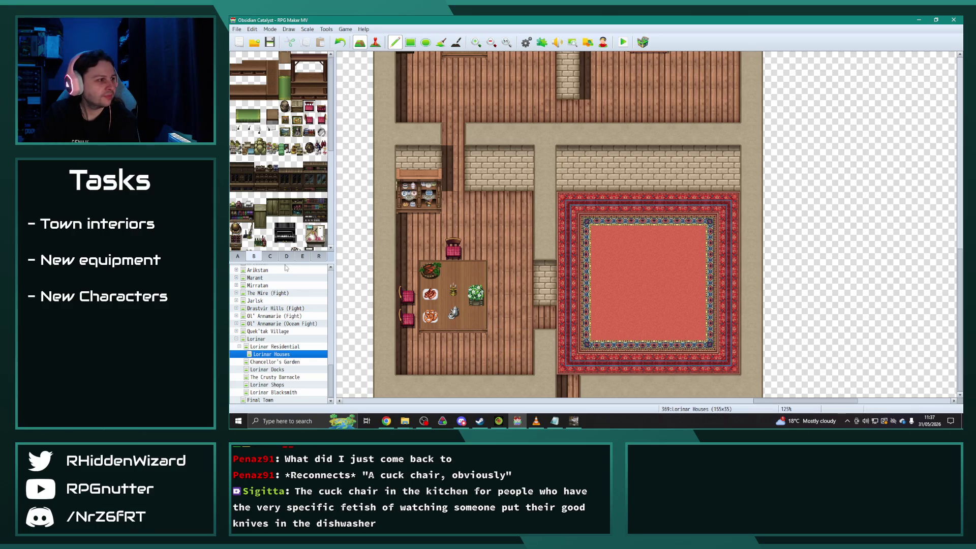
Stamp the 2x2 bookshelf from the kitchen tileset against the room's wall.
{"action": "left_click", "coordinate": [302, 258]}
{"action": "scroll", "coordinate": [298, 228], "scroll_direction": "up", "scroll_amount": 2}
{"action": "scroll", "coordinate": [289, 231], "scroll_direction": "up", "scroll_amount": 2}
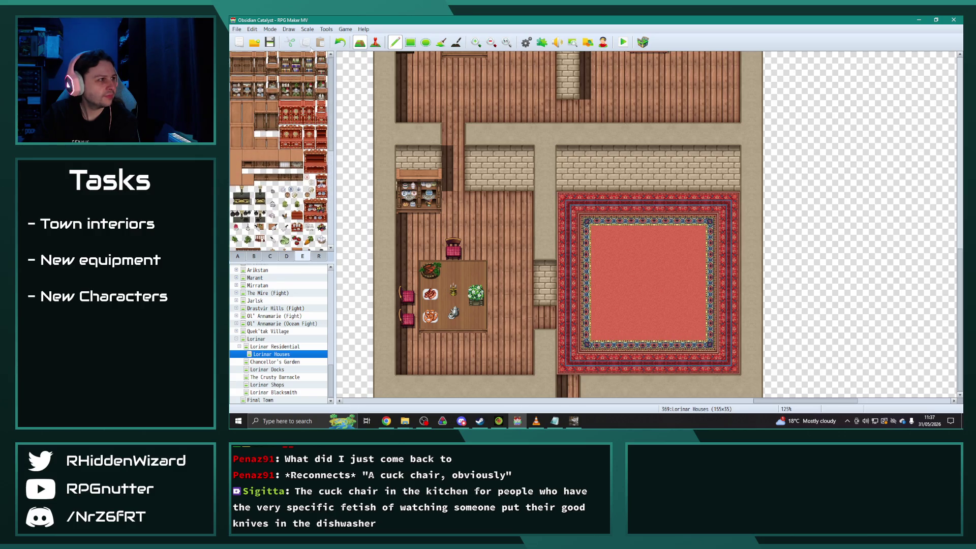
{"action": "left_click_drag", "start_coordinate": [286, 73], "coordinate": [297, 63]}
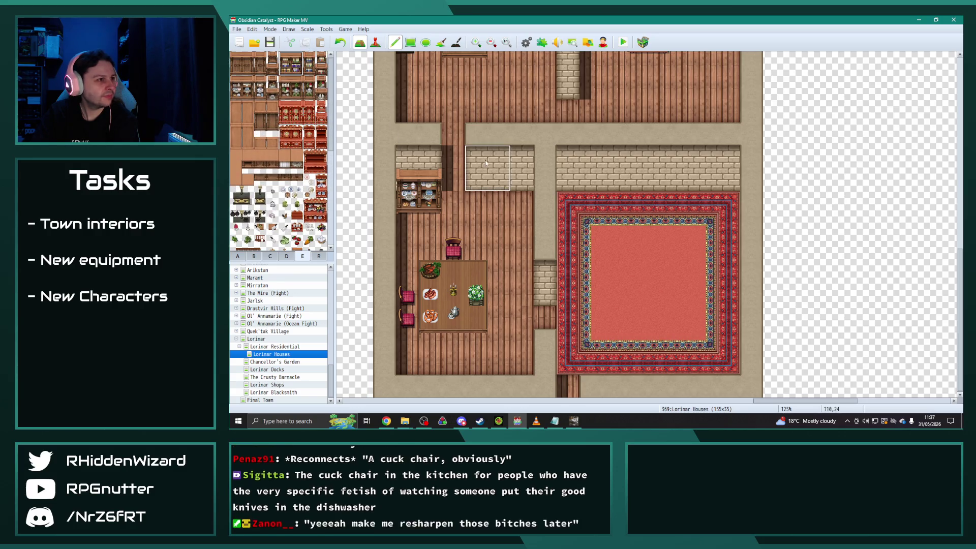
{"action": "left_click", "coordinate": [503, 177]}
{"action": "right_click", "coordinate": [503, 235]}
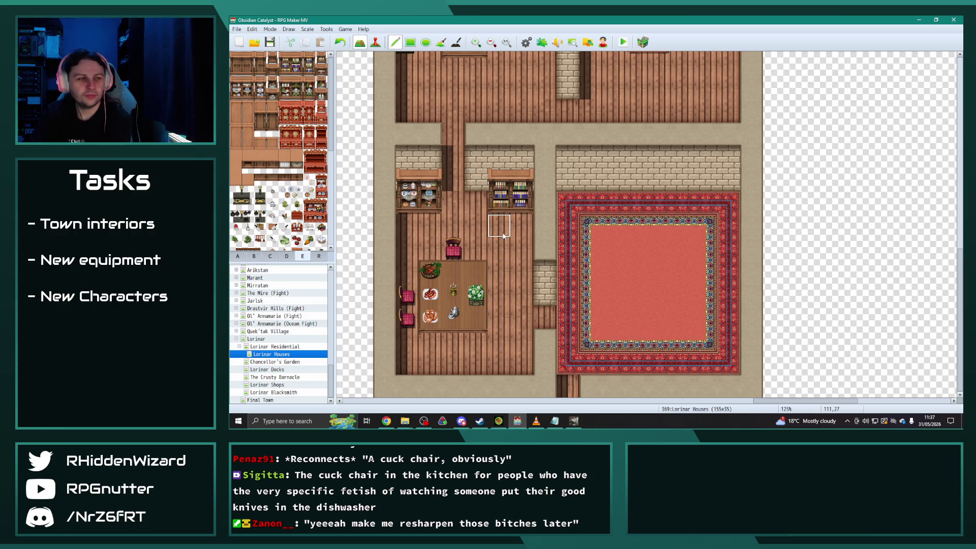
{"action": "scroll", "coordinate": [503, 235], "scroll_direction": "up", "scroll_amount": 4}
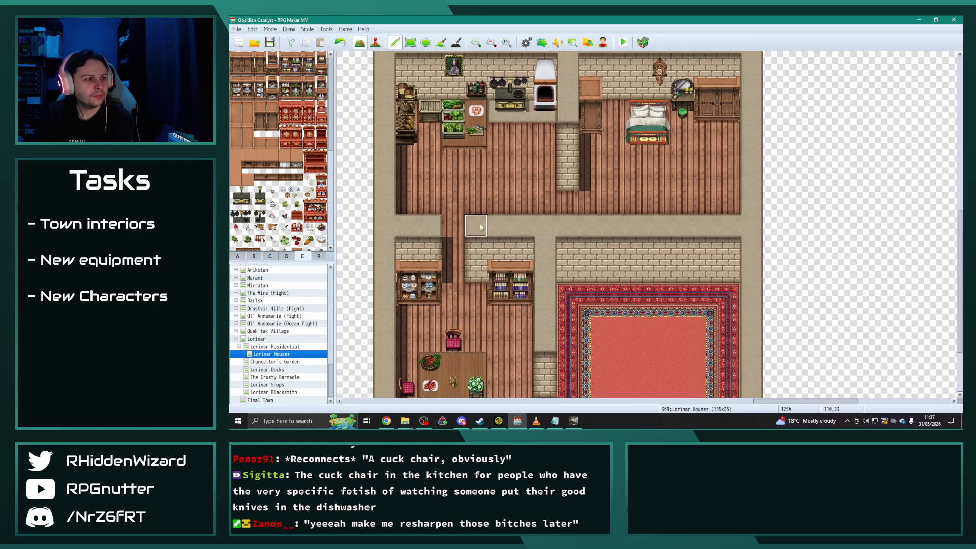
{"action": "scroll", "coordinate": [477, 227], "scroll_direction": "down", "scroll_amount": 4}
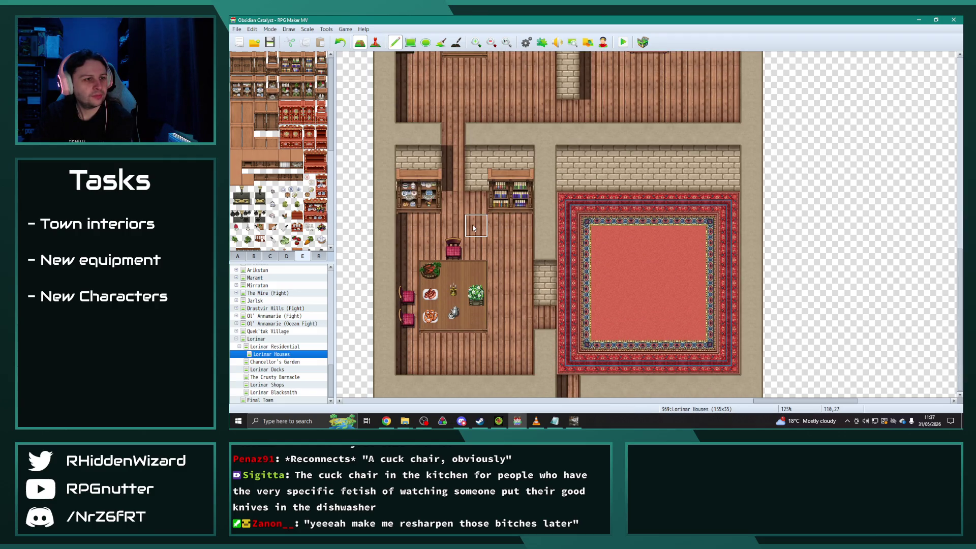
{"action": "scroll", "coordinate": [473, 226], "scroll_direction": "up", "scroll_amount": 4}
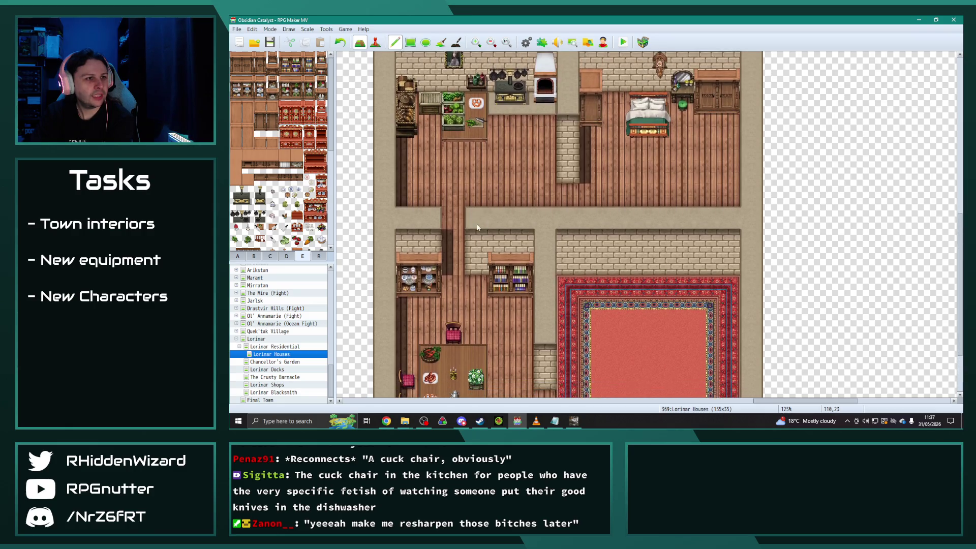
{"action": "scroll", "coordinate": [477, 226], "scroll_direction": "down", "scroll_amount": 2}
{"action": "scroll", "coordinate": [559, 244], "scroll_direction": "up", "scroll_amount": 3}
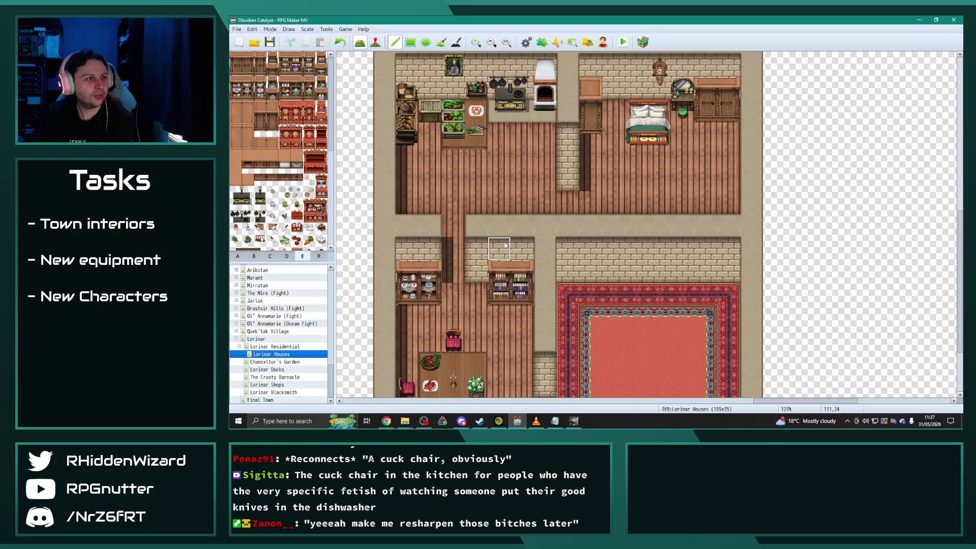
{"action": "scroll", "coordinate": [691, 303], "scroll_direction": "down", "scroll_amount": 4}
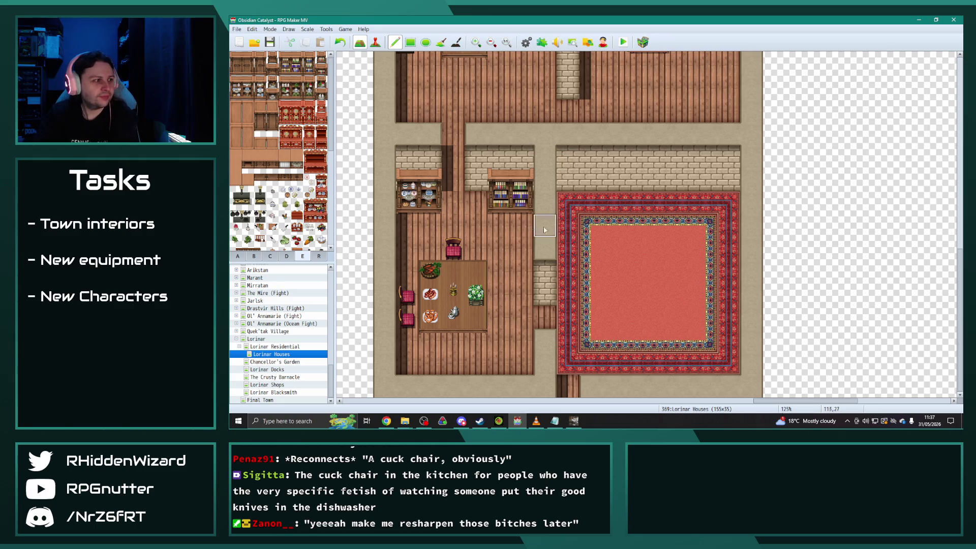
Paint a long brown wooden table across the lower-right room's rug.
{"action": "left_click", "coordinate": [237, 256]}
{"action": "left_click", "coordinate": [285, 82]}
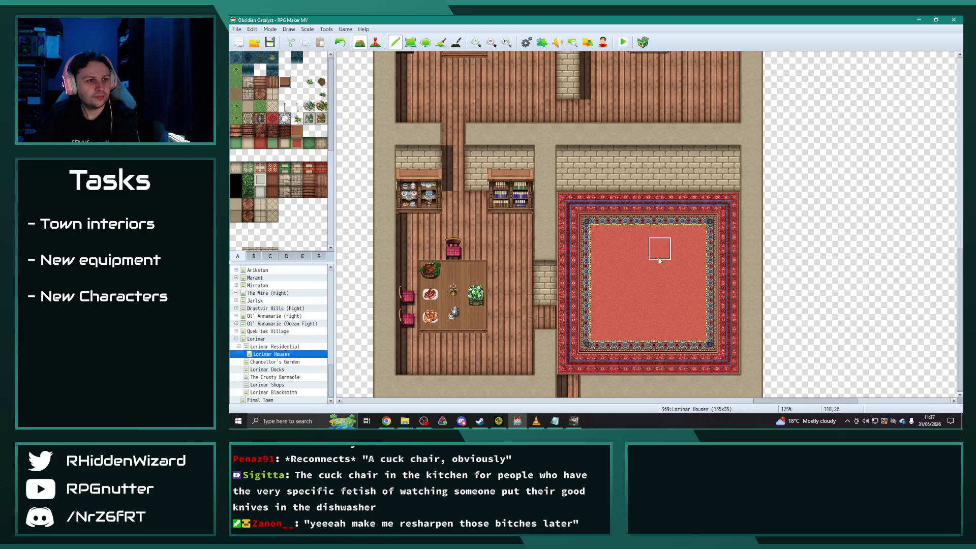
{"action": "mouse_move", "coordinate": [614, 254]}
{"action": "left_mouse_down"}
{"action": "mouse_move", "coordinate": [660, 254]}
{"action": "mouse_move", "coordinate": [682, 268]}
{"action": "mouse_move", "coordinate": [613, 269]}
{"action": "left_mouse_up"}
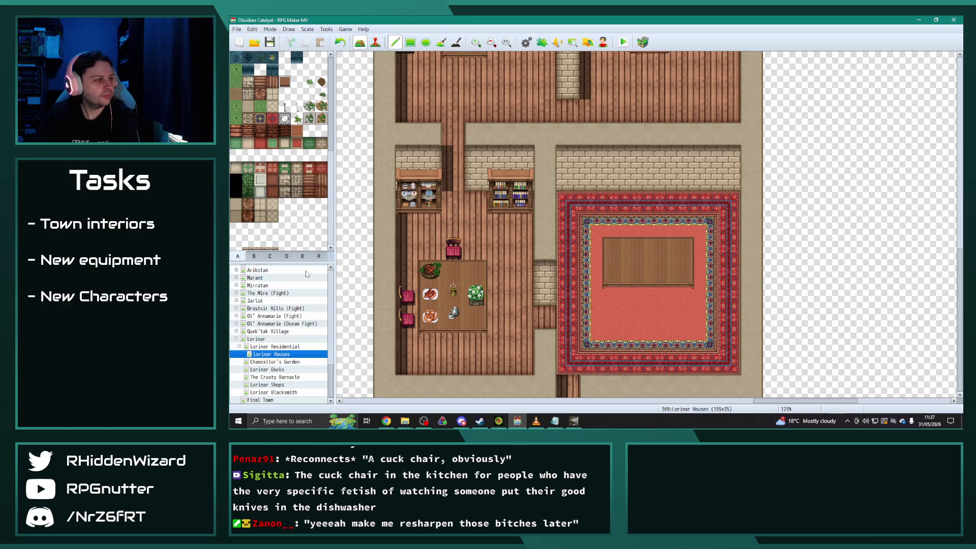
Place red sofa seats at the table's left and right ends.
{"action": "left_click", "coordinate": [254, 255]}
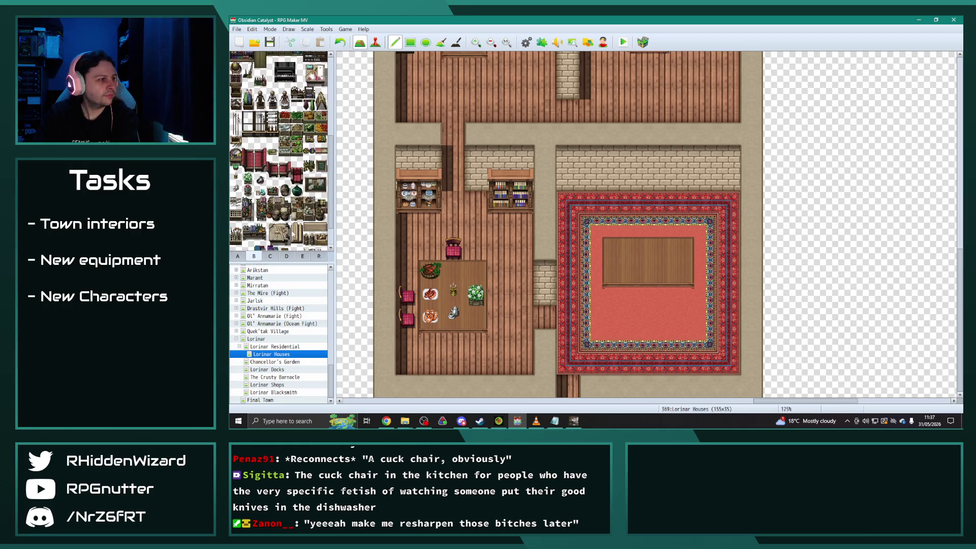
{"action": "scroll", "coordinate": [281, 181], "scroll_direction": "down", "scroll_amount": 2}
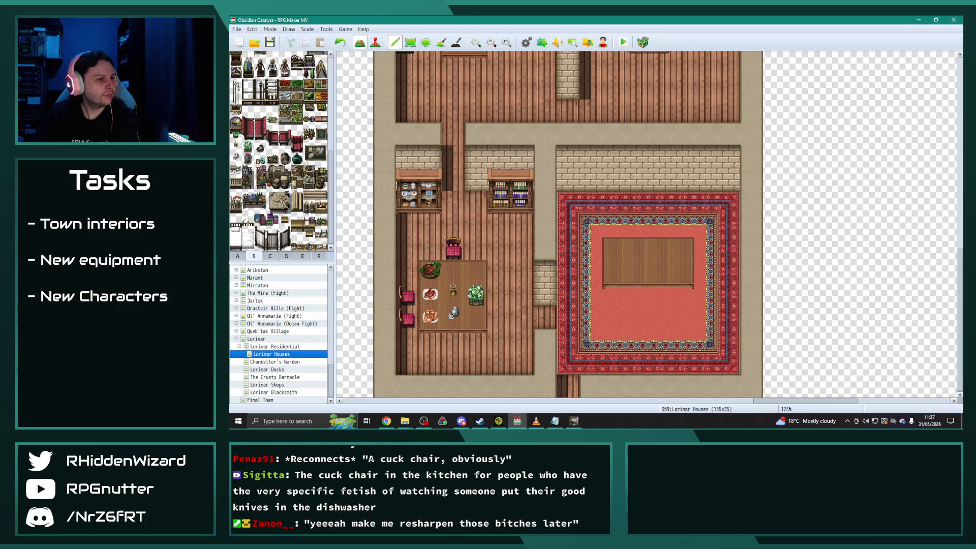
{"action": "left_click_drag", "start_coordinate": [245, 122], "coordinate": [259, 133]}
{"action": "left_click", "coordinate": [590, 248]}
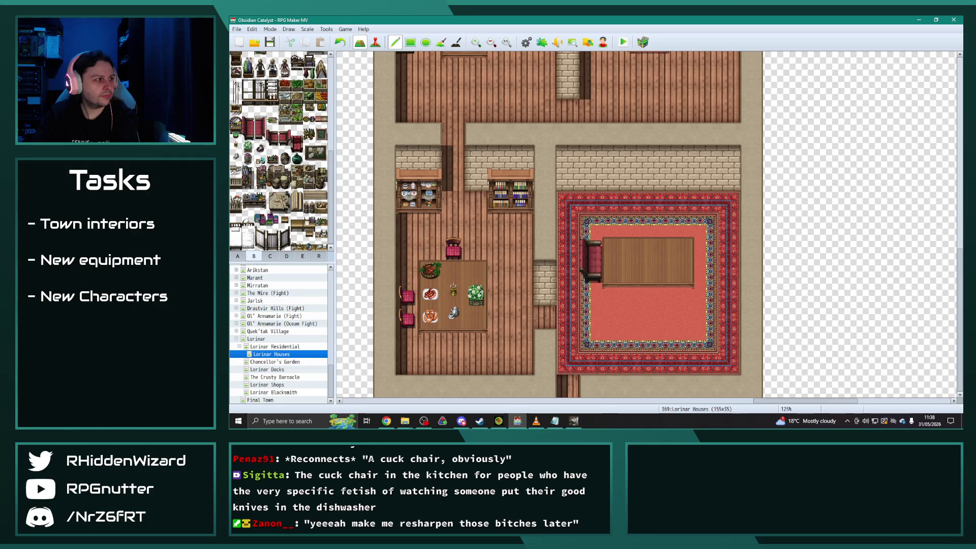
{"action": "left_click", "coordinate": [706, 254]}
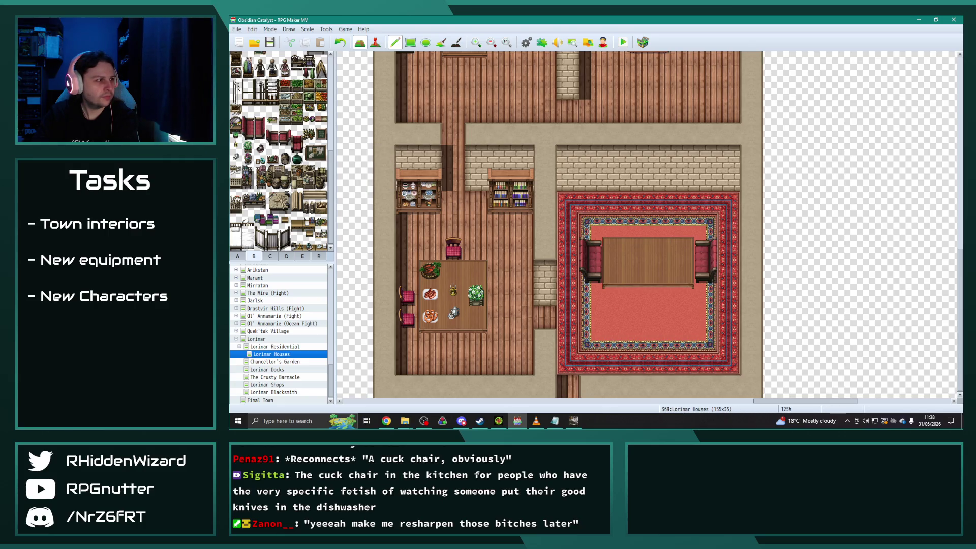
Add red chairs along the table's top side, clearing leftover backrests back to rug.
{"action": "left_click_drag", "start_coordinate": [298, 145], "coordinate": [298, 132]}
{"action": "left_click", "coordinate": [614, 224]}
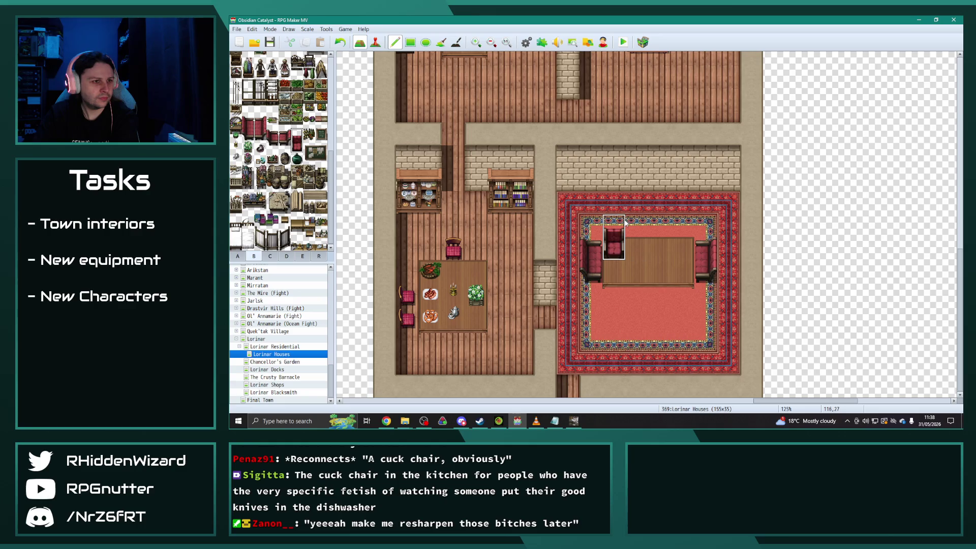
{"action": "key", "text": "ctrl+z"}
{"action": "mouse_move", "coordinate": [636, 224]}
{"action": "left_mouse_down"}
{"action": "mouse_move", "coordinate": [660, 227]}
{"action": "mouse_move", "coordinate": [637, 248]}
{"action": "left_mouse_up"}
{"action": "right_click", "coordinate": [659, 266]}
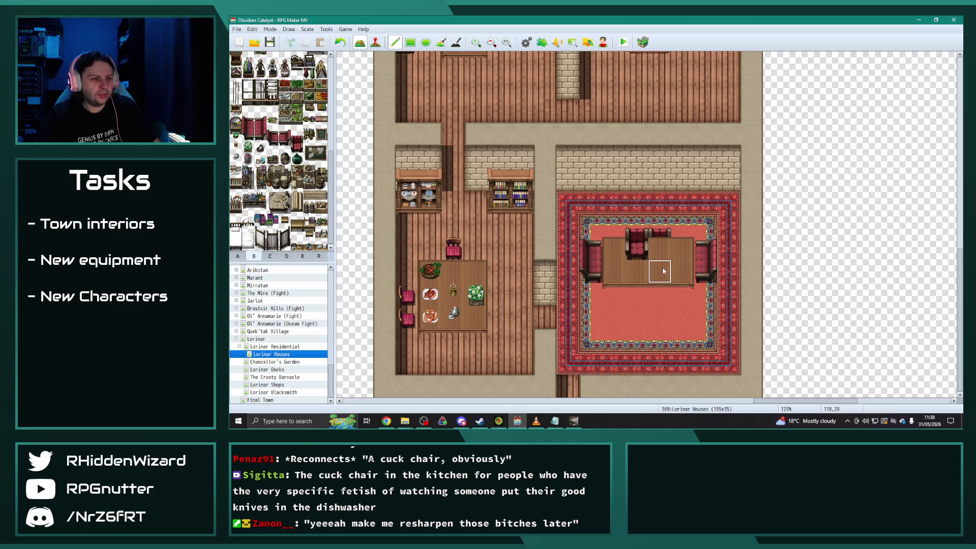
{"action": "left_click_drag", "start_coordinate": [660, 248], "coordinate": [637, 248]}
{"action": "left_click_drag", "start_coordinate": [296, 134], "coordinate": [297, 147]}
{"action": "left_click", "coordinate": [637, 226]}
Add a second red chair above the table, then stamp a copy of the whole table set below.
{"action": "left_click", "coordinate": [659, 220]}
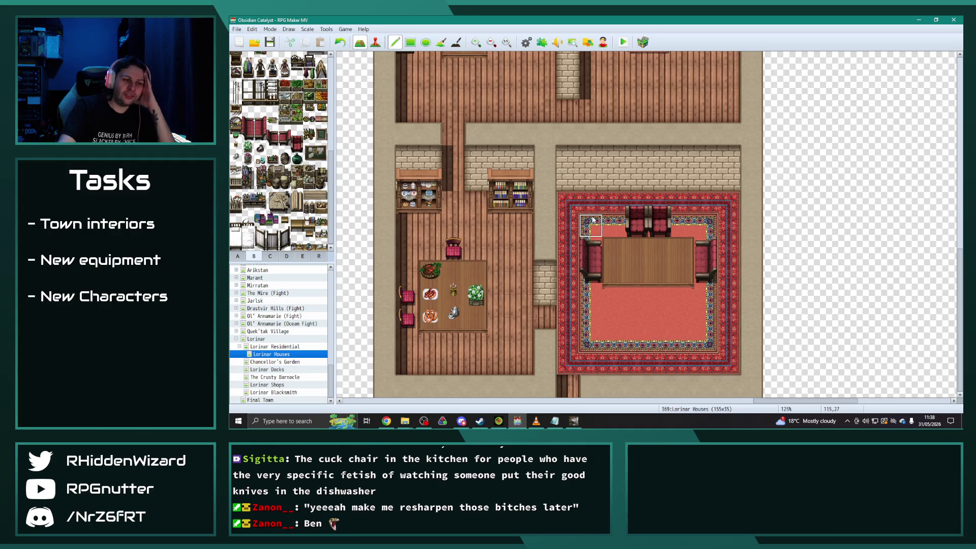
{"action": "mouse_move", "coordinate": [597, 240]}
{"action": "left_mouse_down"}
{"action": "mouse_move", "coordinate": [701, 282]}
{"action": "mouse_move", "coordinate": [703, 305]}
{"action": "left_mouse_up"}
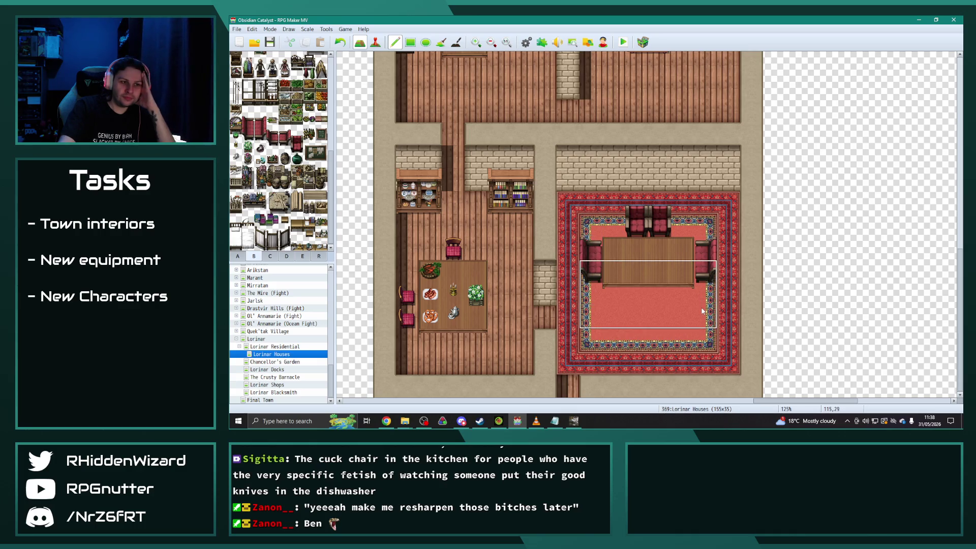
{"action": "left_click", "coordinate": [703, 310]}
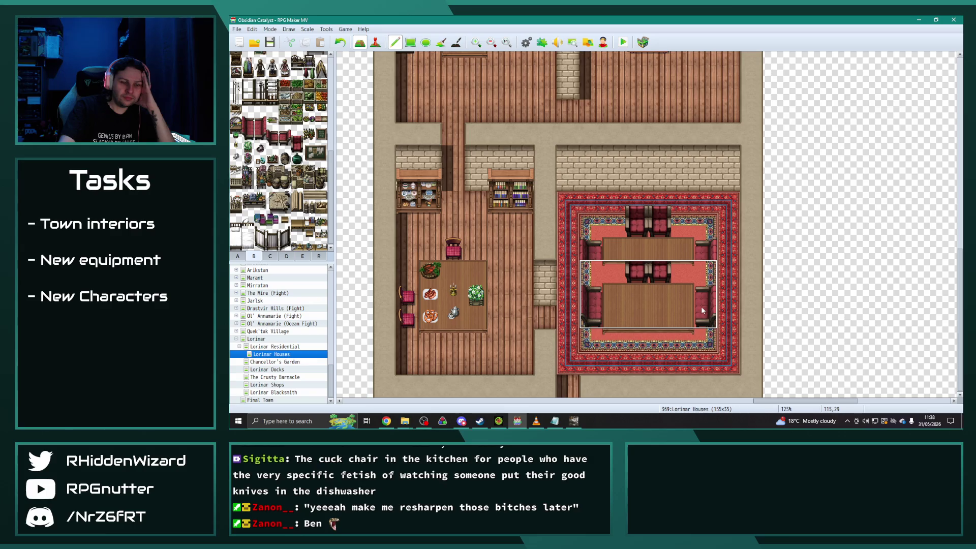
Undo the misplaced copy, restamp the table set one tile higher, and paint rug over the extra chairs.
{"action": "key", "text": "ctrl+z"}
{"action": "left_click", "coordinate": [702, 286]}
{"action": "right_click", "coordinate": [691, 234]}
{"action": "mouse_move", "coordinate": [691, 233]}
{"action": "left_mouse_down"}
{"action": "mouse_move", "coordinate": [660, 229]}
{"action": "mouse_move", "coordinate": [681, 206]}
{"action": "mouse_move", "coordinate": [629, 220]}
{"action": "left_mouse_up"}
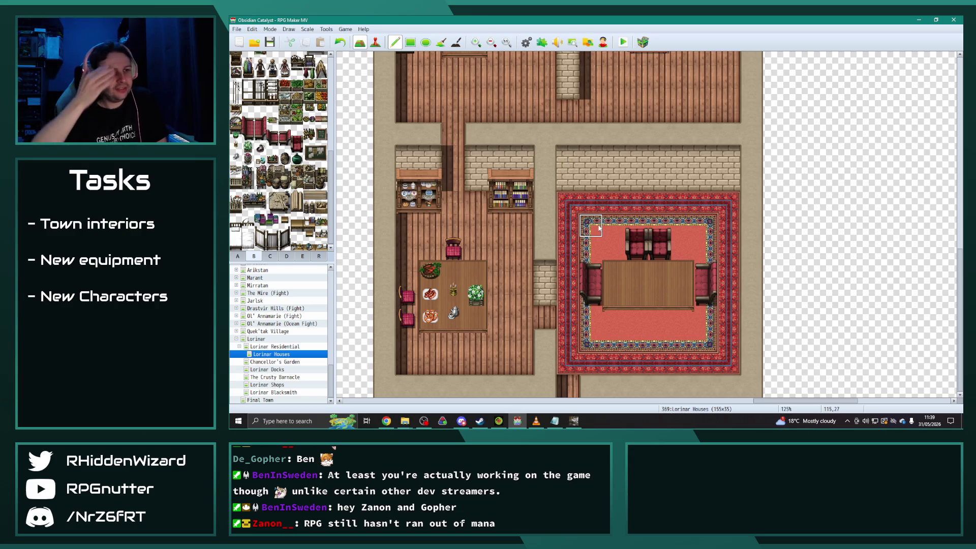
Place two bottle shelves along the dining room's top wall.
{"action": "scroll", "coordinate": [304, 220], "scroll_direction": "up", "scroll_amount": 5}
{"action": "scroll", "coordinate": [304, 220], "scroll_direction": "up", "scroll_amount": 1}
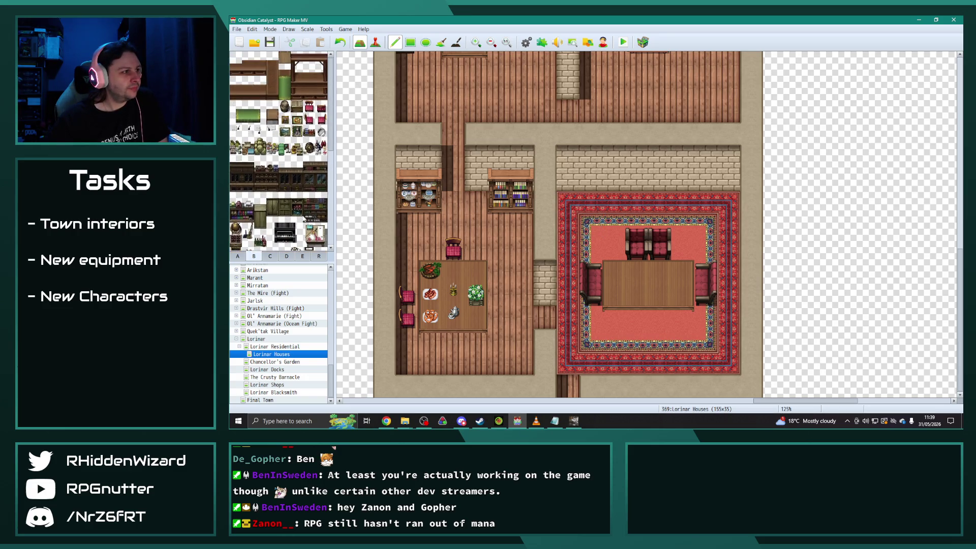
{"action": "left_click", "coordinate": [309, 131]}
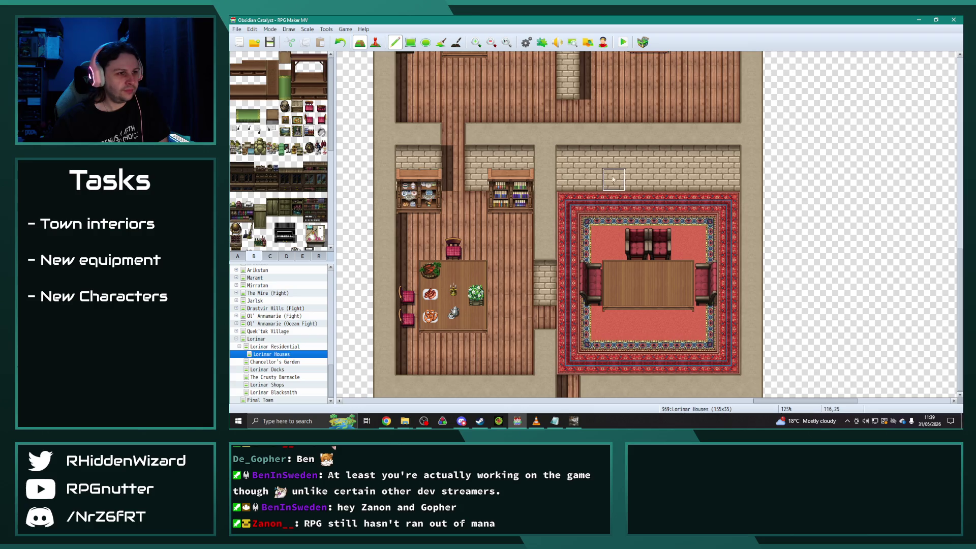
{"action": "left_click", "coordinate": [575, 178]}
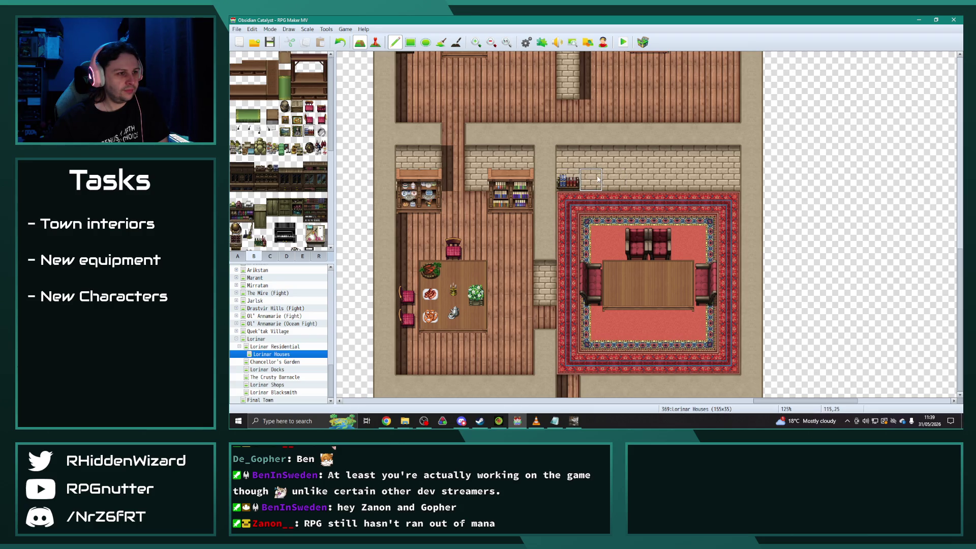
{"action": "left_click", "coordinate": [598, 179]}
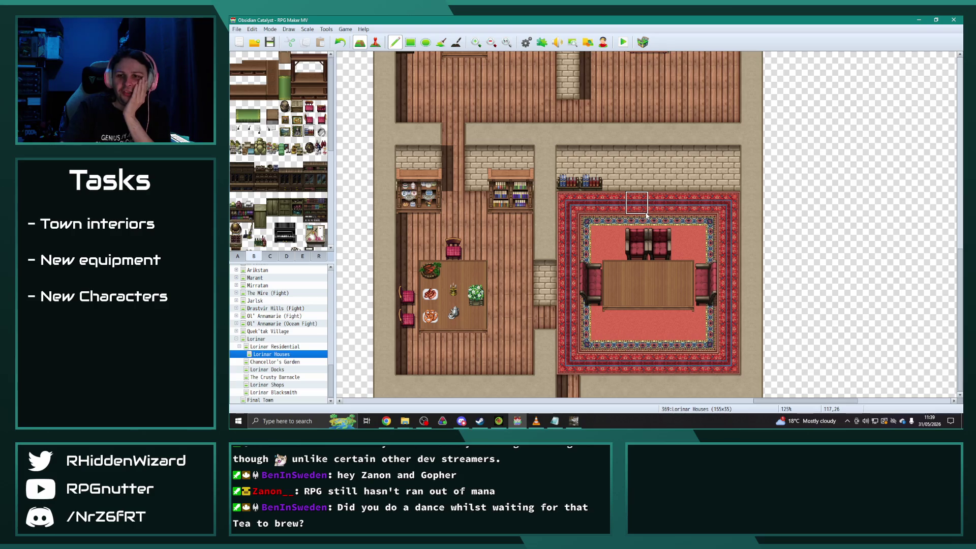
Put books, scrolls and bottles on the dining table.
{"action": "left_click", "coordinate": [269, 256]}
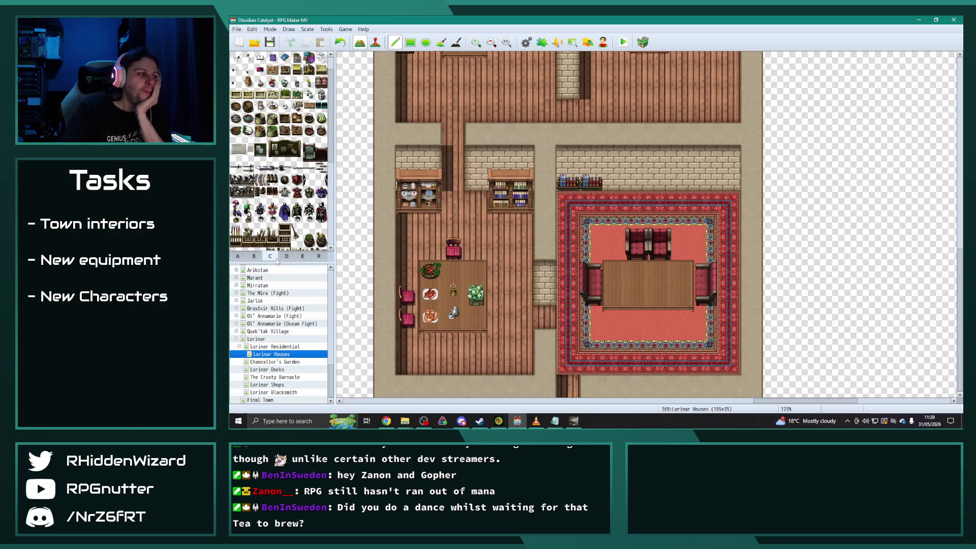
{"action": "scroll", "coordinate": [305, 178], "scroll_direction": "down", "scroll_amount": 3}
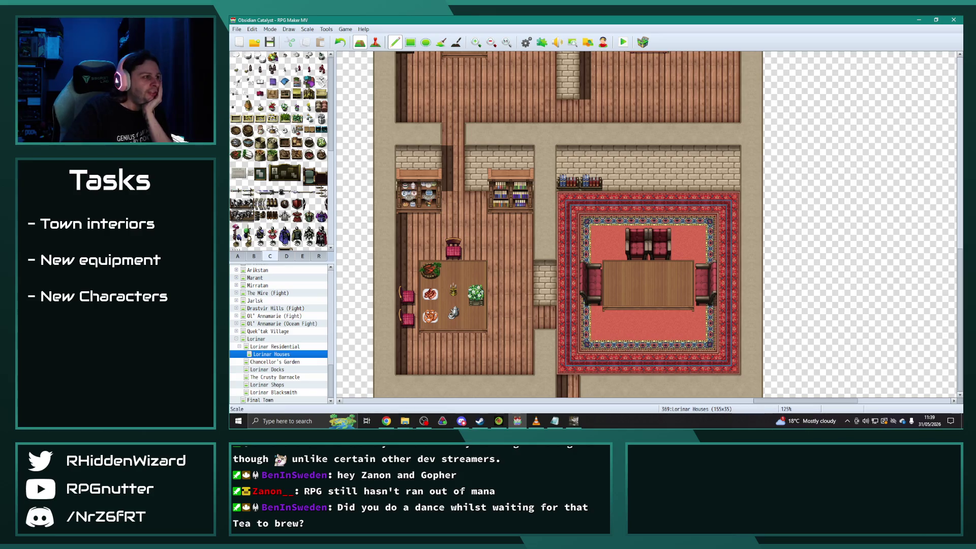
{"action": "left_click", "coordinate": [273, 95]}
{"action": "left_click", "coordinate": [641, 270]}
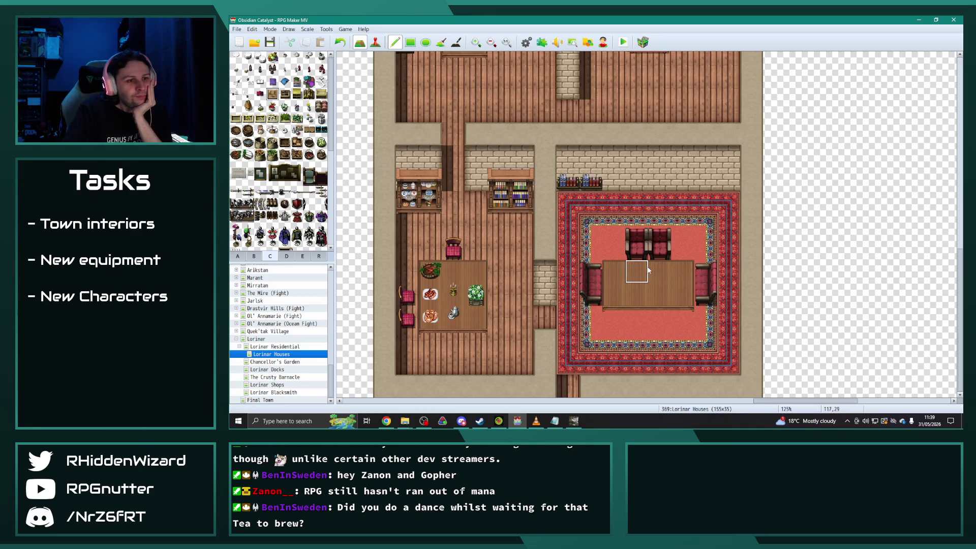
{"action": "left_click", "coordinate": [309, 81]}
{"action": "left_click", "coordinate": [613, 272]}
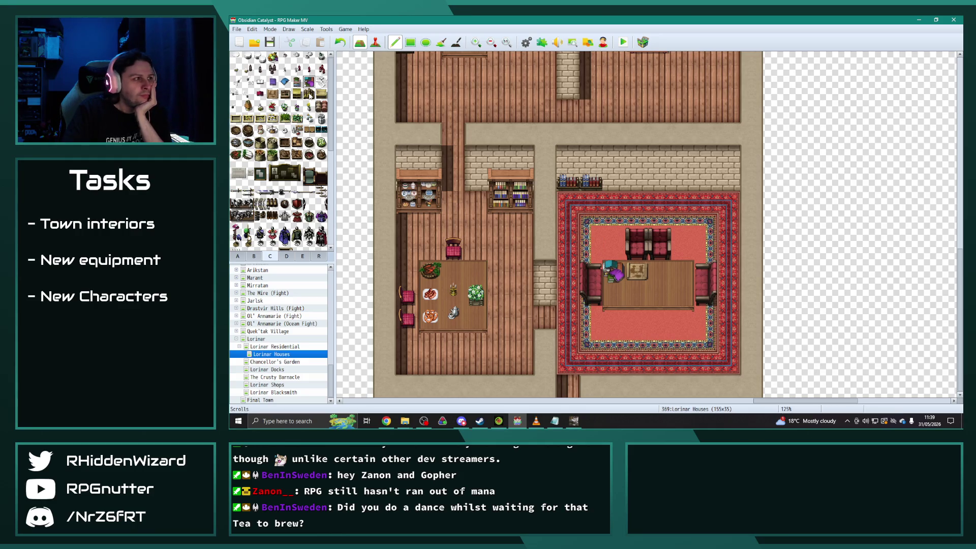
{"action": "left_click", "coordinate": [309, 94]}
{"action": "left_click", "coordinate": [659, 271]}
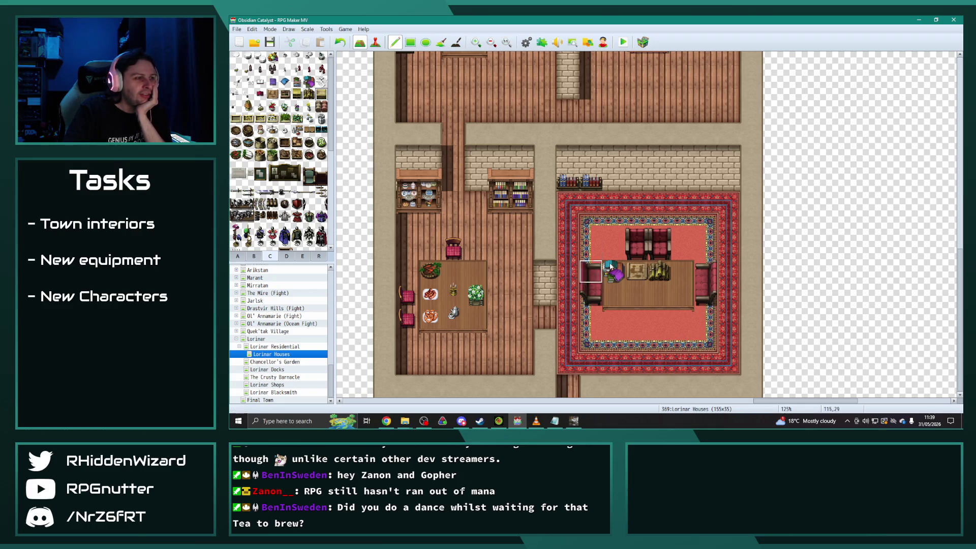
Add a tray, a herb plant and a candle to the dining table.
{"action": "left_click", "coordinate": [636, 293]}
{"action": "left_click", "coordinate": [284, 106]}
{"action": "left_click", "coordinate": [613, 295]}
{"action": "left_click", "coordinate": [309, 107]}
{"action": "left_click", "coordinate": [682, 272]}
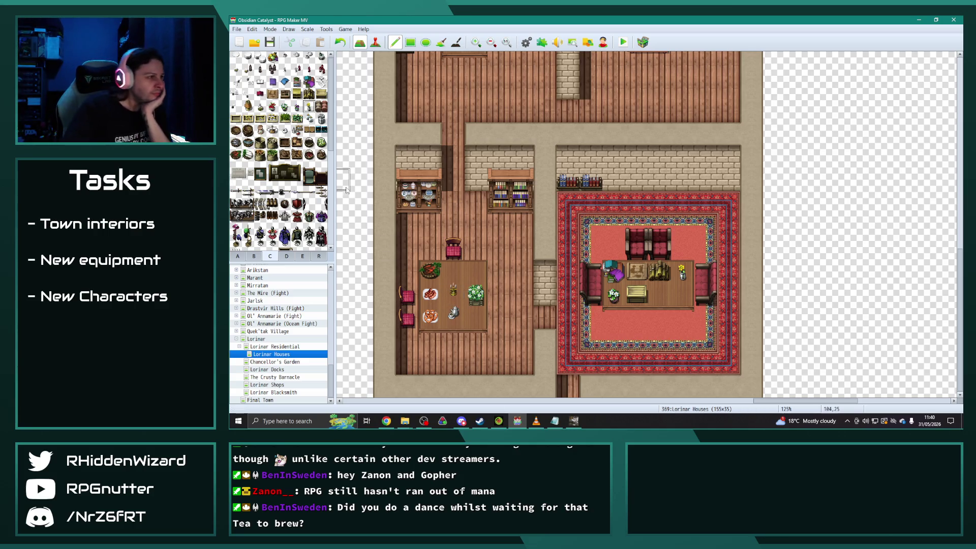
{"action": "scroll", "coordinate": [286, 213], "scroll_direction": "down", "scroll_amount": 5}
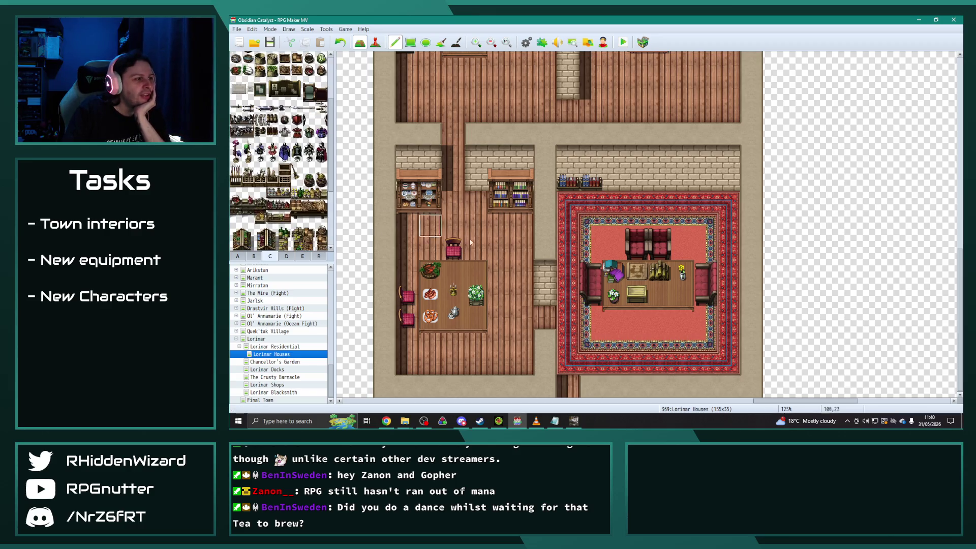
Place a medicine shelf on the kitchen back wall and a scroll stand at the rug's top-right corner.
{"action": "scroll", "coordinate": [505, 249], "scroll_direction": "up", "scroll_amount": 4}
{"action": "scroll", "coordinate": [505, 248], "scroll_direction": "down", "scroll_amount": 1}
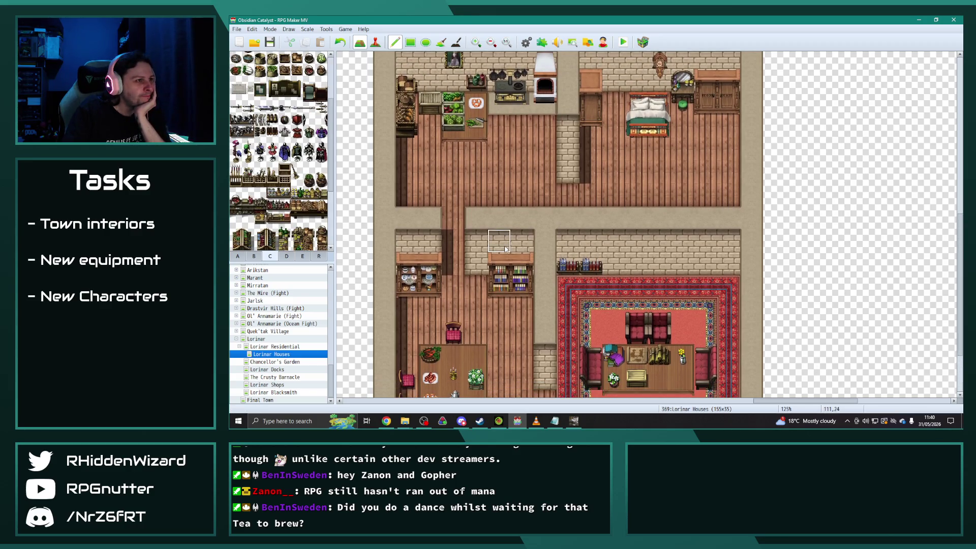
{"action": "left_click", "coordinate": [432, 83]}
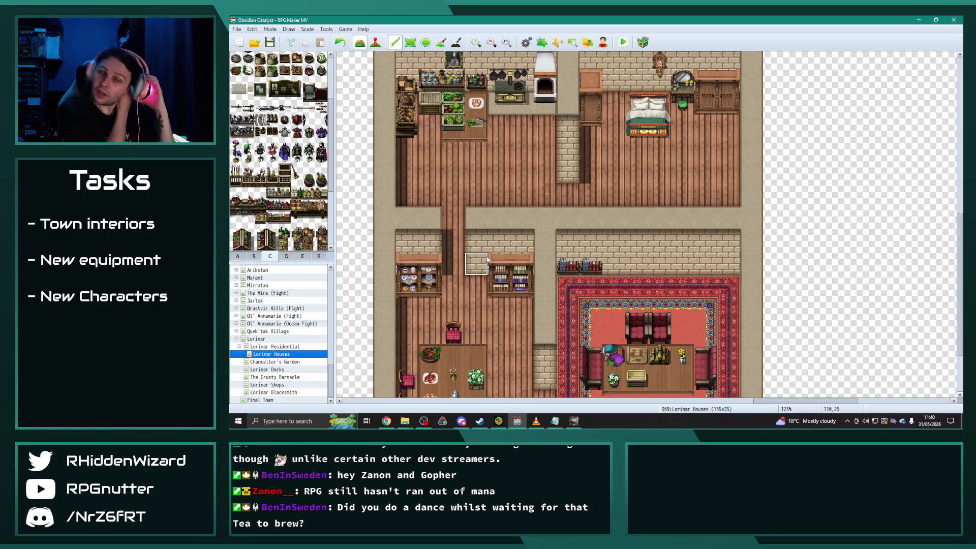
{"action": "scroll", "coordinate": [610, 213], "scroll_direction": "down", "scroll_amount": 5}
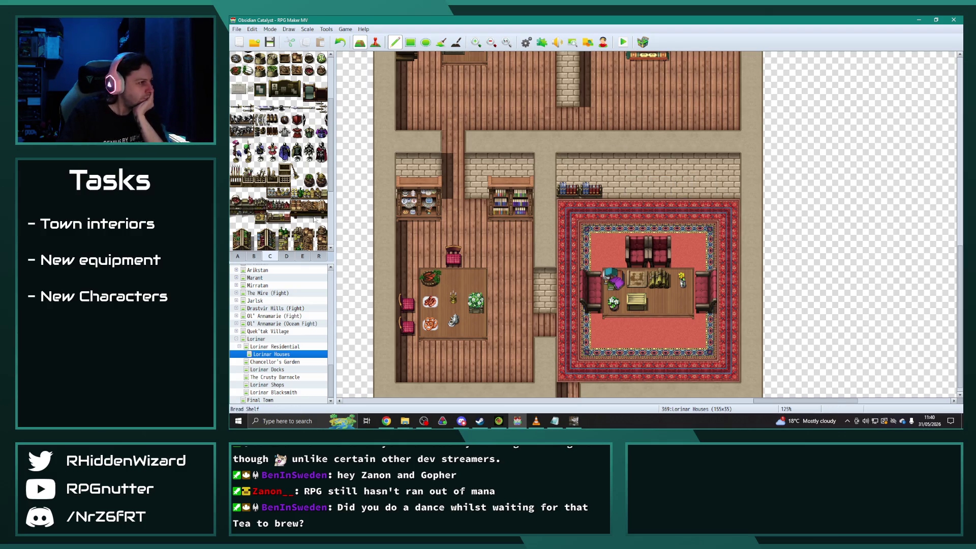
{"action": "scroll", "coordinate": [314, 220], "scroll_direction": "down", "scroll_amount": 2}
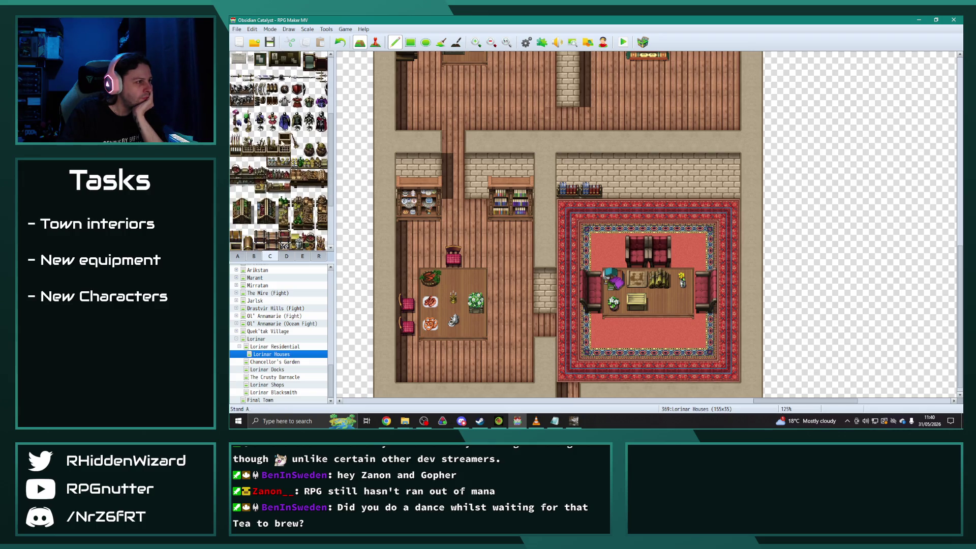
{"action": "left_click", "coordinate": [728, 189]}
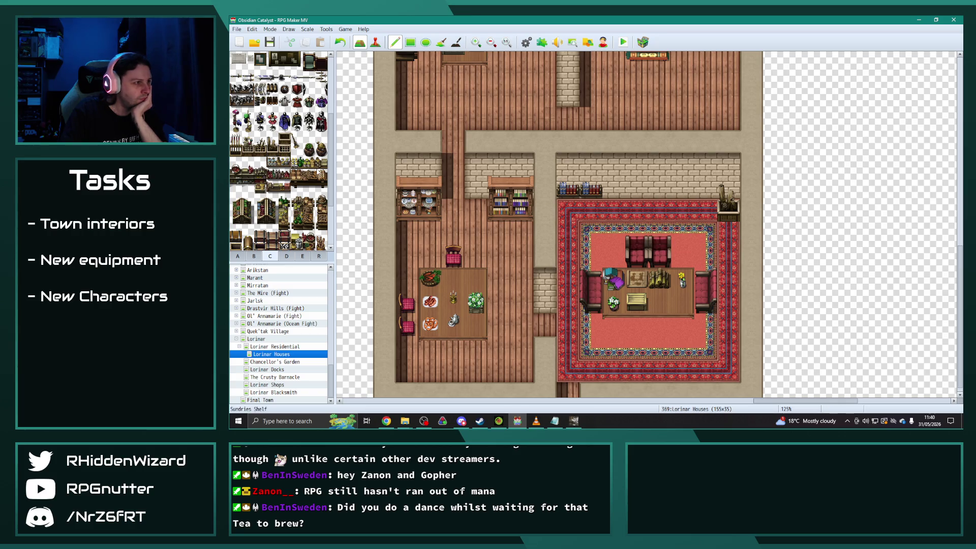
Try a two-tile wall piece on the dining room's back wall, undo it, and pick a single tile instead.
{"action": "scroll", "coordinate": [312, 171], "scroll_direction": "down", "scroll_amount": 3}
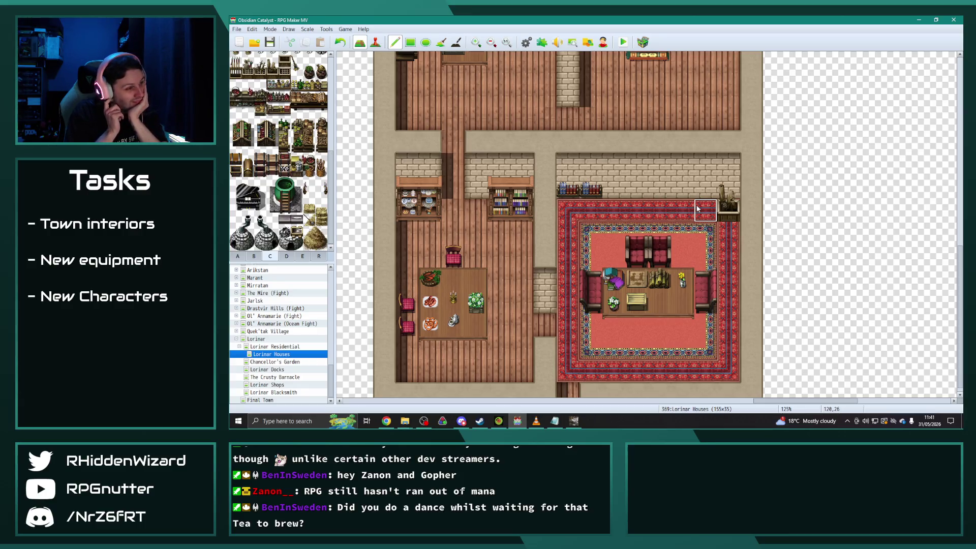
{"action": "left_click", "coordinate": [285, 257]}
{"action": "scroll", "coordinate": [290, 248], "scroll_direction": "down", "scroll_amount": 5}
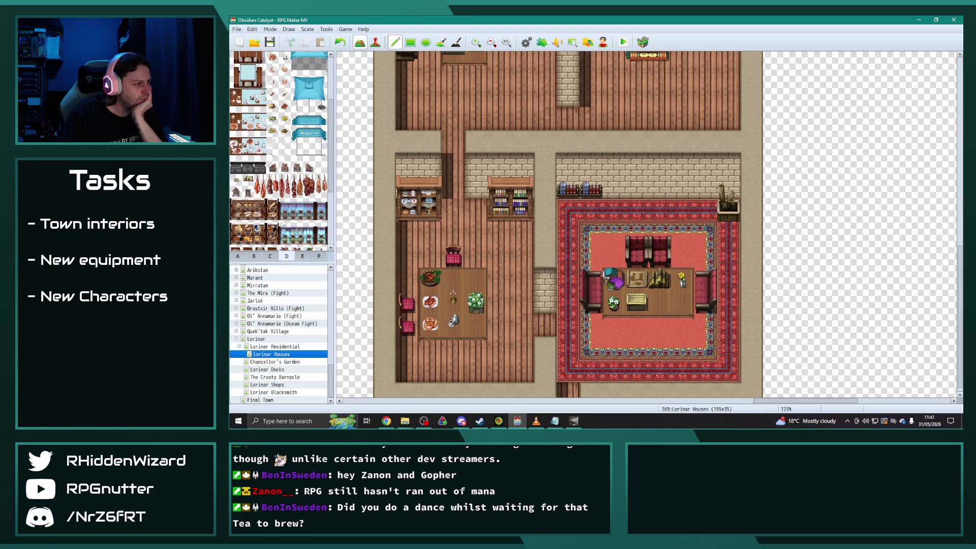
{"action": "left_click", "coordinate": [305, 257]}
{"action": "scroll", "coordinate": [280, 152], "scroll_direction": "down", "scroll_amount": 2}
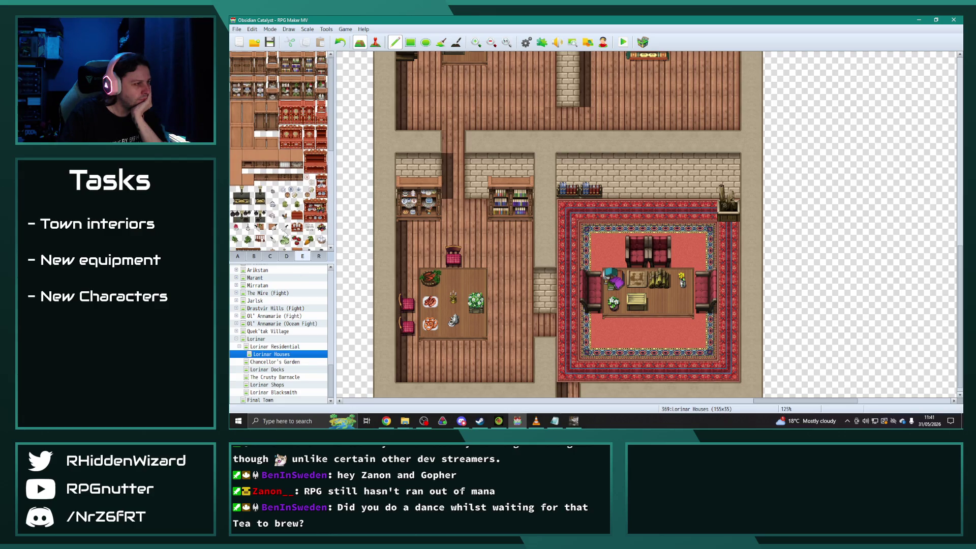
{"action": "left_click_drag", "start_coordinate": [274, 161], "coordinate": [273, 169]}
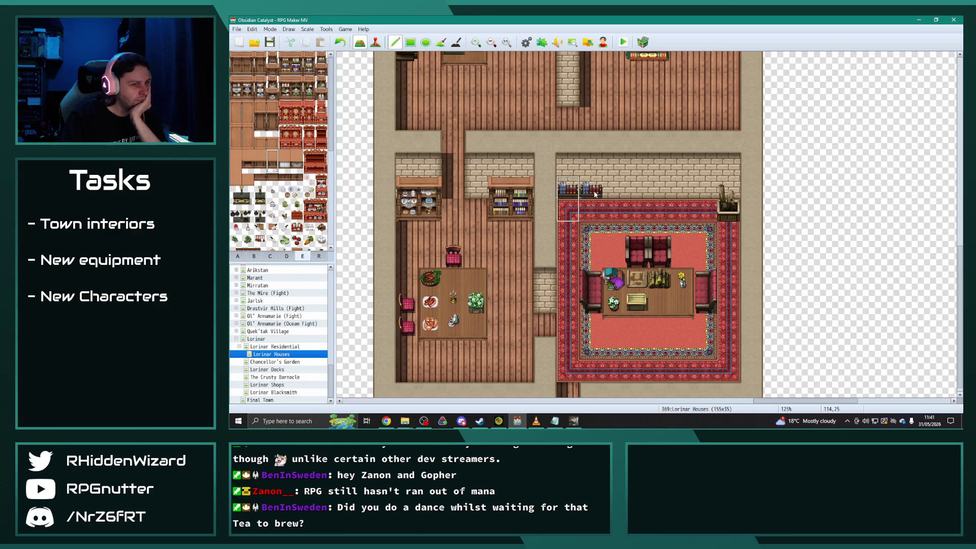
{"action": "left_click", "coordinate": [705, 187]}
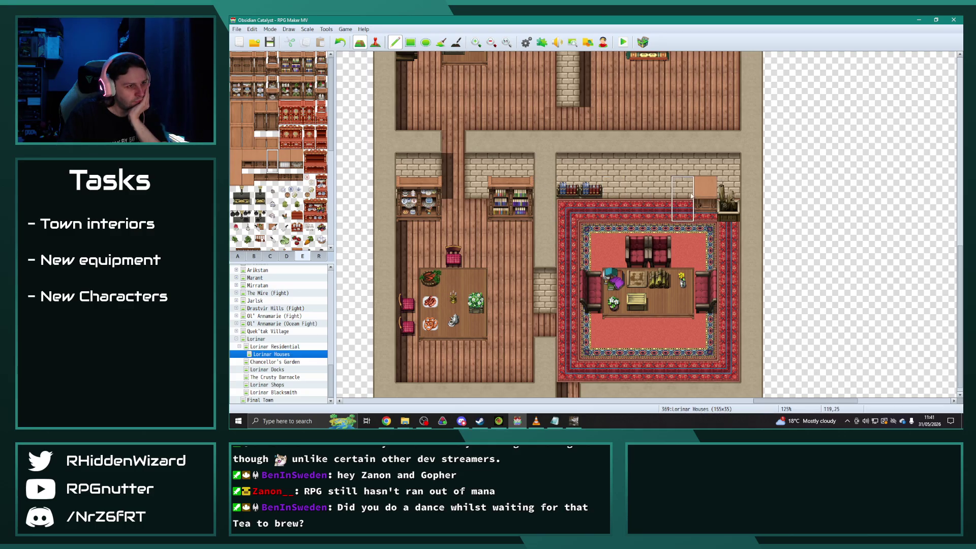
{"action": "key", "text": "ctrl+z"}
{"action": "left_click", "coordinate": [273, 168]}
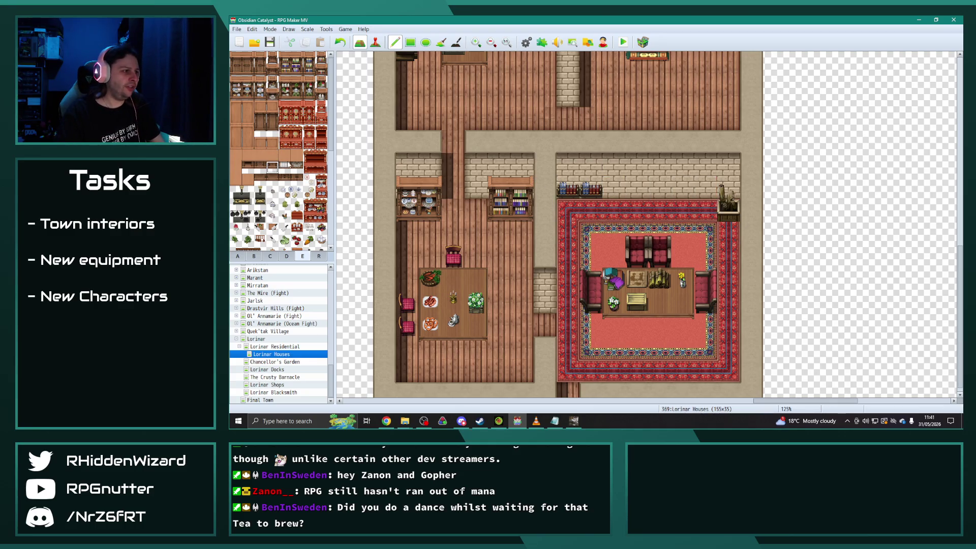
{"action": "left_click", "coordinate": [273, 155]}
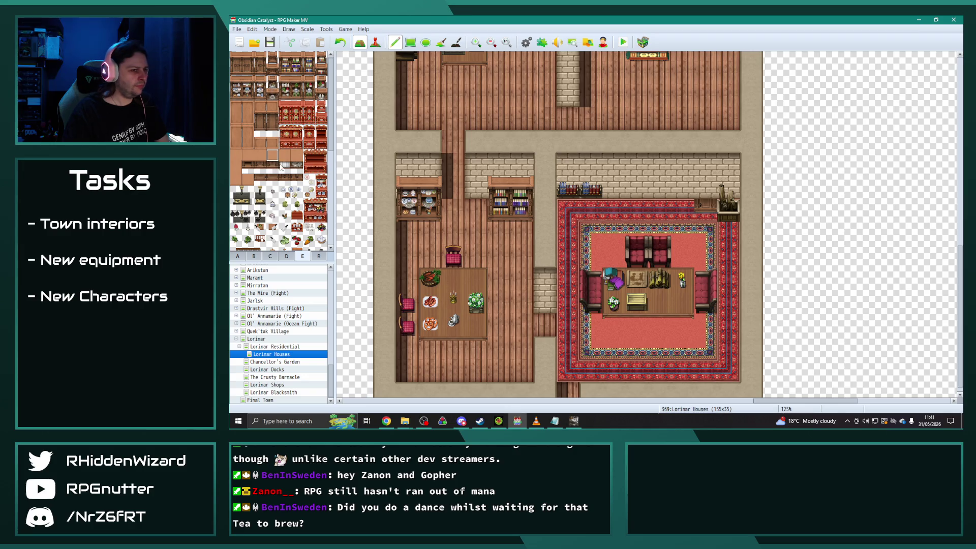
{"action": "scroll", "coordinate": [438, 234], "scroll_direction": "up", "scroll_amount": 2}
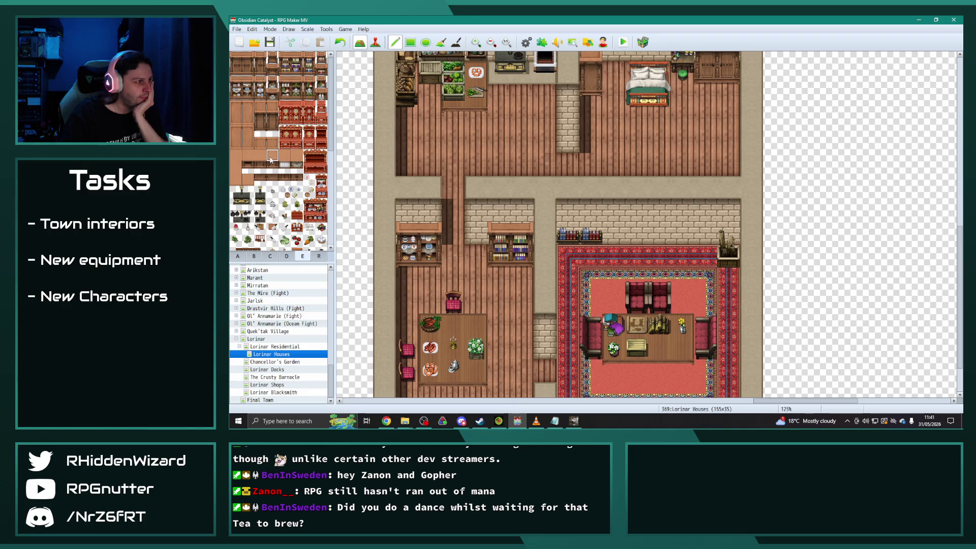
{"action": "scroll", "coordinate": [612, 304], "scroll_direction": "up", "scroll_amount": 1}
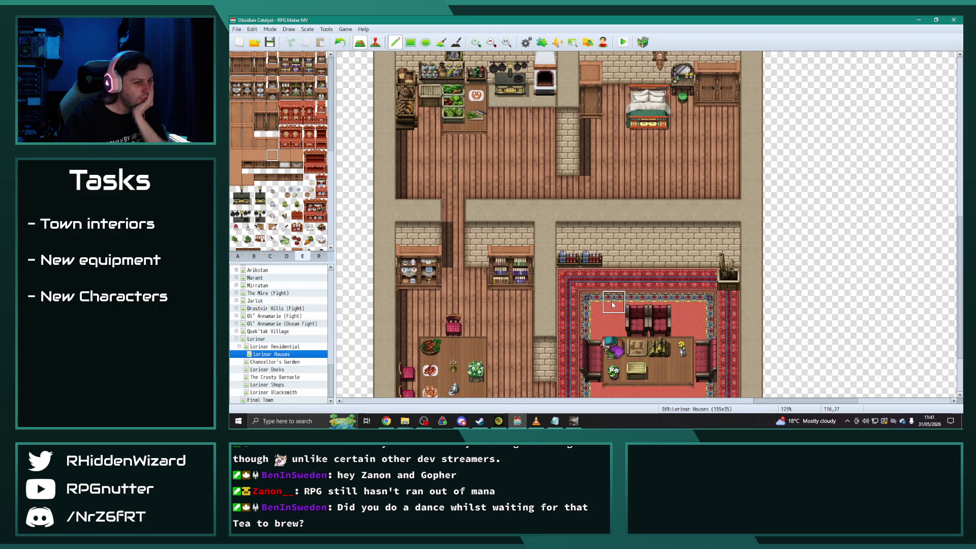
{"action": "scroll", "coordinate": [612, 304], "scroll_direction": "down", "scroll_amount": 3}
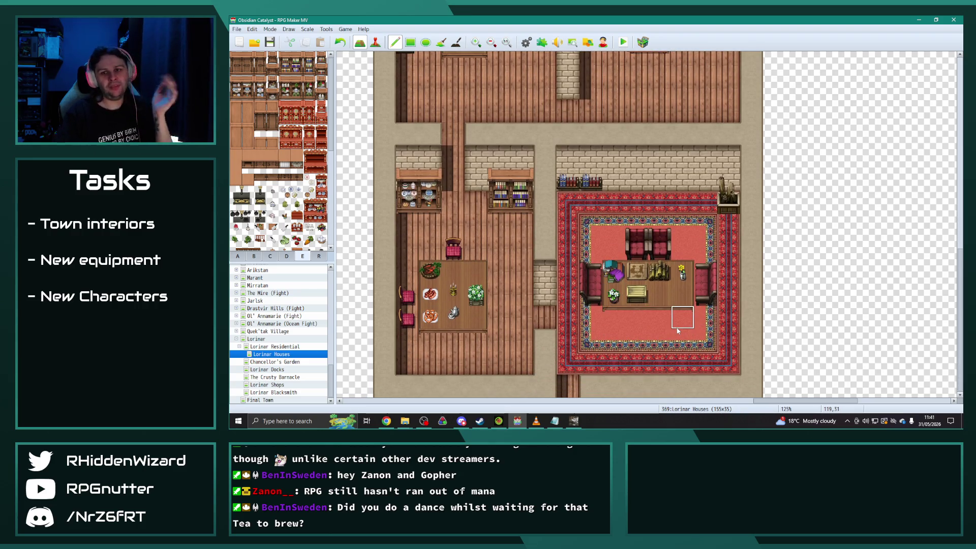
Zoom out to overview all the houses, then zoom back in and pan right to the new house interior.
{"action": "scroll", "coordinate": [623, 282], "scroll_direction": "down", "scroll_amount": 4}
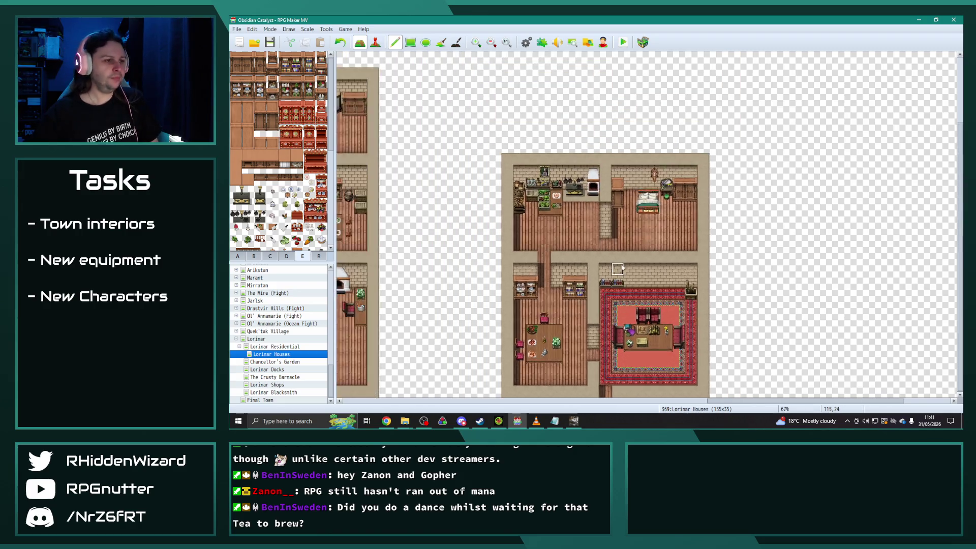
{"action": "scroll", "coordinate": [623, 280], "scroll_direction": "down", "scroll_amount": 1}
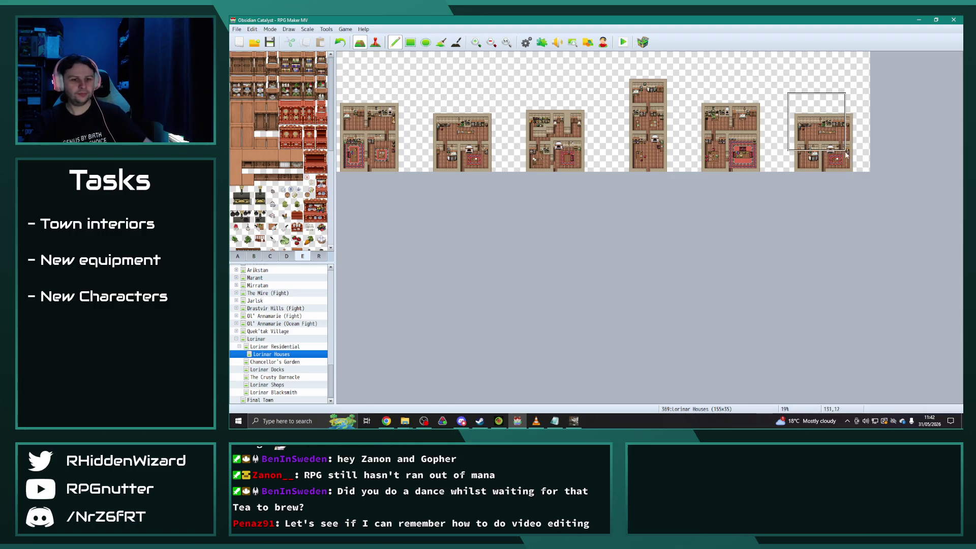
{"action": "scroll", "coordinate": [839, 178], "scroll_direction": "up", "scroll_amount": 1}
{"action": "scroll", "coordinate": [839, 179], "scroll_direction": "up", "scroll_amount": 5}
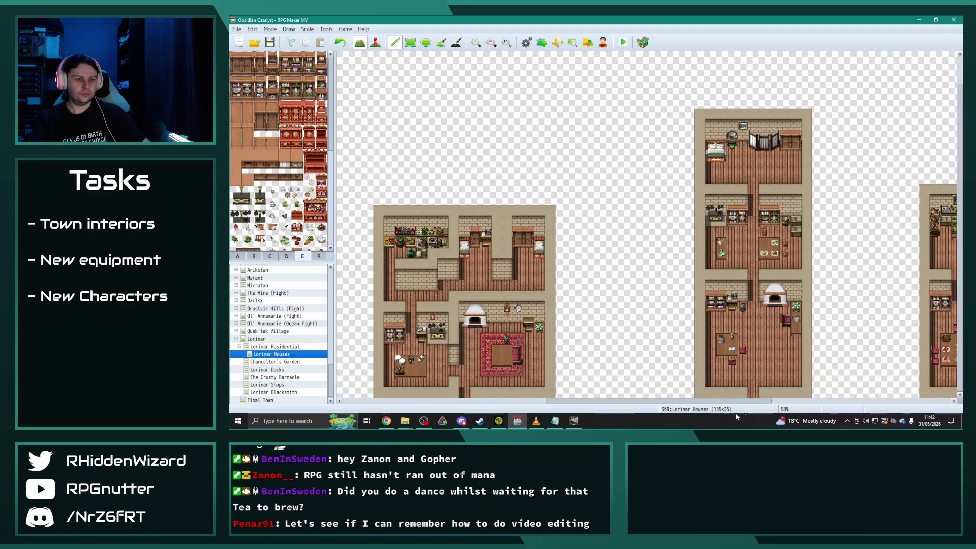
{"action": "scroll", "coordinate": [713, 405], "scroll_direction": "down", "scroll_amount": 3}
{"action": "scroll", "coordinate": [824, 347], "scroll_direction": "up", "scroll_amount": 3}
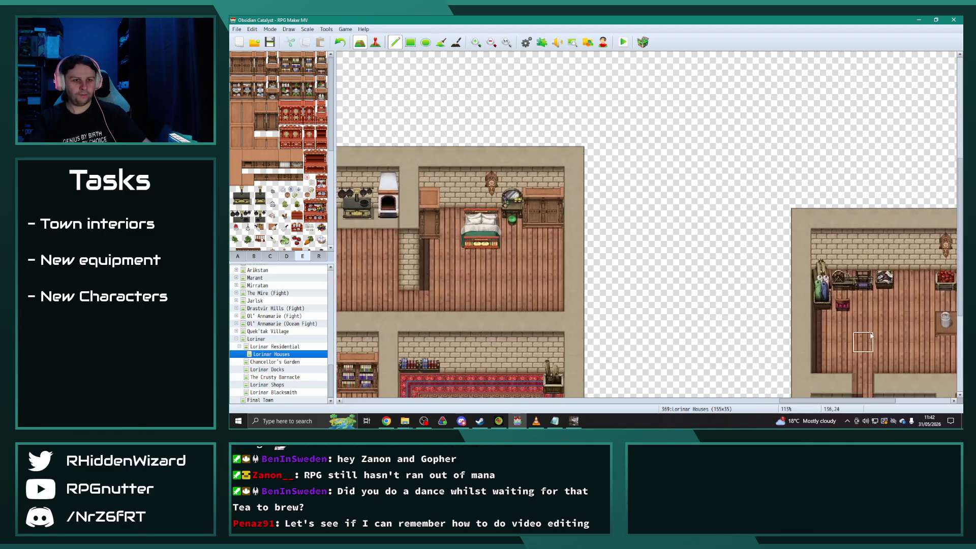
{"action": "scroll", "coordinate": [823, 347], "scroll_direction": "down", "scroll_amount": 2}
{"action": "scroll", "coordinate": [783, 350], "scroll_direction": "right", "scroll_amount": 5}
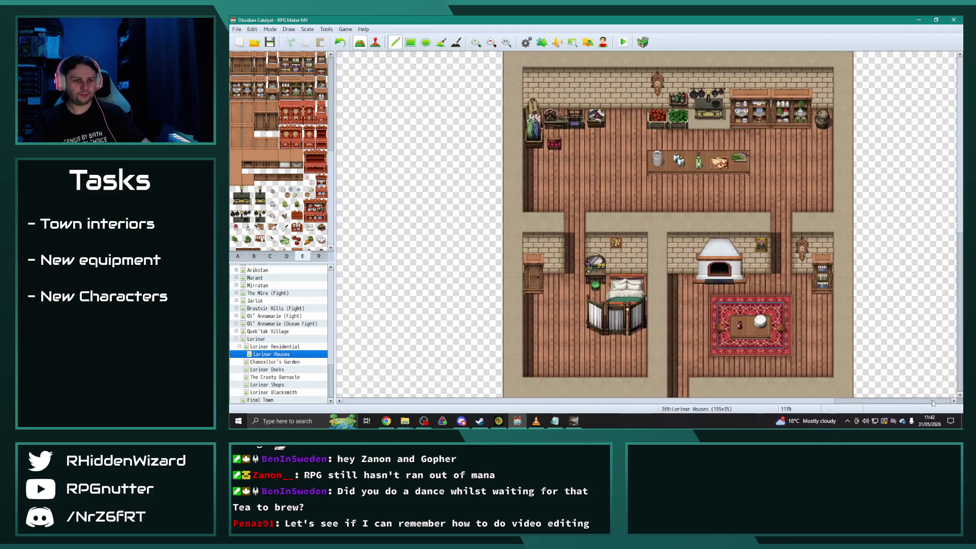
Erase the kitchen's top-left furniture and the right room's bookshelf, cabinet and wall clock.
{"action": "scroll", "coordinate": [784, 336], "scroll_direction": "up", "scroll_amount": 1}
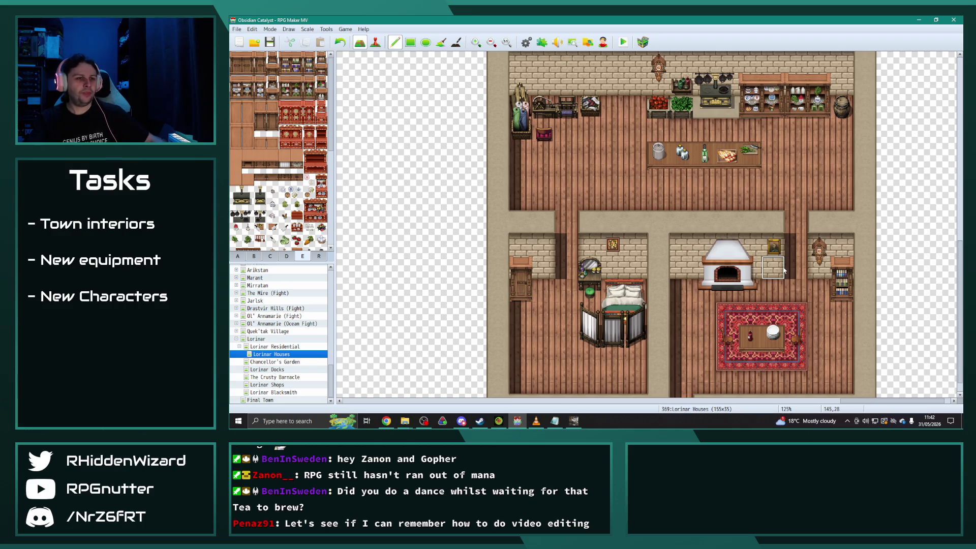
{"action": "scroll", "coordinate": [580, 262], "scroll_direction": "down", "scroll_amount": 1}
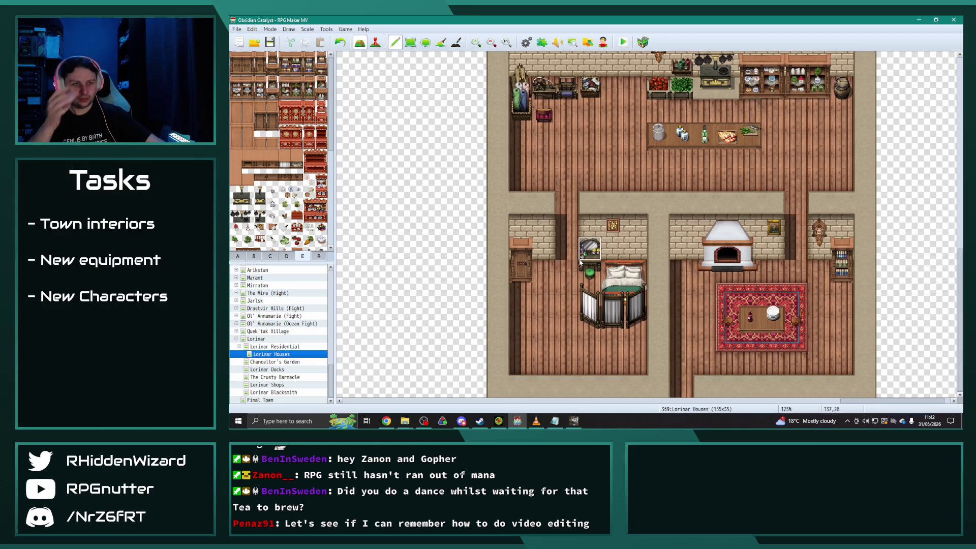
{"action": "scroll", "coordinate": [580, 261], "scroll_direction": "up", "scroll_amount": 2}
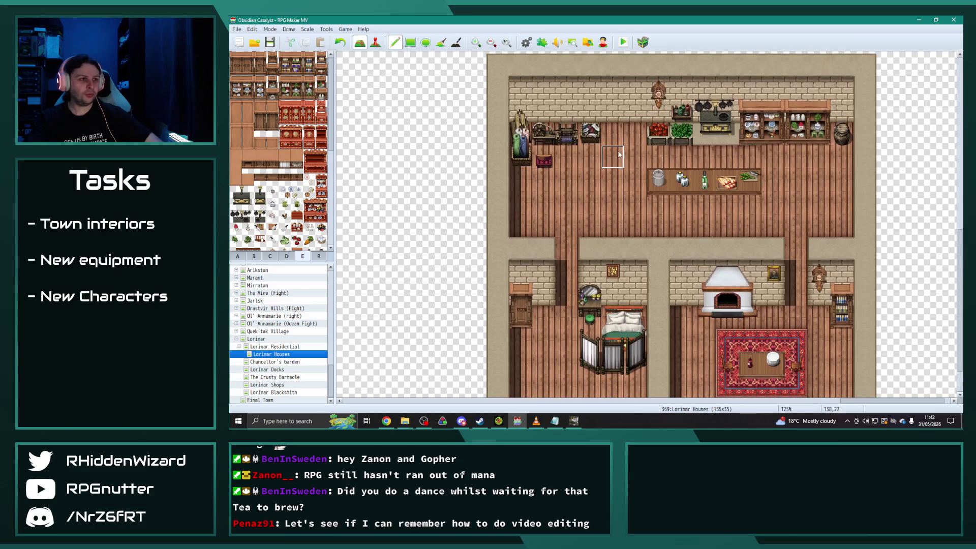
{"action": "mouse_move", "coordinate": [603, 138]}
{"action": "left_mouse_down"}
{"action": "mouse_move", "coordinate": [519, 135]}
{"action": "mouse_move", "coordinate": [544, 159]}
{"action": "mouse_move", "coordinate": [521, 112]}
{"action": "left_mouse_up"}
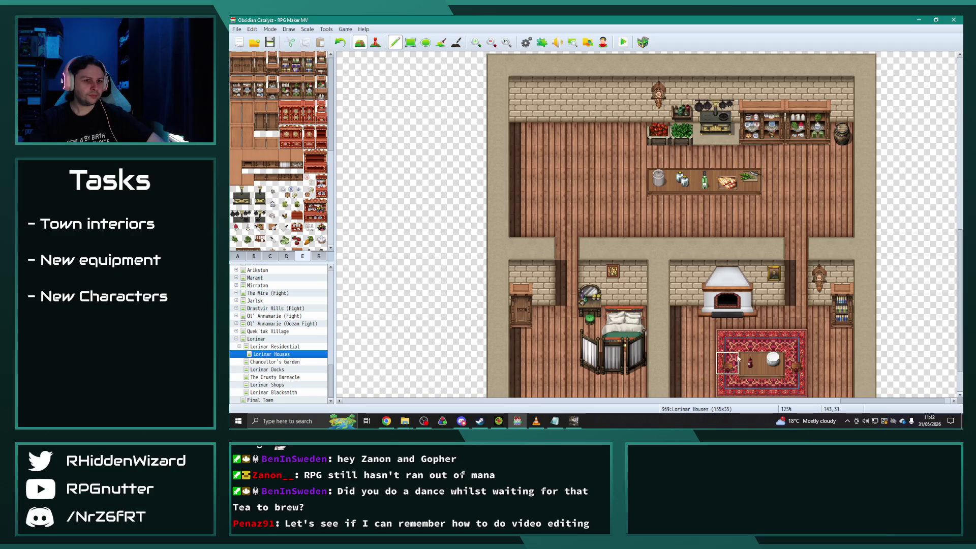
{"action": "left_click", "coordinate": [842, 317]}
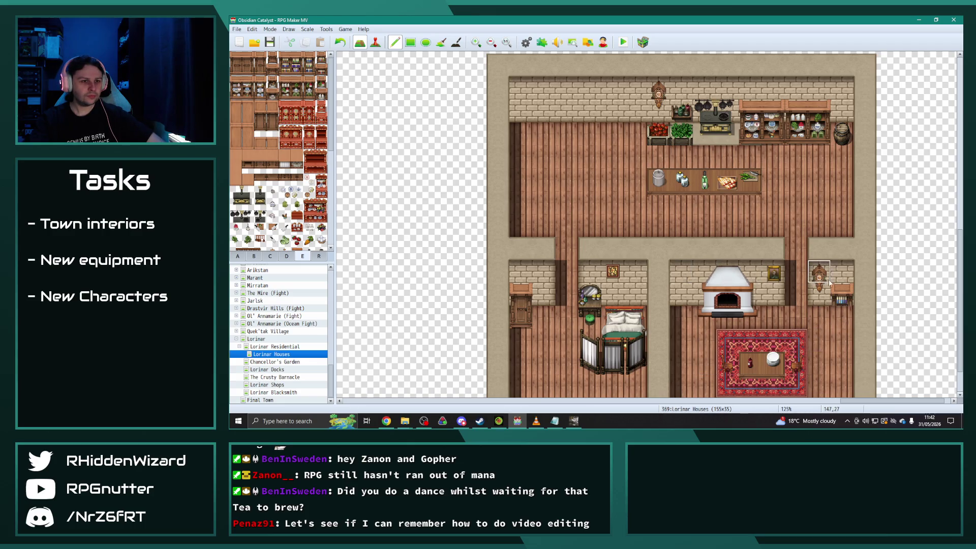
{"action": "left_click", "coordinate": [842, 295]}
{"action": "left_click", "coordinate": [819, 277]}
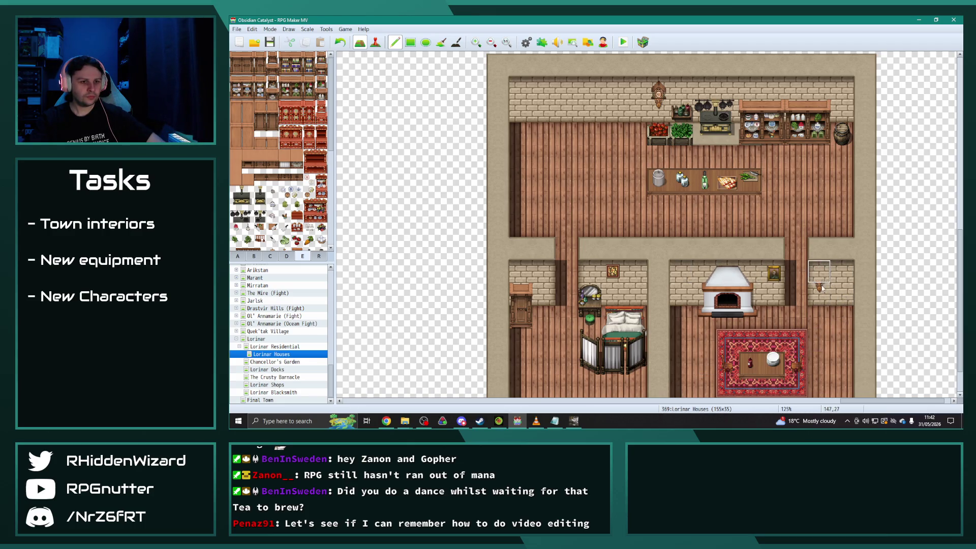
Place a 2x2 bookshelf on the small right room's wall.
{"action": "left_click_drag", "start_coordinate": [283, 59], "coordinate": [295, 69]}
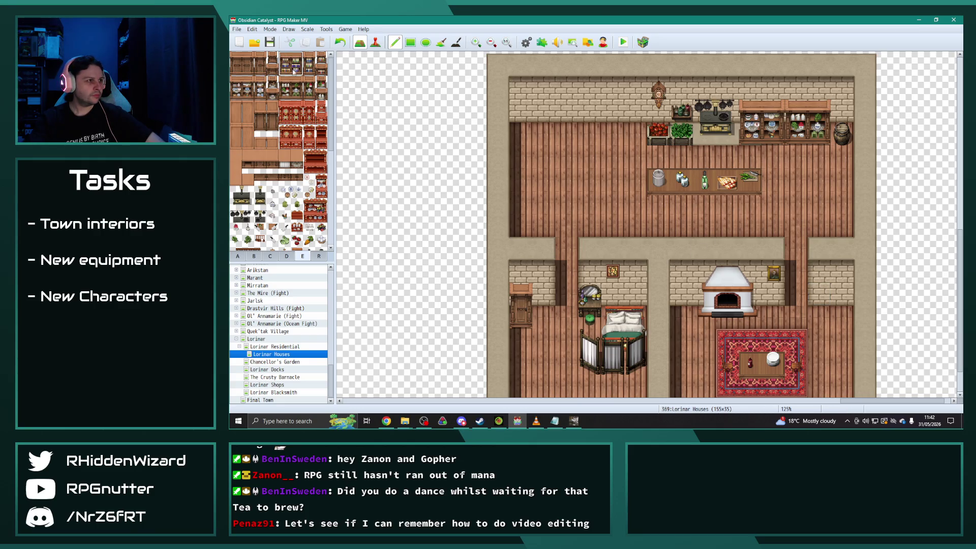
{"action": "left_click", "coordinate": [819, 295]}
{"action": "right_click", "coordinate": [681, 225]}
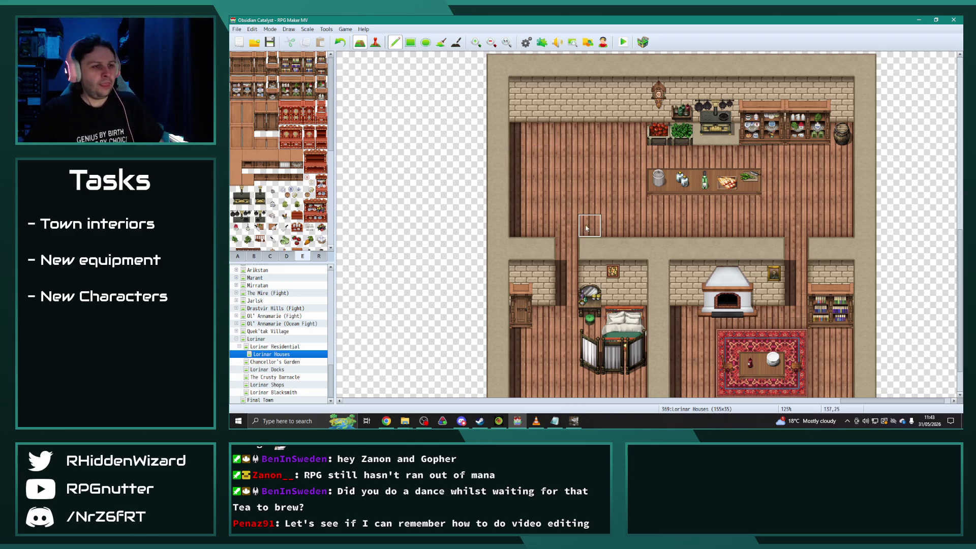
Shift the whole upper kitchen area up one row.
{"action": "scroll", "coordinate": [543, 147], "scroll_direction": "down", "scroll_amount": 2}
{"action": "mouse_move", "coordinate": [638, 157]}
{"action": "left_mouse_down"}
{"action": "mouse_move", "coordinate": [859, 259]}
{"action": "mouse_move", "coordinate": [869, 246]}
{"action": "left_mouse_up"}
{"action": "left_click", "coordinate": [868, 245]}
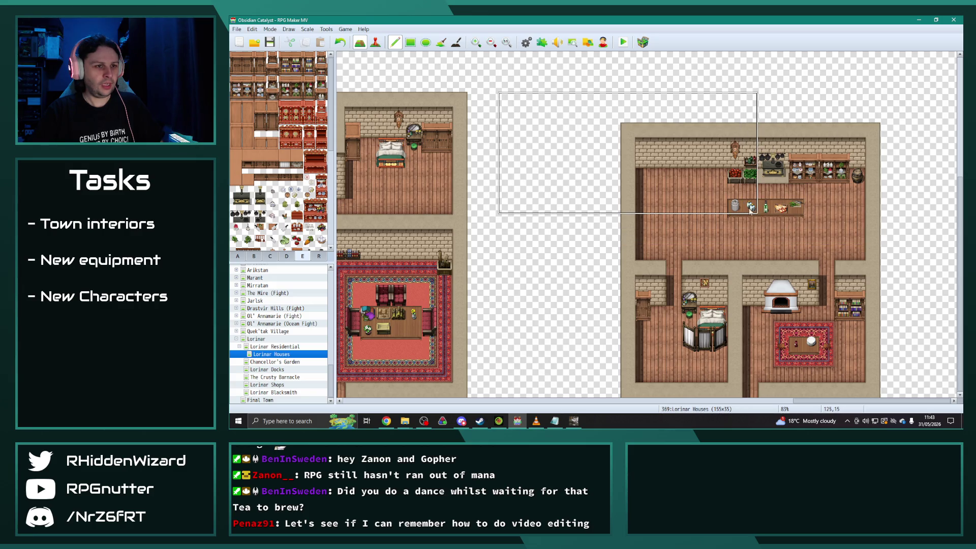
Paint the kitchen table's lower row three tiles further left, roughly doubling its length.
{"action": "left_click", "coordinate": [238, 256]}
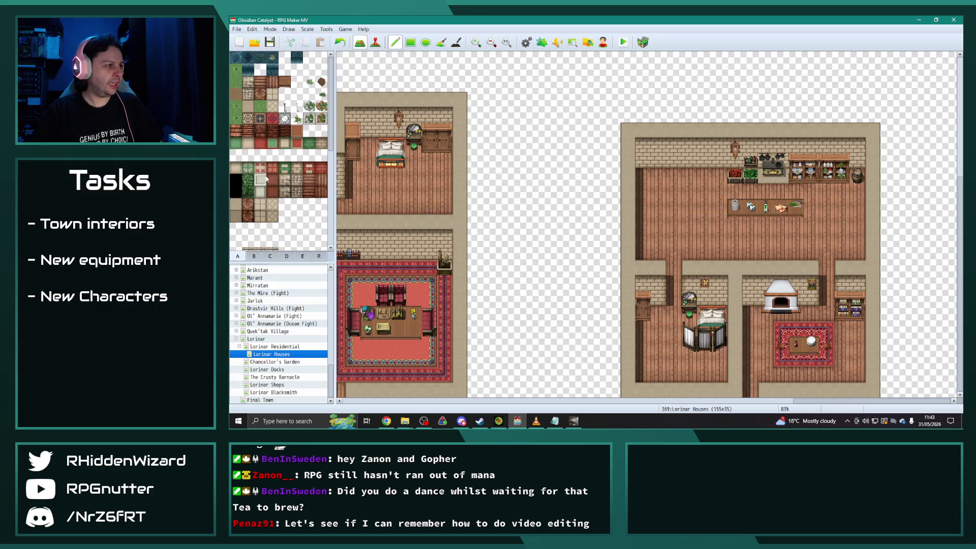
{"action": "left_click", "coordinate": [283, 84]}
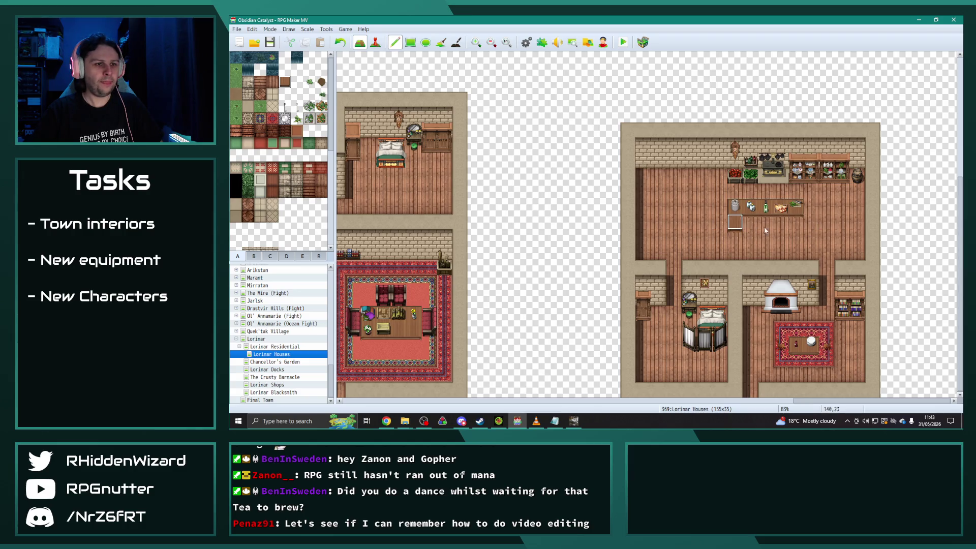
{"action": "scroll", "coordinate": [790, 230], "scroll_direction": "up", "scroll_amount": 3}
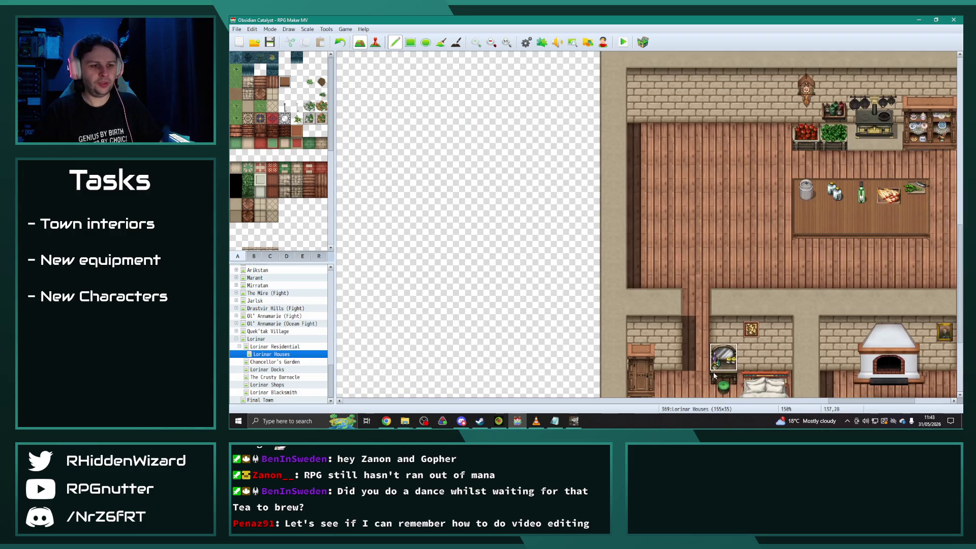
{"action": "left_click", "coordinate": [703, 401]}
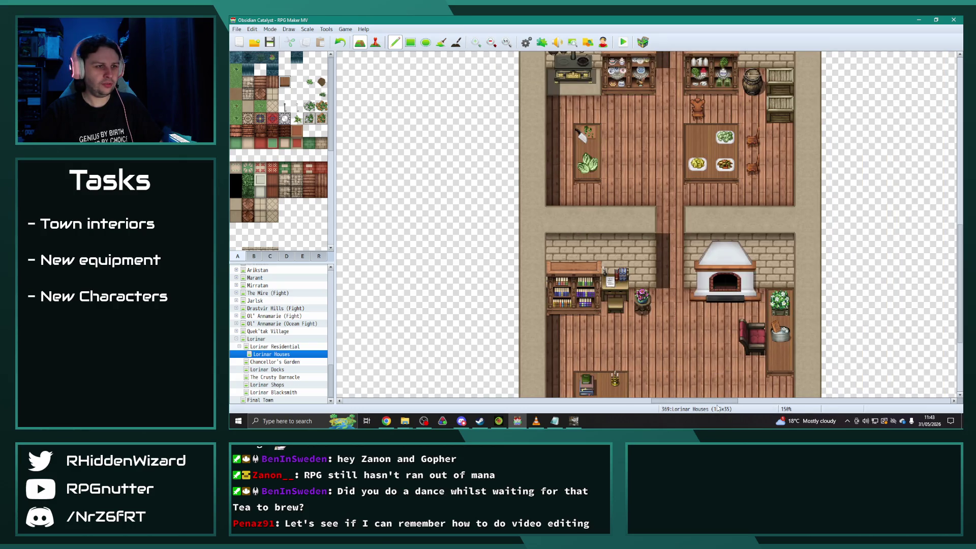
{"action": "scroll", "coordinate": [713, 397], "scroll_direction": "down", "scroll_amount": 5}
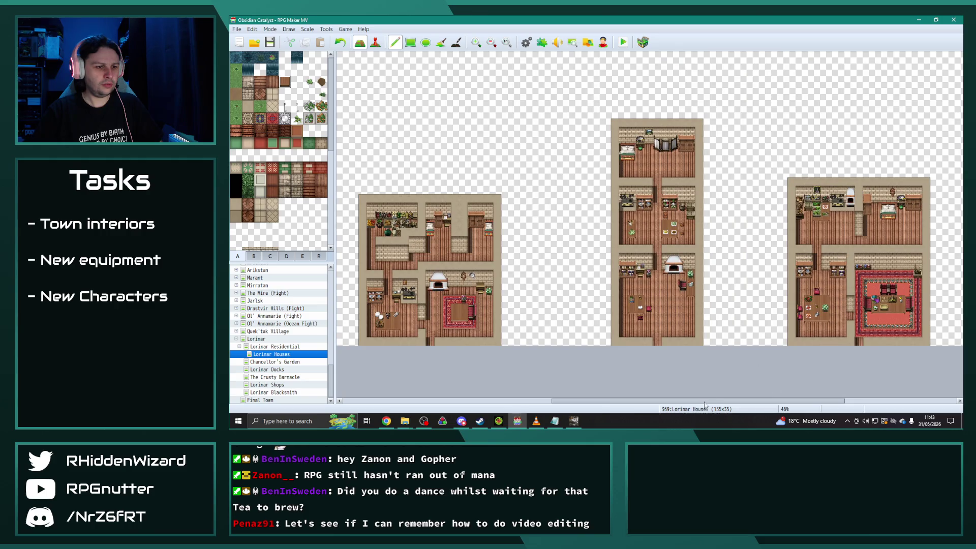
{"action": "scroll", "coordinate": [705, 404], "scroll_direction": "up", "scroll_amount": 1}
{"action": "scroll", "coordinate": [737, 404], "scroll_direction": "up", "scroll_amount": 2}
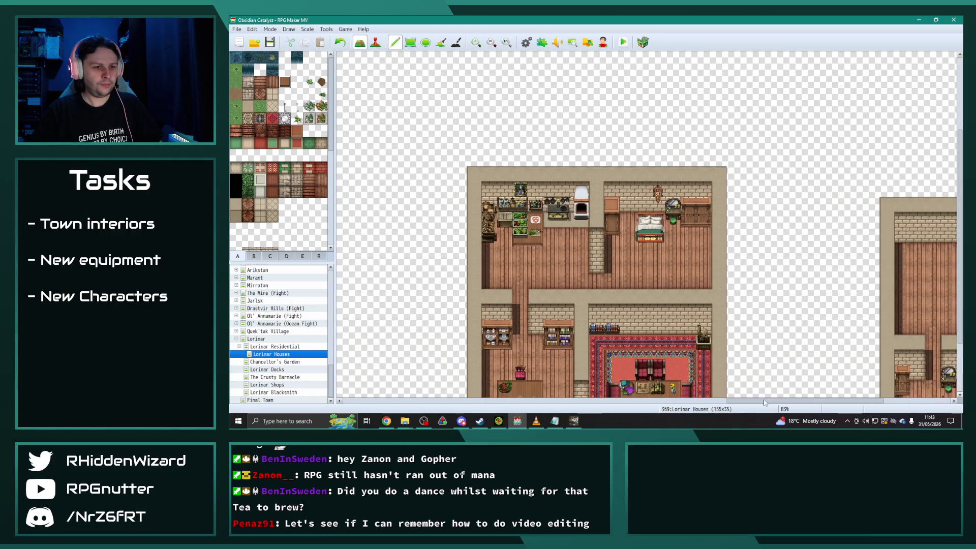
{"action": "scroll", "coordinate": [838, 355], "scroll_direction": "up", "scroll_amount": 3}
{"action": "left_click_drag", "start_coordinate": [781, 281], "coordinate": [726, 278]}
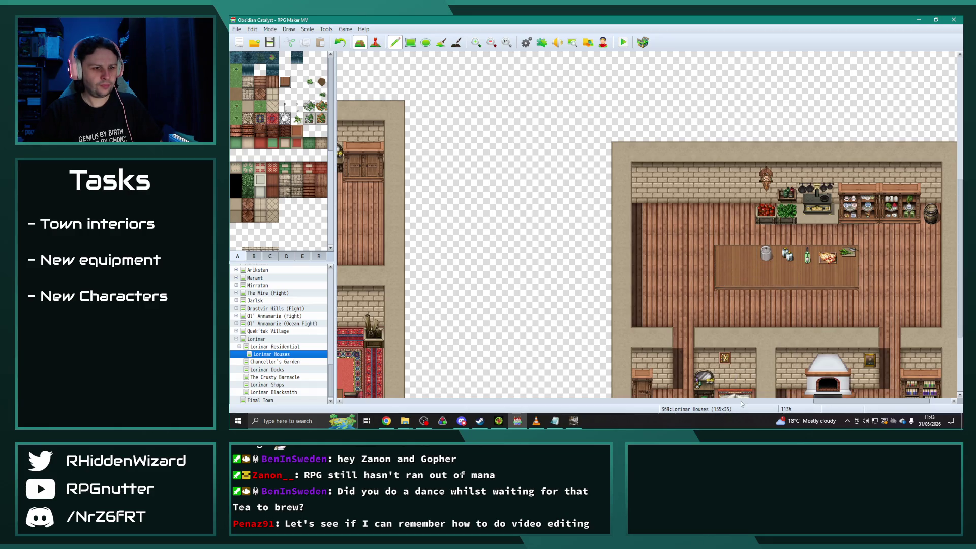
{"action": "left_click_drag", "start_coordinate": [831, 402], "coordinate": [845, 401]}
{"action": "scroll", "coordinate": [639, 270], "scroll_direction": "up", "scroll_amount": 2}
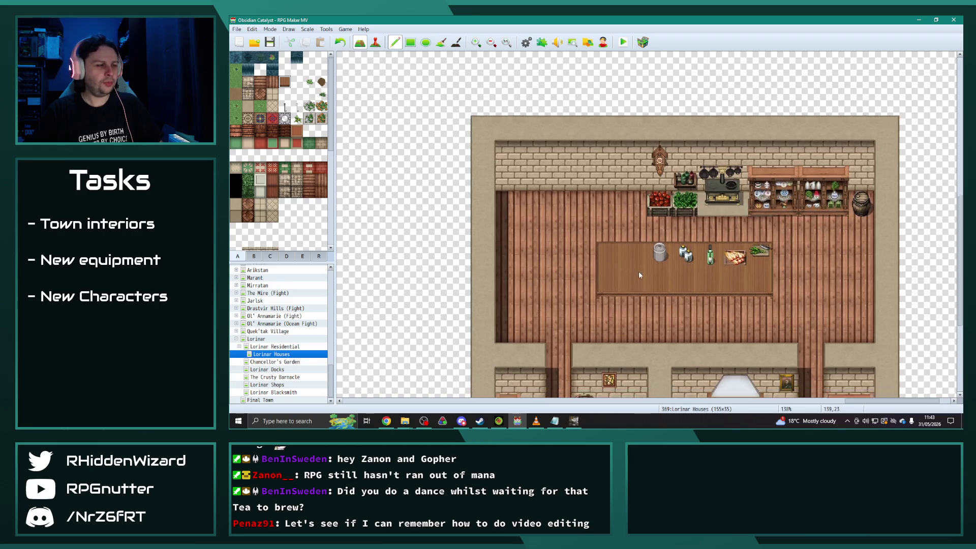
{"action": "left_click", "coordinate": [255, 256]}
Stamp the 2x2 block of four vegetable crates on the kitchen table's left end.
{"action": "scroll", "coordinate": [289, 214], "scroll_direction": "down", "scroll_amount": 5}
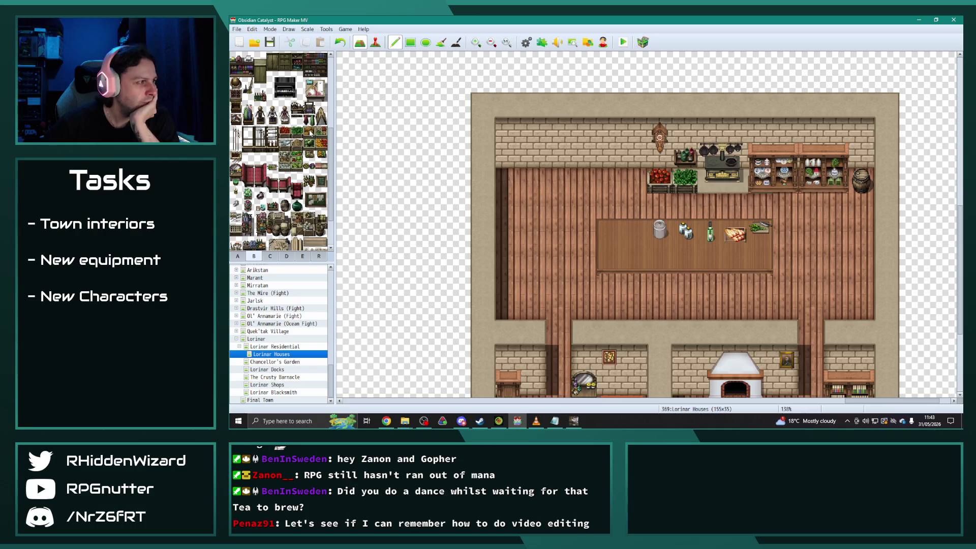
{"action": "left_click_drag", "start_coordinate": [308, 132], "coordinate": [321, 145]}
{"action": "left_click", "coordinate": [607, 231]}
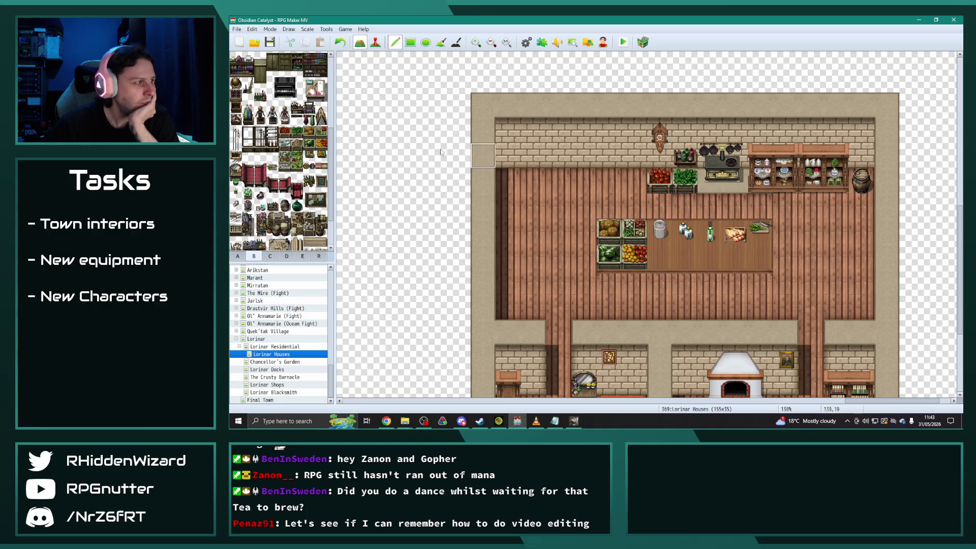
{"action": "scroll", "coordinate": [589, 331], "scroll_direction": "down", "scroll_amount": 3}
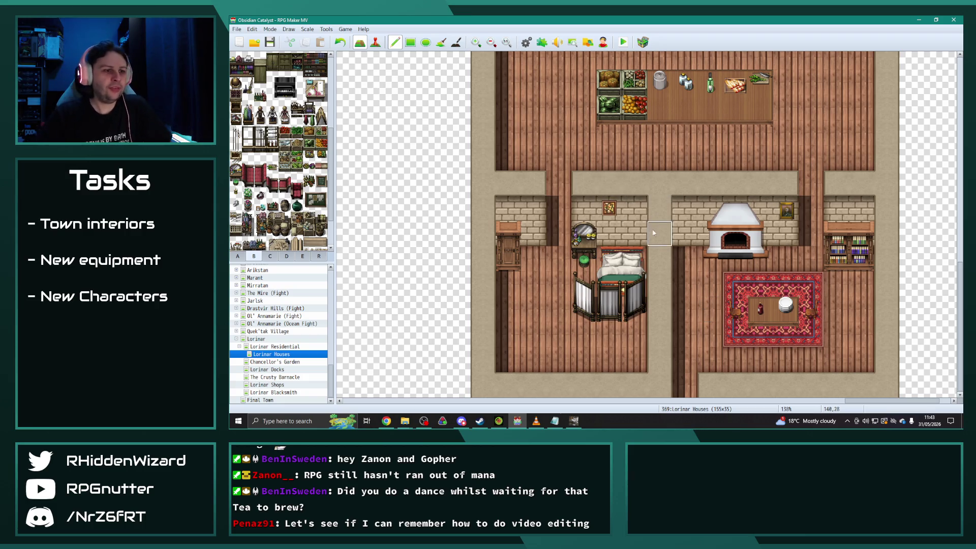
{"action": "mouse_move", "coordinate": [667, 192]}
{"action": "left_mouse_down"}
{"action": "mouse_move", "coordinate": [680, 194]}
{"action": "mouse_move", "coordinate": [684, 391]}
{"action": "mouse_move", "coordinate": [507, 386]}
{"action": "left_mouse_up"}
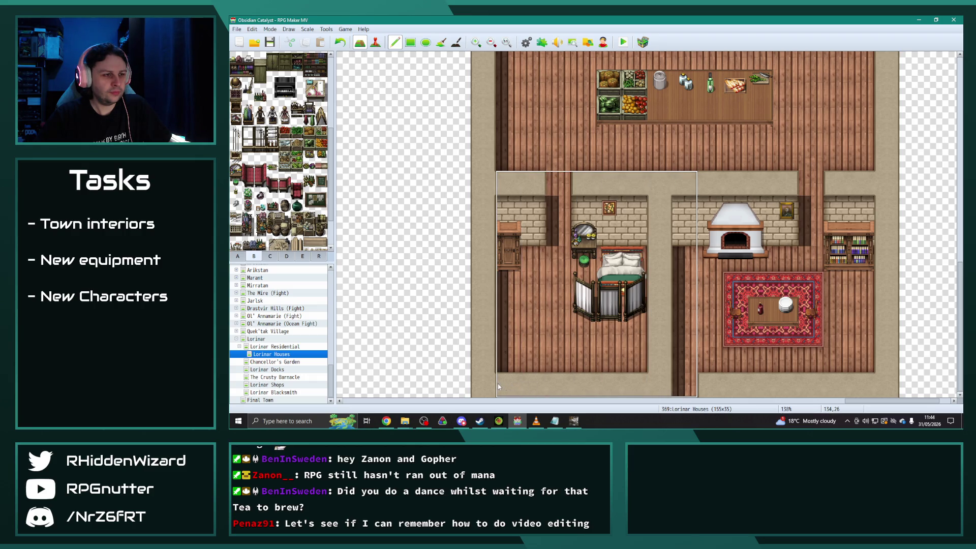
Shift the bedroom one tile left, border the vacated column, and place a tall cabinet on the left wall.
{"action": "left_click", "coordinate": [483, 183]}
{"action": "left_click_drag", "start_coordinate": [486, 204], "coordinate": [485, 389]}
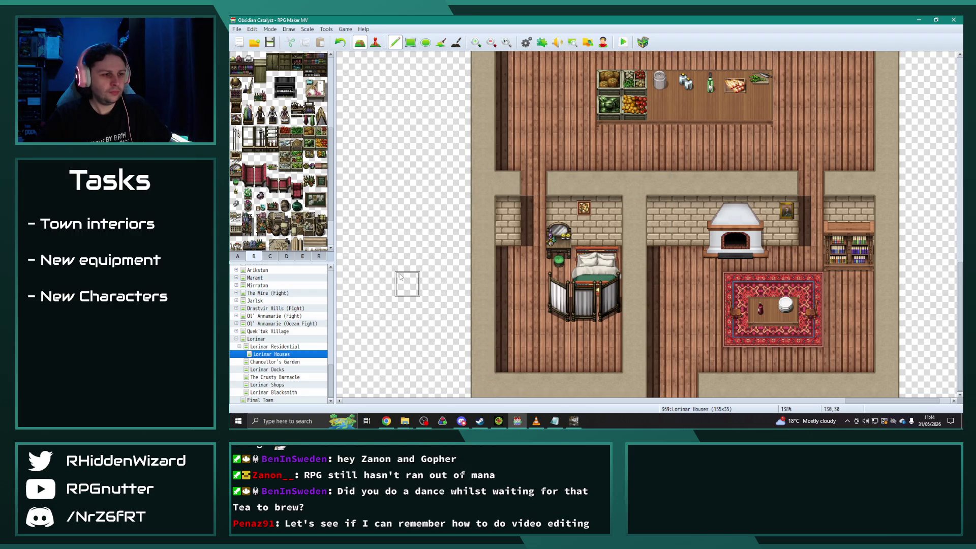
{"action": "left_click", "coordinate": [291, 257]}
{"action": "scroll", "coordinate": [282, 196], "scroll_direction": "down", "scroll_amount": 3}
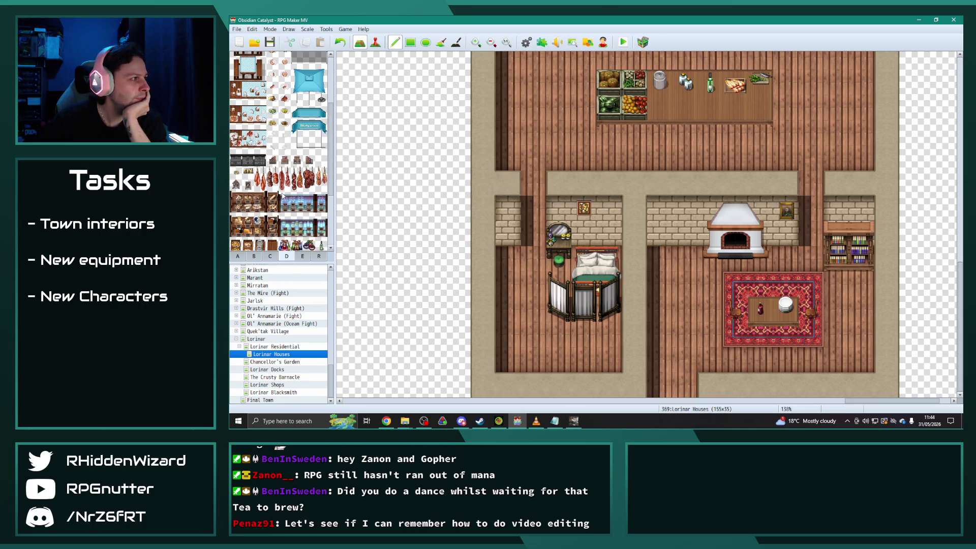
{"action": "left_click", "coordinate": [303, 257]}
{"action": "left_click_drag", "start_coordinate": [261, 57], "coordinate": [261, 70]}
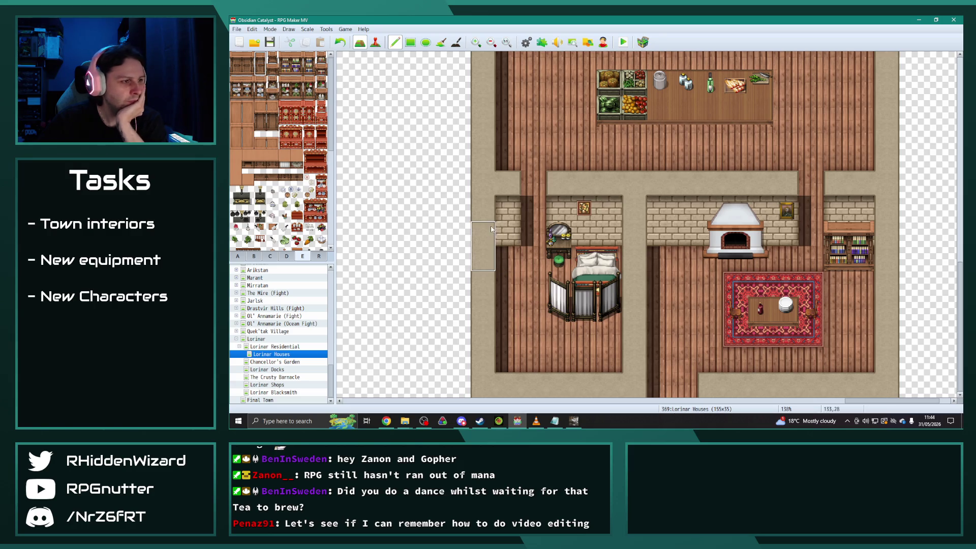
{"action": "left_click", "coordinate": [508, 233]}
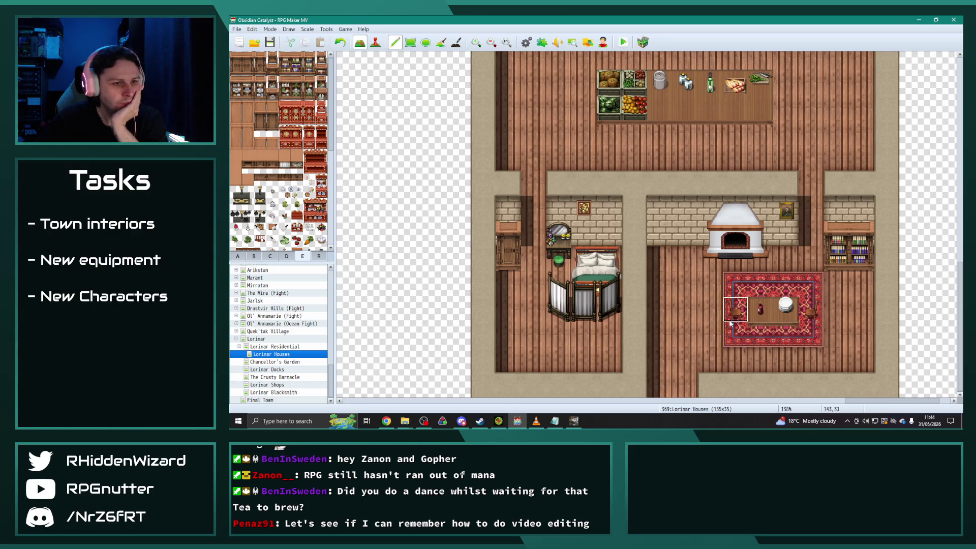
Widen the dining rug two columns left, lengthen the table, and clear its old bottles and plate.
{"action": "left_click", "coordinate": [704, 333]}
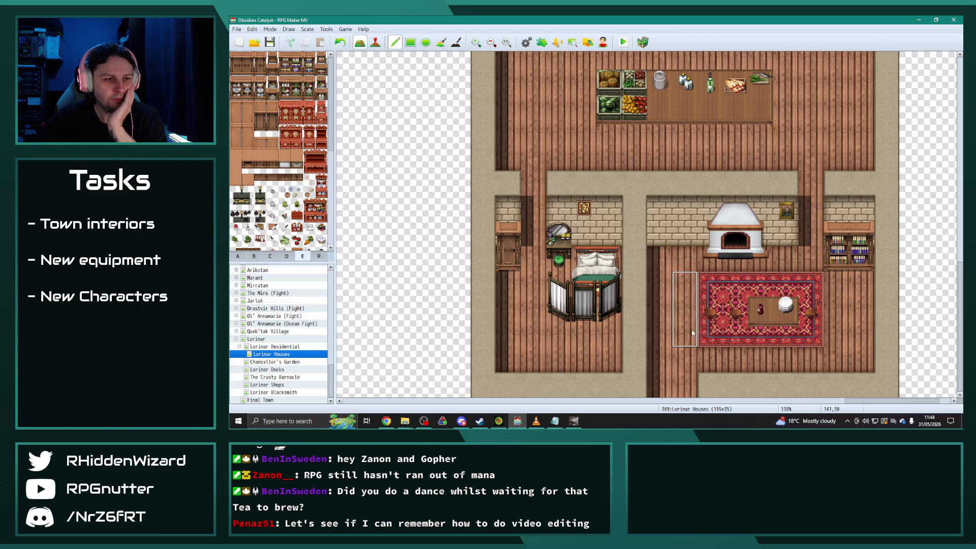
{"action": "left_click", "coordinate": [691, 333]}
{"action": "mouse_move", "coordinate": [748, 313]}
{"action": "left_mouse_down"}
{"action": "mouse_move", "coordinate": [713, 307]}
{"action": "mouse_move", "coordinate": [785, 309]}
{"action": "mouse_move", "coordinate": [709, 312]}
{"action": "left_mouse_up"}
{"action": "right_click", "coordinate": [680, 105]}
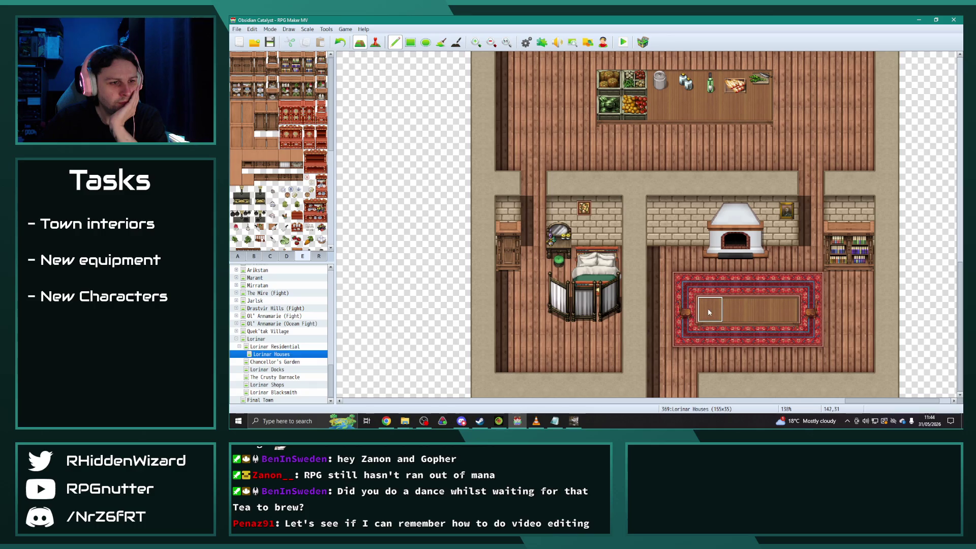
{"action": "key", "text": "ctrl+z"}
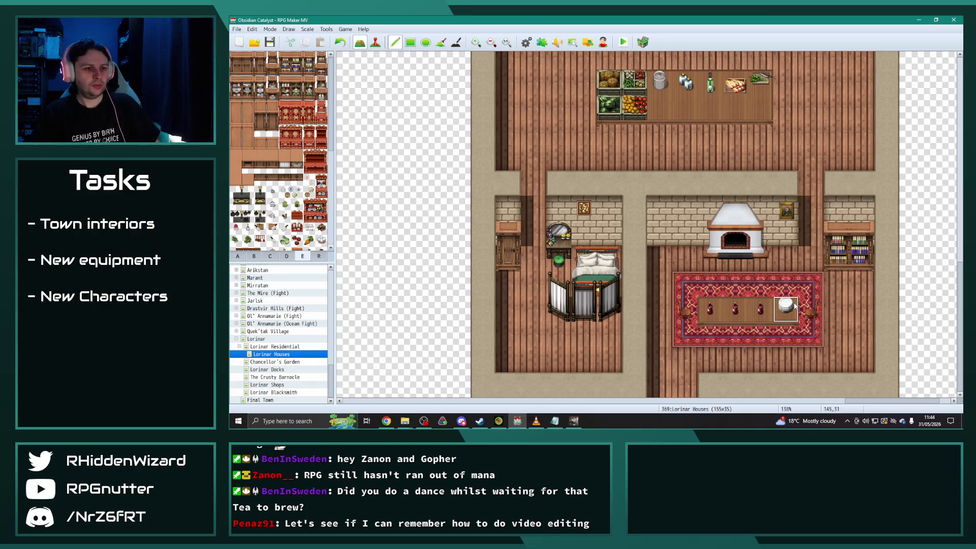
{"action": "left_click", "coordinate": [237, 256]}
{"action": "left_click_drag", "start_coordinate": [785, 310], "coordinate": [710, 310]}
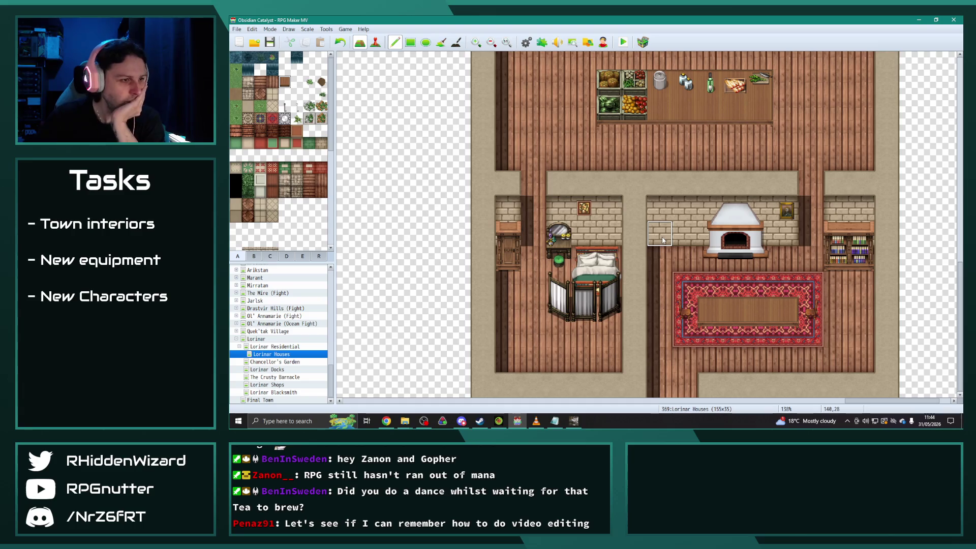
Set a plate of food, a small tabletop item and a candlestick on the dining table.
{"action": "left_click", "coordinate": [287, 257]}
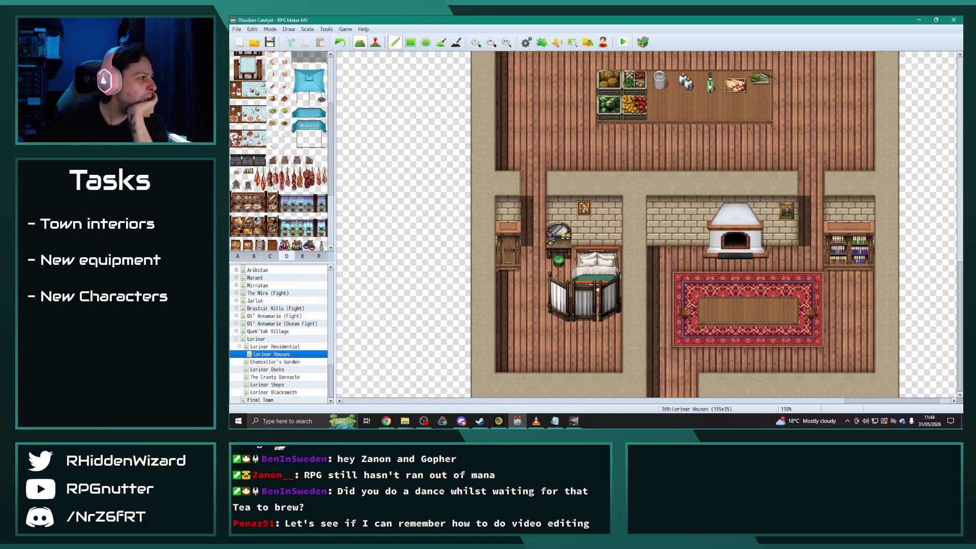
{"action": "scroll", "coordinate": [286, 165], "scroll_direction": "up", "scroll_amount": 2}
{"action": "left_click", "coordinate": [272, 137]}
{"action": "left_click", "coordinate": [709, 308]}
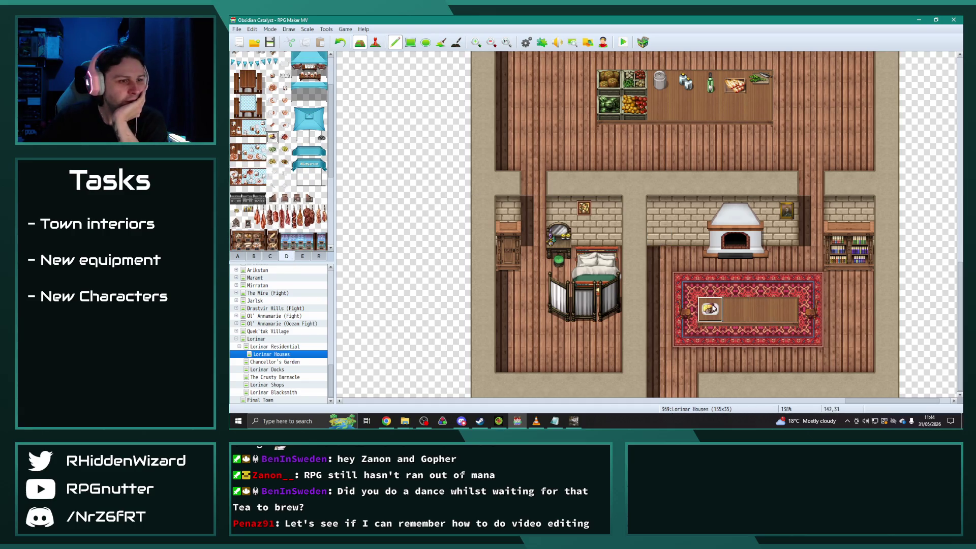
{"action": "left_click", "coordinate": [272, 76]}
{"action": "left_click", "coordinate": [736, 308]}
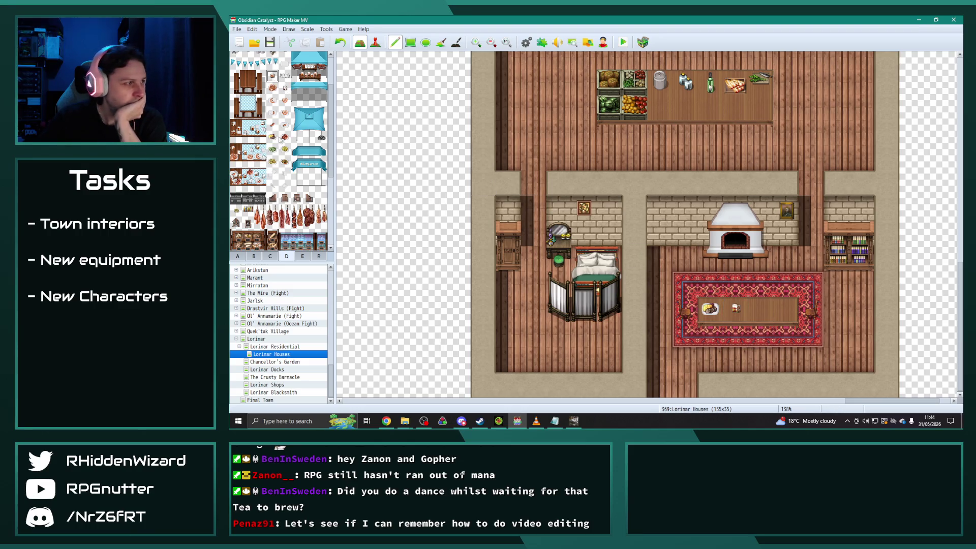
{"action": "left_click", "coordinate": [258, 255]}
{"action": "scroll", "coordinate": [279, 152], "scroll_direction": "down", "scroll_amount": 3}
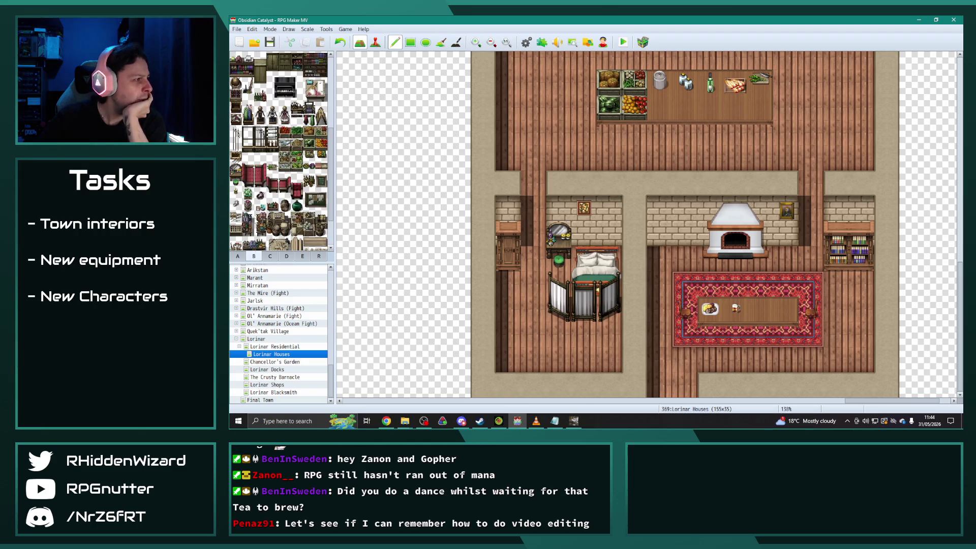
{"action": "left_click", "coordinate": [236, 147]}
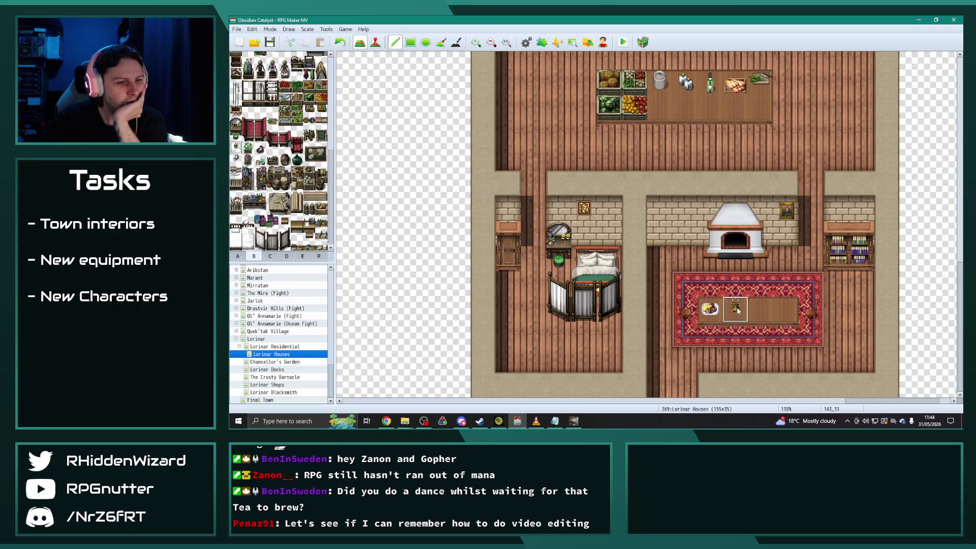
{"action": "left_click", "coordinate": [760, 308]}
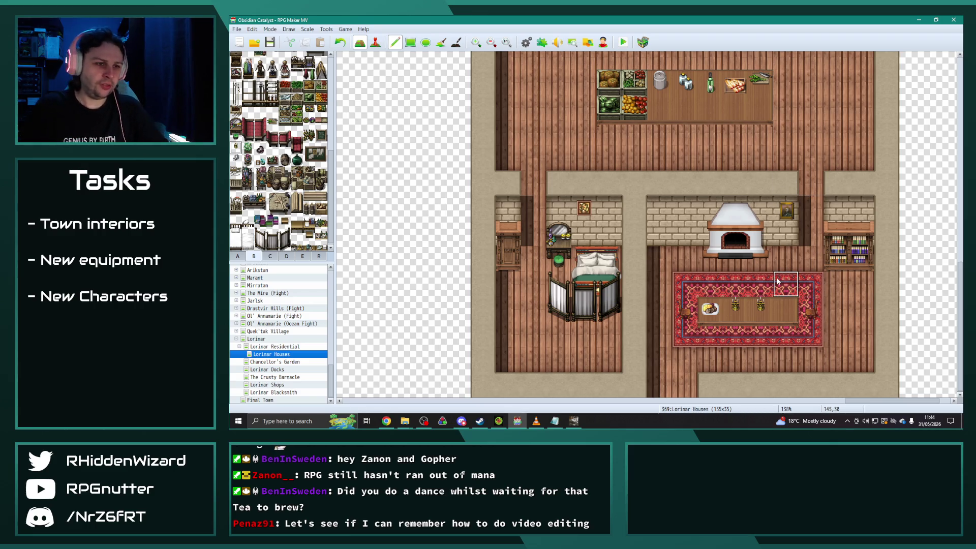
Add a fish crate by the kitchen's left wall and a vegetable basket beside the table's crates.
{"action": "scroll", "coordinate": [709, 266], "scroll_direction": "up", "scroll_amount": 3}
{"action": "scroll", "coordinate": [708, 267], "scroll_direction": "up", "scroll_amount": 1}
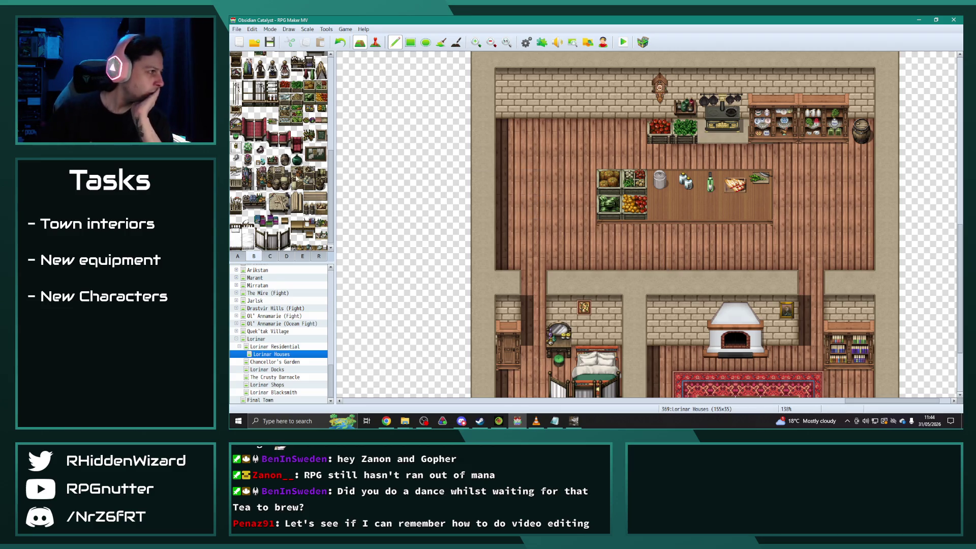
{"action": "left_click", "coordinate": [284, 98]}
{"action": "left_click", "coordinate": [508, 132]}
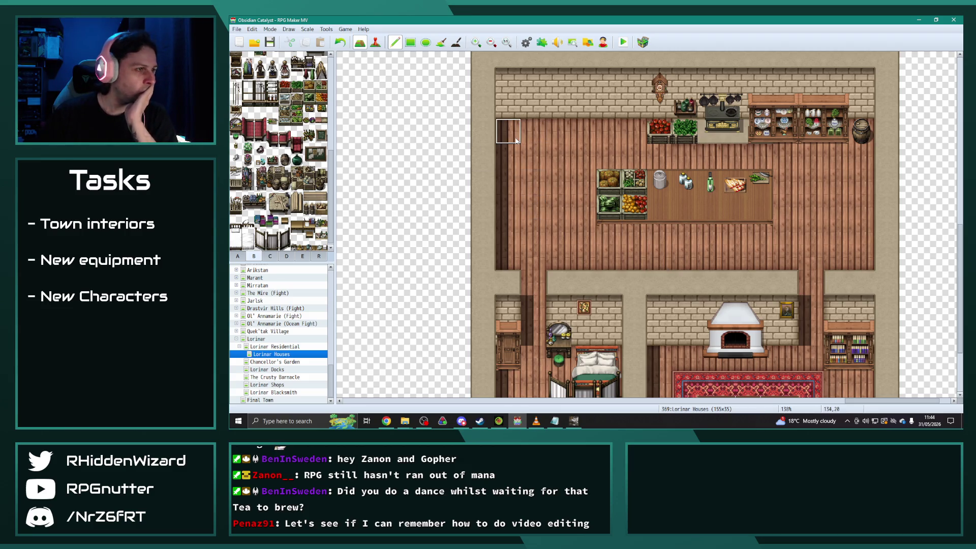
{"action": "left_click", "coordinate": [321, 110]}
{"action": "left_click", "coordinate": [659, 203]}
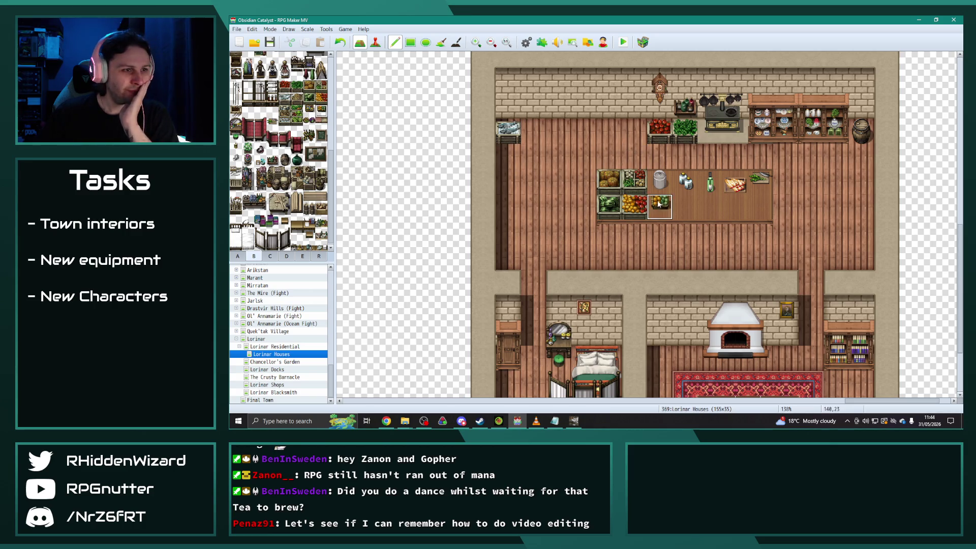
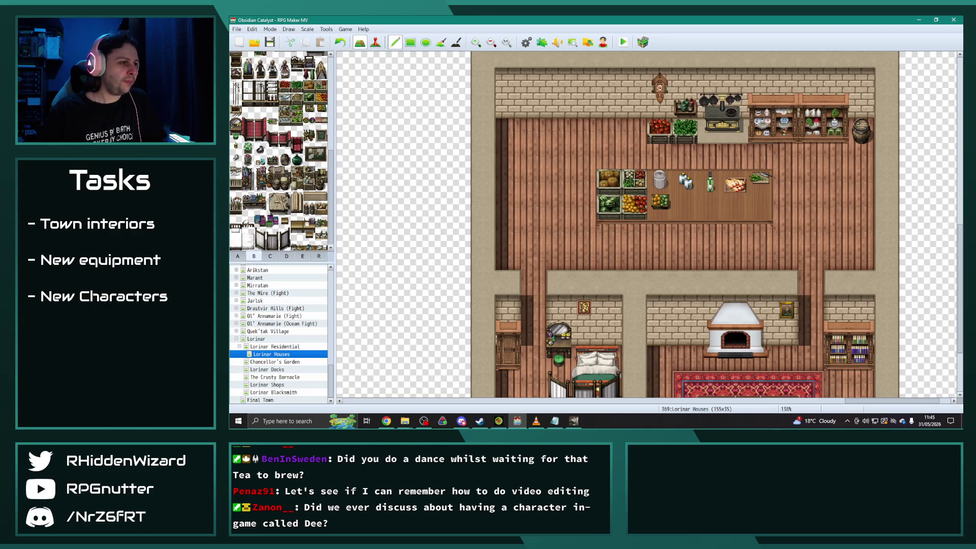
Place a carrot and garlic on the shop's market table.
{"action": "left_click", "coordinate": [303, 257]}
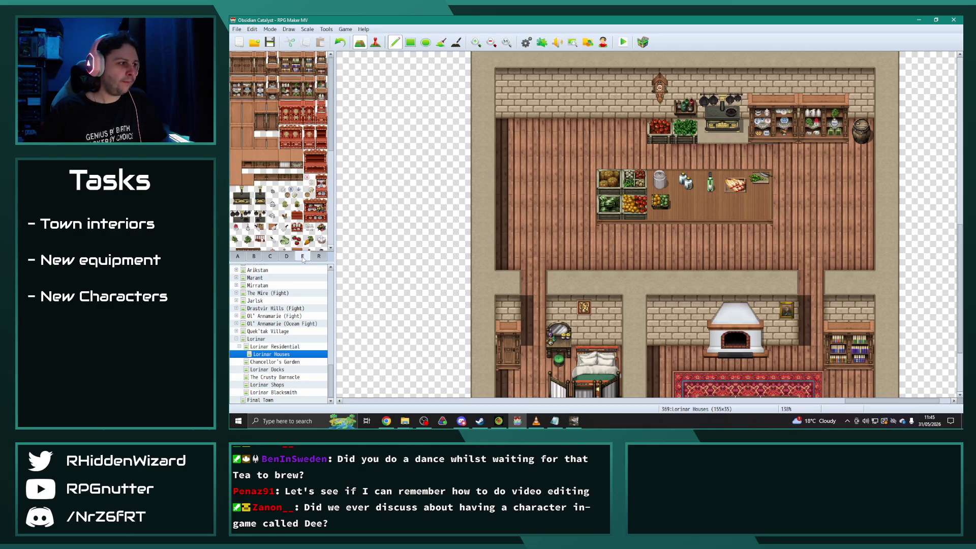
{"action": "scroll", "coordinate": [285, 223], "scroll_direction": "down", "scroll_amount": 4}
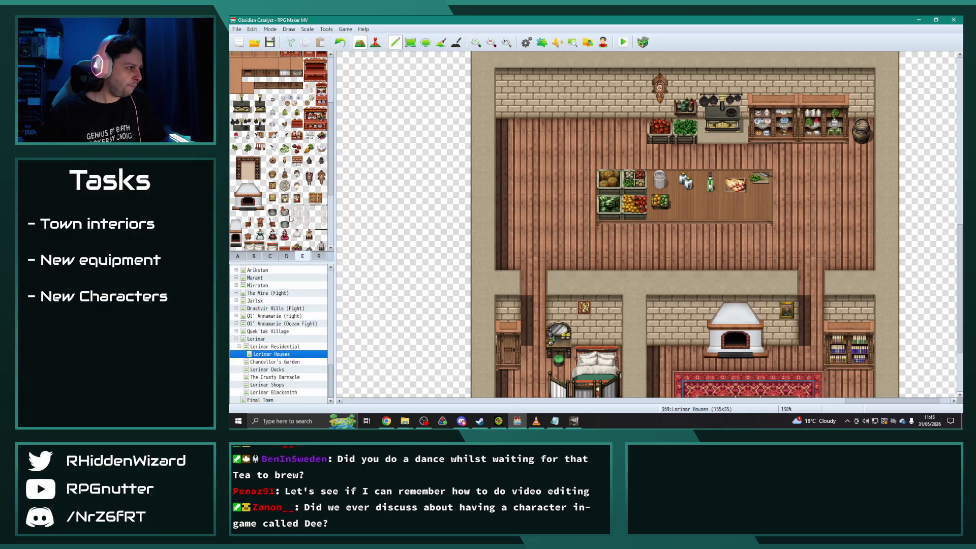
{"action": "left_click", "coordinate": [309, 148]}
{"action": "left_click", "coordinate": [685, 207]}
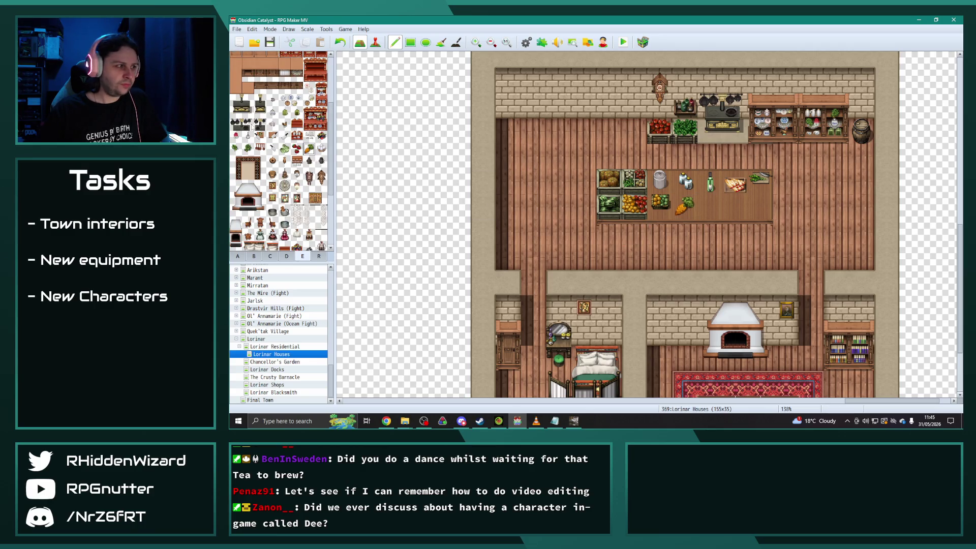
{"action": "left_click", "coordinate": [321, 148]}
{"action": "left_click", "coordinate": [711, 203]}
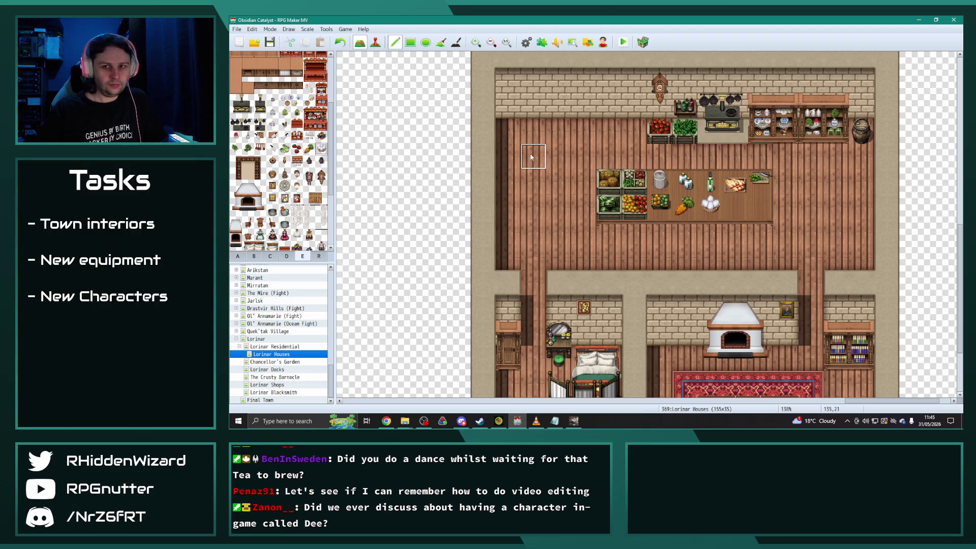
Add a honey jar and a tomato basket at the market table's right end.
{"action": "left_click", "coordinate": [292, 256]}
{"action": "scroll", "coordinate": [279, 150], "scroll_direction": "down", "scroll_amount": 6}
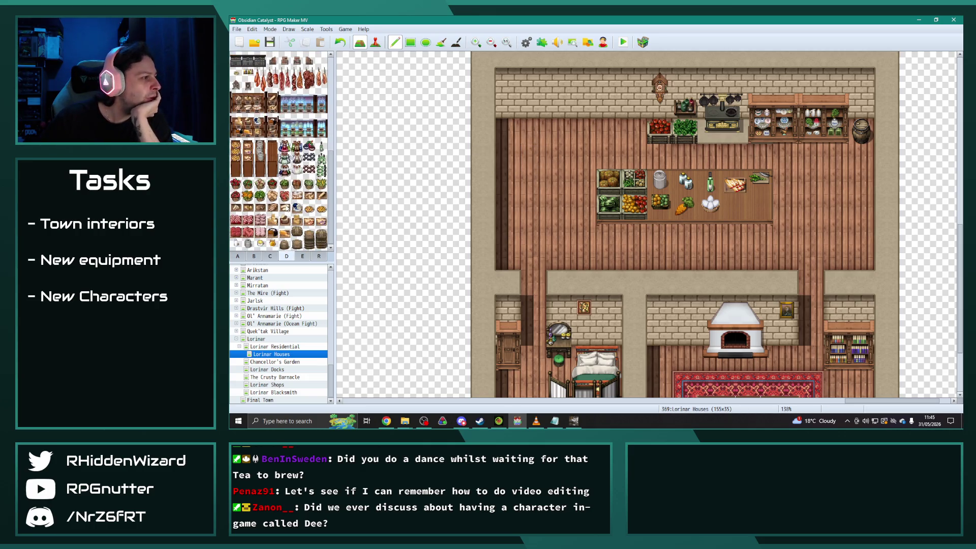
{"action": "left_click", "coordinate": [272, 244]}
{"action": "left_click", "coordinate": [735, 204]}
{"action": "left_click", "coordinate": [272, 184]}
{"action": "left_click", "coordinate": [761, 207]}
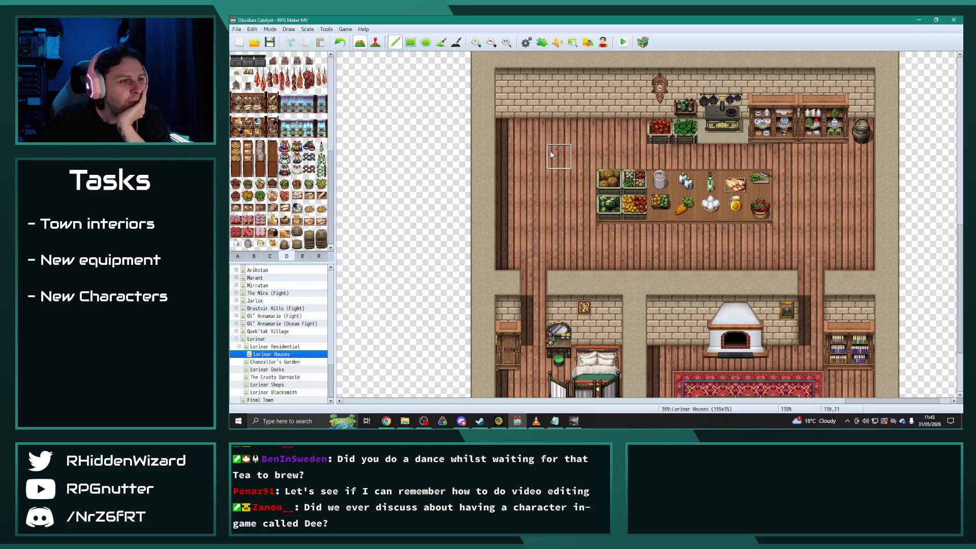
{"action": "scroll", "coordinate": [559, 259], "scroll_direction": "down", "scroll_amount": 4}
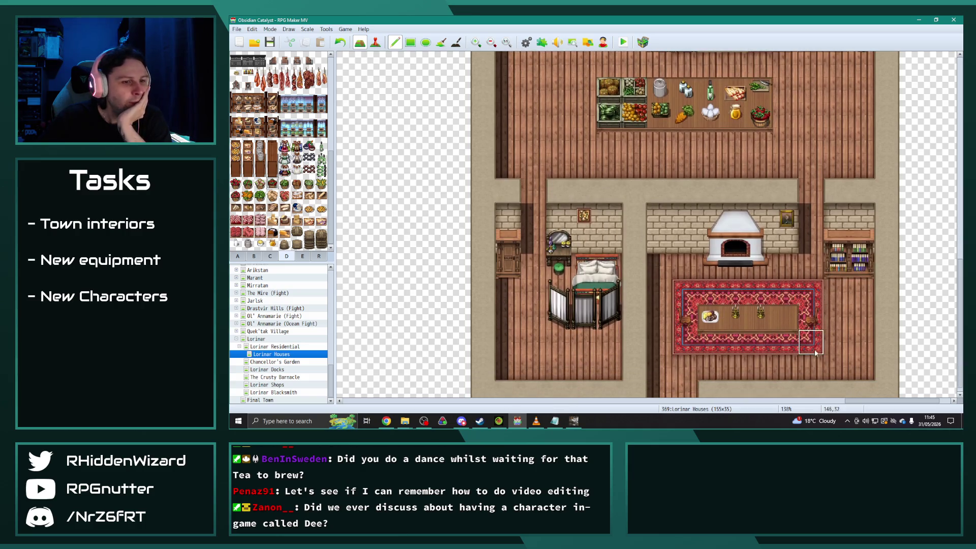
{"action": "scroll", "coordinate": [789, 324], "scroll_direction": "up", "scroll_amount": 5}
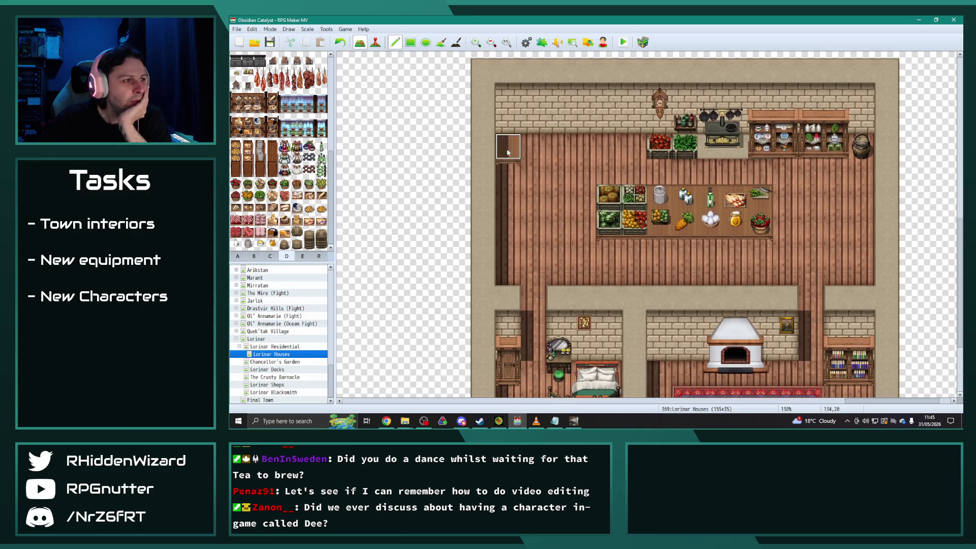
Fill the shop's left corner with a corn basket, bread, a pie, a basket and a pot.
{"action": "left_click", "coordinate": [321, 183]}
{"action": "left_click", "coordinate": [528, 153]}
{"action": "left_click", "coordinate": [321, 195]}
{"action": "left_click", "coordinate": [532, 171]}
{"action": "left_click", "coordinate": [309, 208]}
{"action": "left_click", "coordinate": [534, 200]}
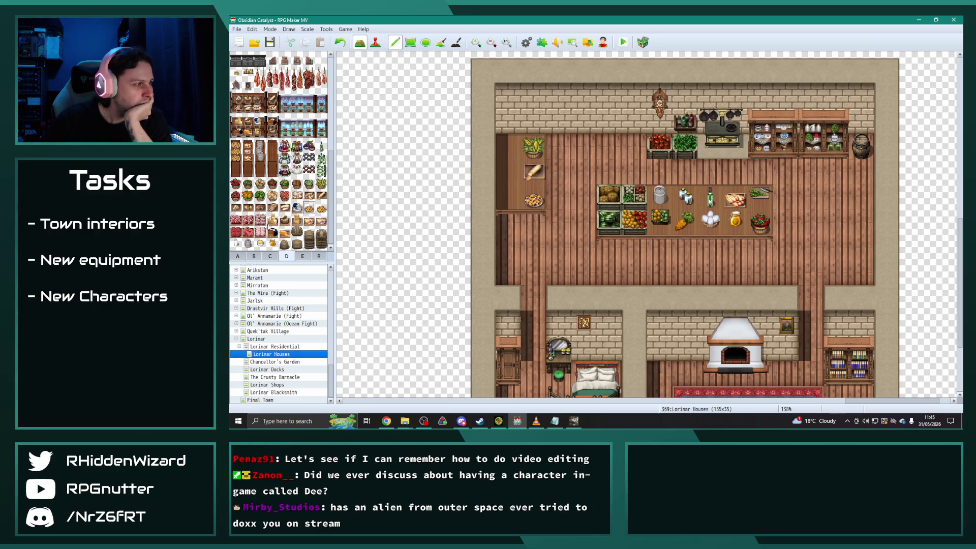
{"action": "left_click", "coordinate": [296, 244]}
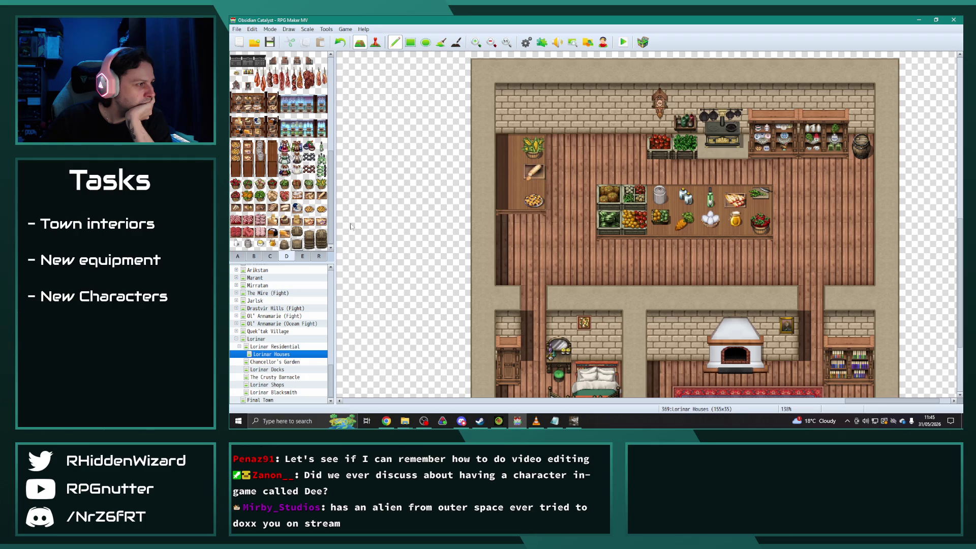
{"action": "left_click", "coordinate": [508, 146]}
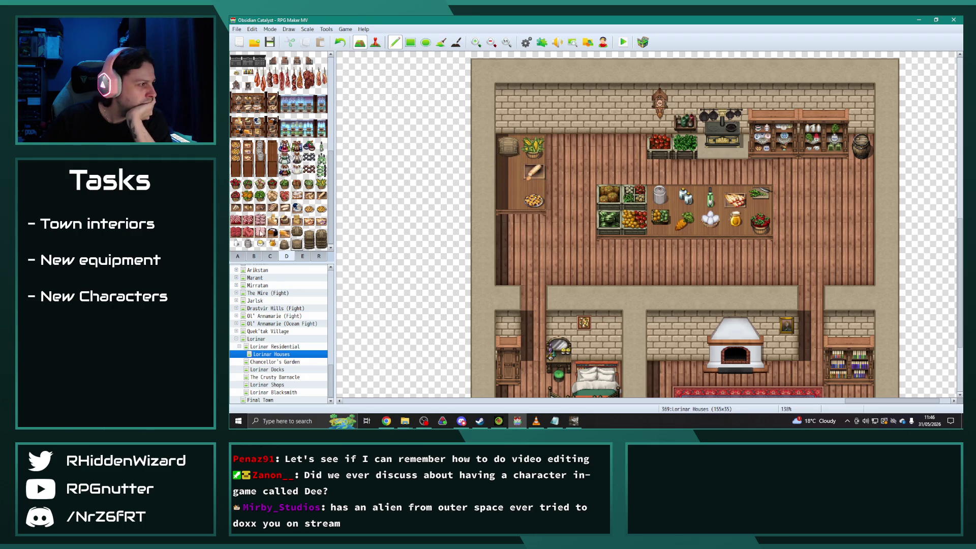
{"action": "left_click", "coordinate": [248, 244]}
{"action": "left_click", "coordinate": [508, 170]}
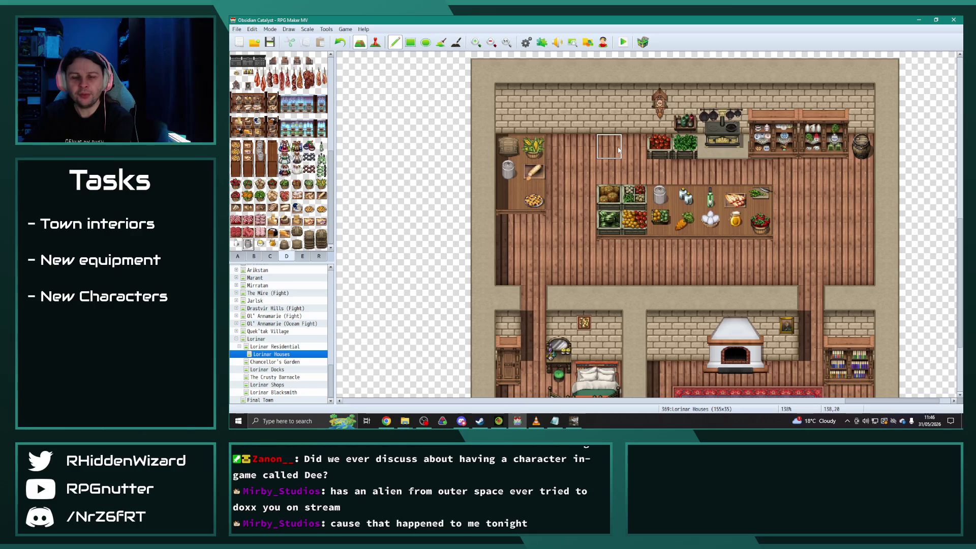
Add a two-tile wooden counter near the top wall holding pink and red meat.
{"action": "left_click", "coordinate": [618, 149]}
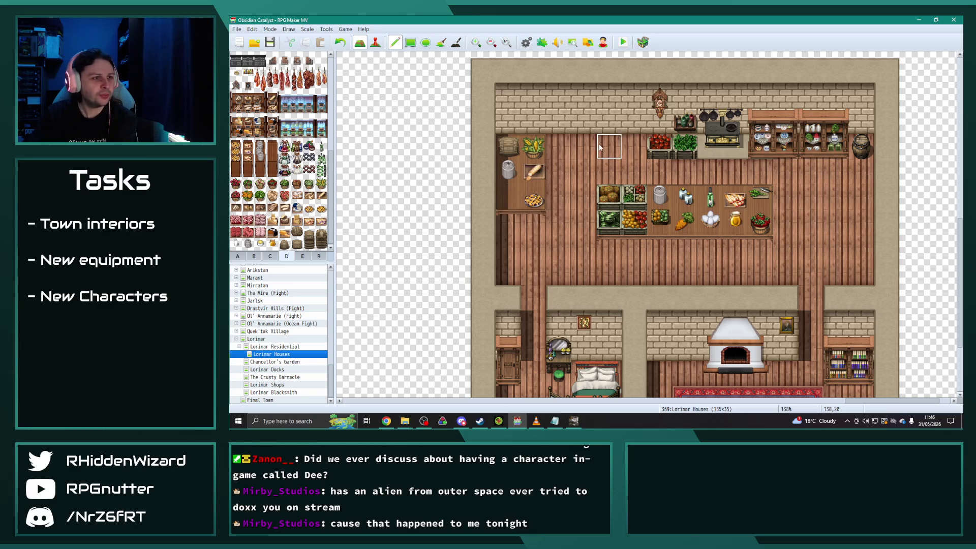
{"action": "left_click", "coordinate": [576, 142]}
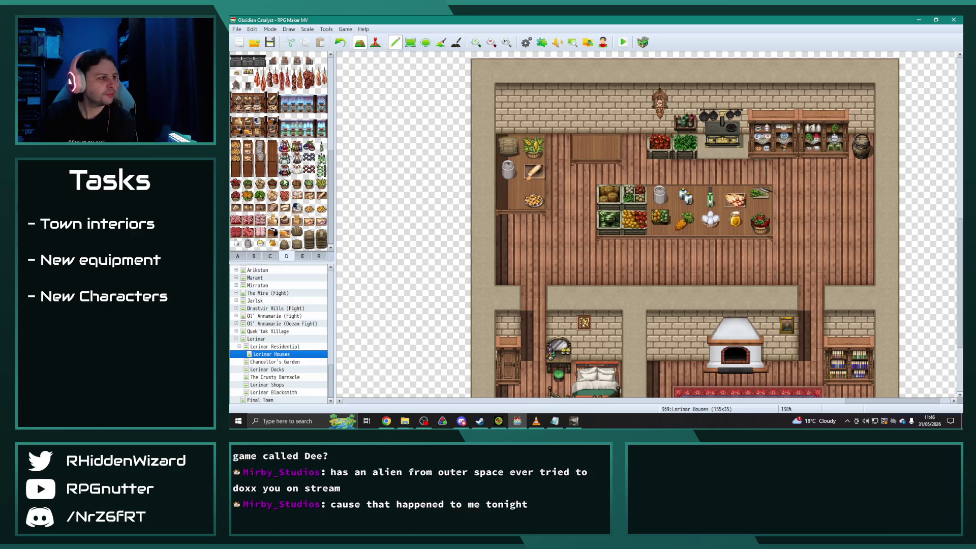
{"action": "left_click", "coordinate": [609, 147]}
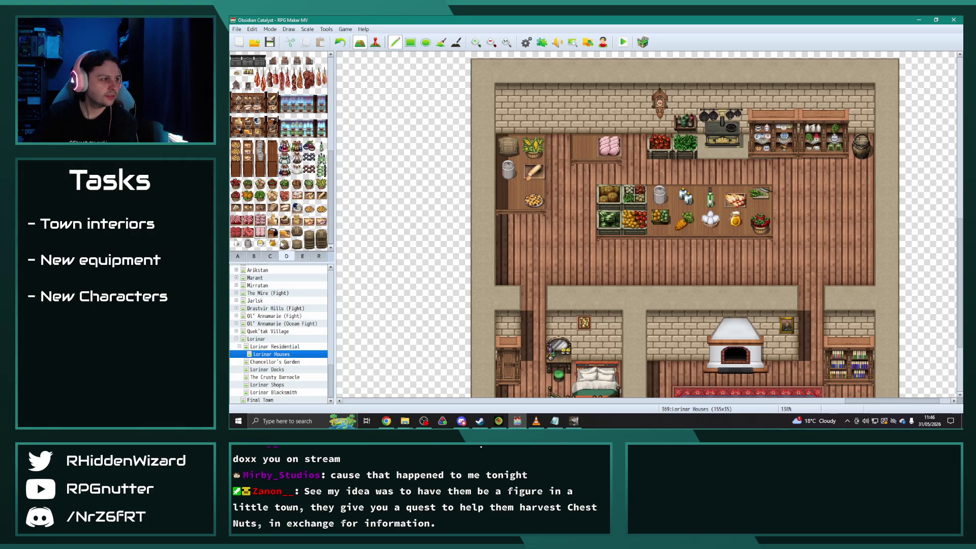
{"action": "left_click", "coordinate": [248, 219]}
{"action": "left_click", "coordinate": [584, 147]}
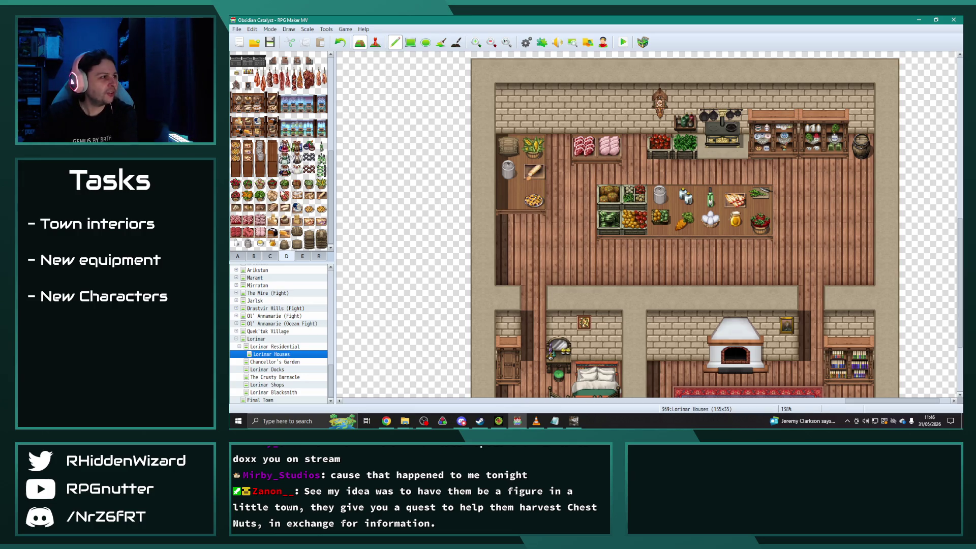
Switch the palette to tab C and zoom out to 19% to view all six houses.
{"action": "scroll", "coordinate": [279, 153], "scroll_direction": "up", "scroll_amount": 5}
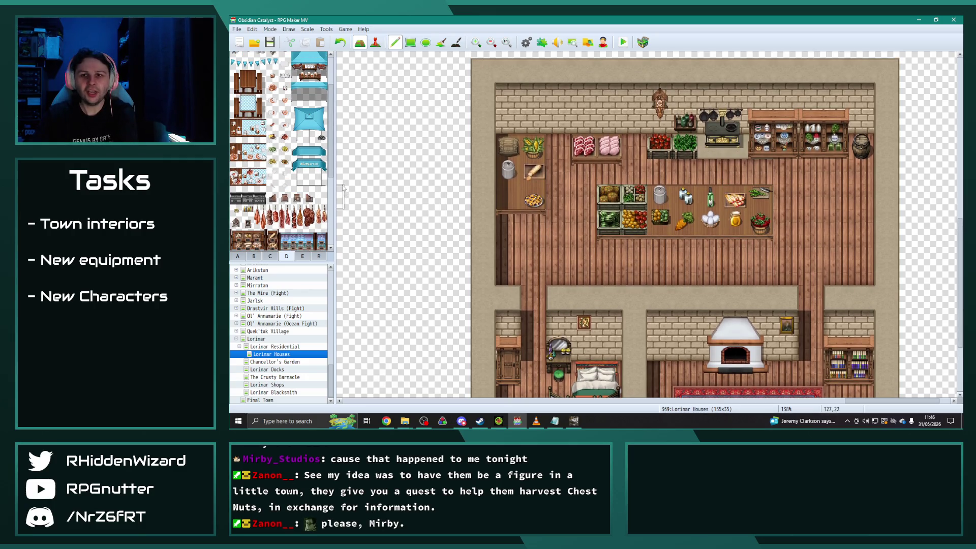
{"action": "scroll", "coordinate": [263, 182], "scroll_direction": "up", "scroll_amount": 3}
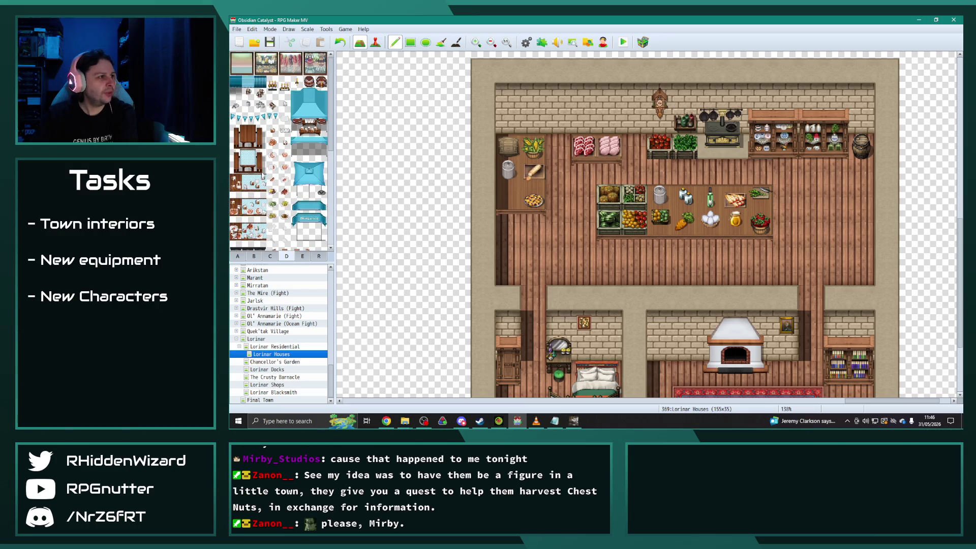
{"action": "left_click", "coordinate": [269, 257]}
{"action": "scroll", "coordinate": [302, 223], "scroll_direction": "up", "scroll_amount": 8}
{"action": "scroll", "coordinate": [302, 223], "scroll_direction": "down", "scroll_amount": 3}
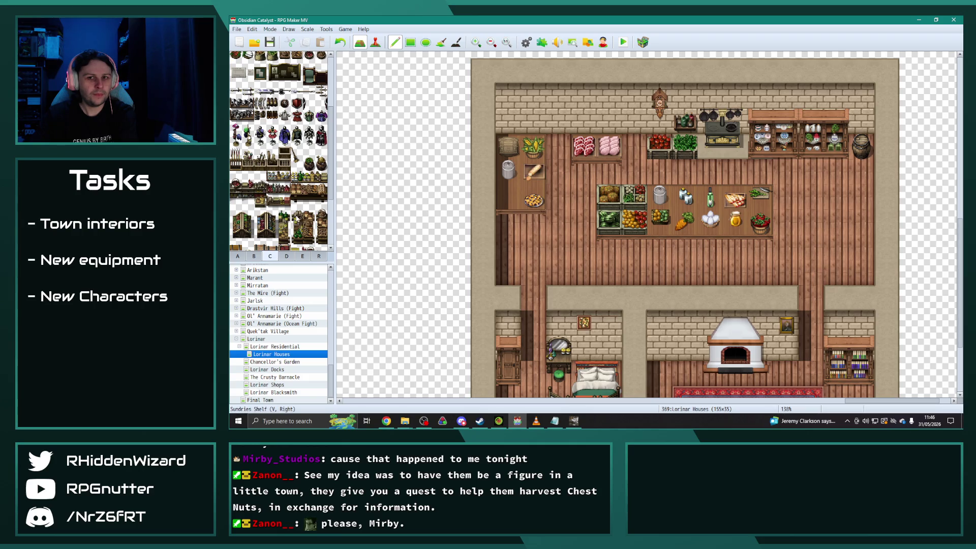
{"action": "scroll", "coordinate": [296, 219], "scroll_direction": "up", "scroll_amount": 4}
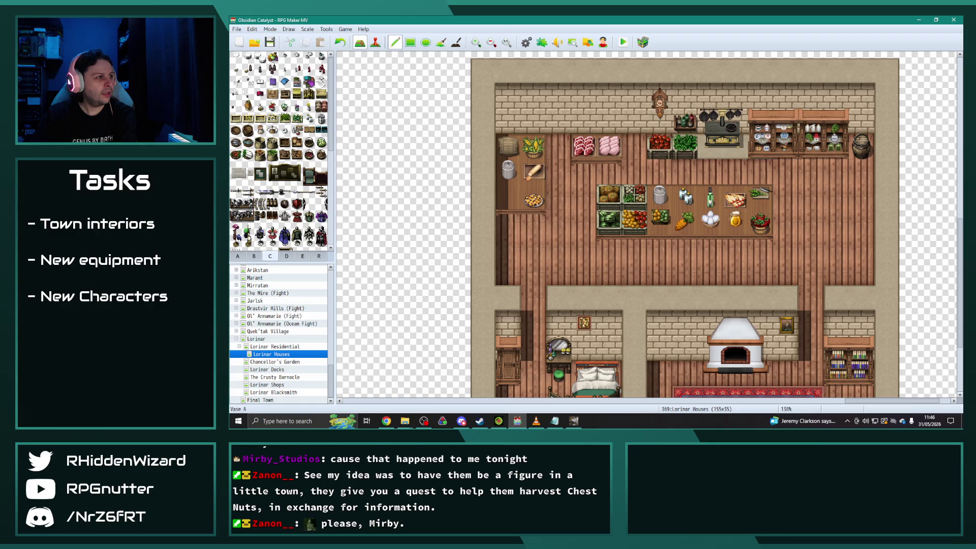
{"action": "scroll", "coordinate": [786, 272], "scroll_direction": "down", "scroll_amount": 2}
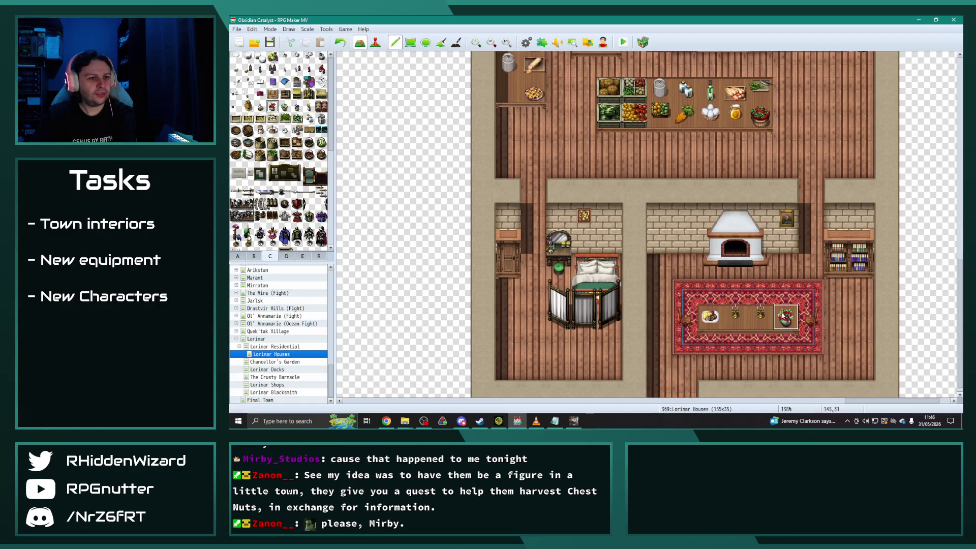
{"action": "scroll", "coordinate": [615, 209], "scroll_direction": "up", "scroll_amount": 1}
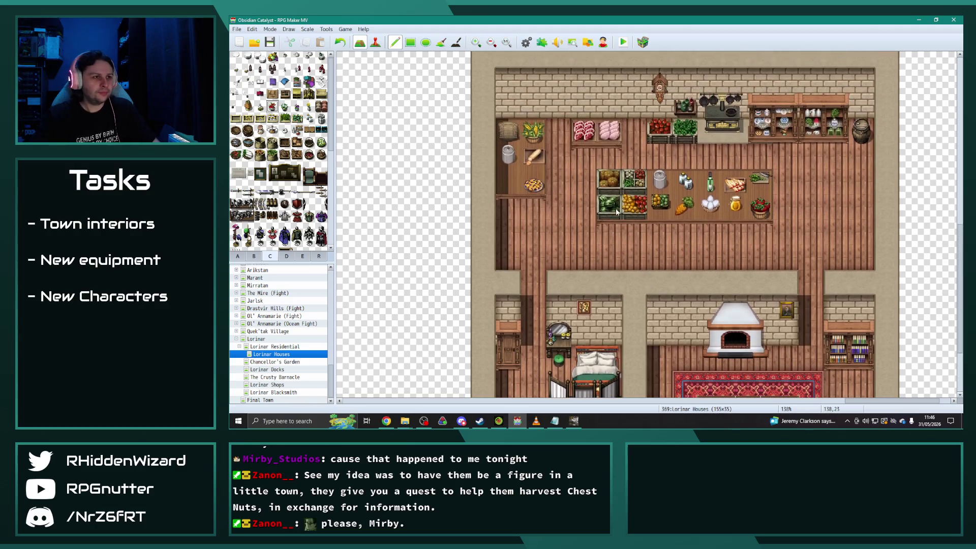
{"action": "scroll", "coordinate": [603, 221], "scroll_direction": "down", "scroll_amount": 1}
{"action": "scroll", "coordinate": [607, 254], "scroll_direction": "down", "scroll_amount": 1}
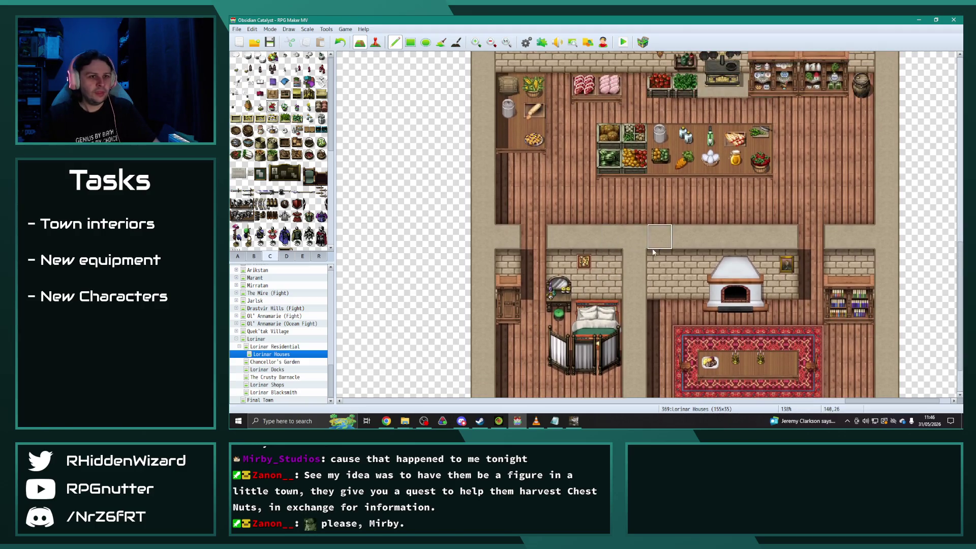
{"action": "scroll", "coordinate": [654, 252], "scroll_direction": "down", "scroll_amount": 1}
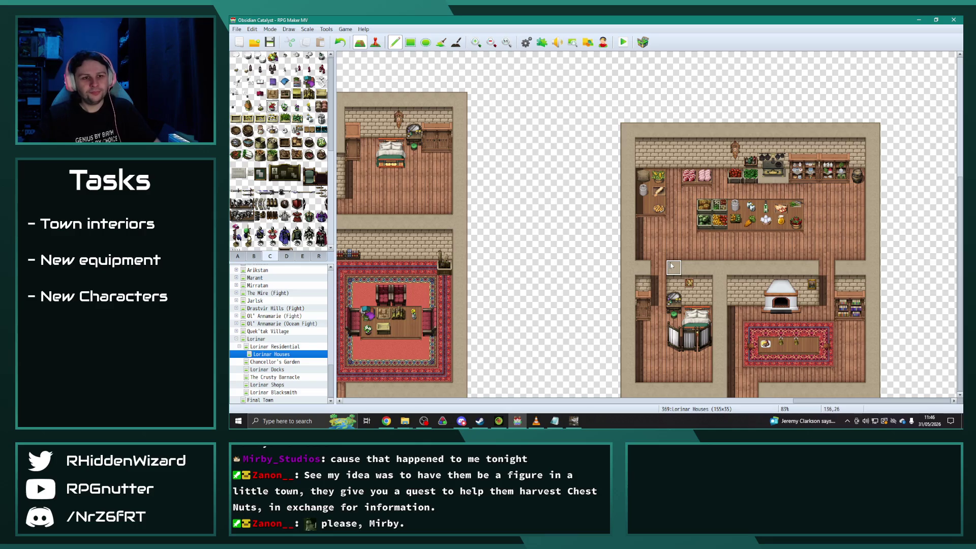
{"action": "scroll", "coordinate": [686, 292], "scroll_direction": "down", "scroll_amount": 4}
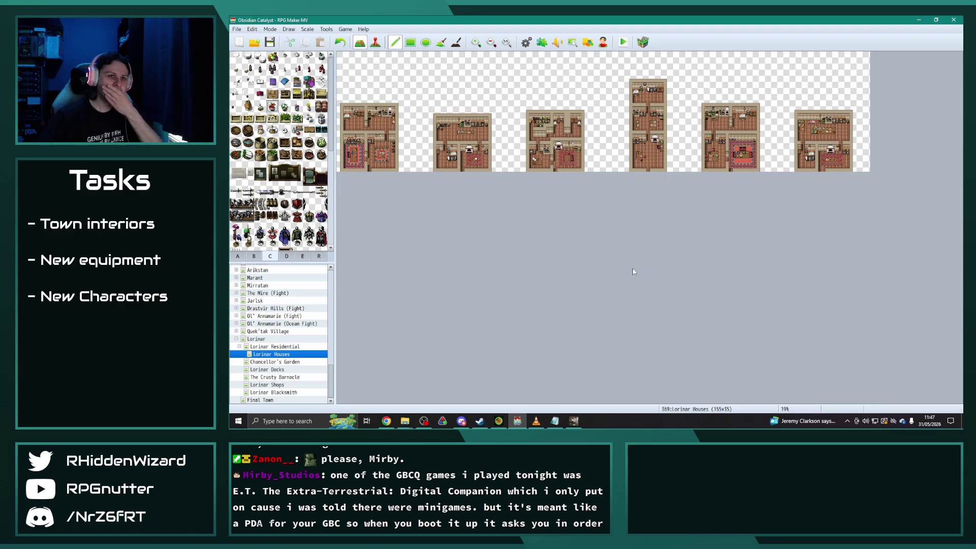
Widen the Lorinar Houses map from 155 to 180 tiles in Map Properties.
{"action": "right_click", "coordinate": [265, 354]}
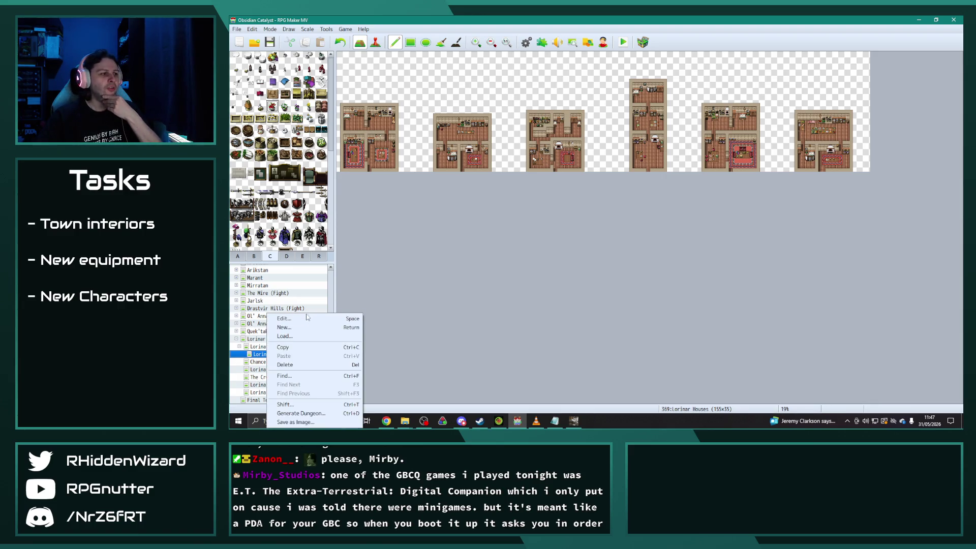
{"action": "left_click", "coordinate": [282, 319]}
{"action": "double_click", "coordinate": [541, 149]}
{"action": "type", "text": "180"}
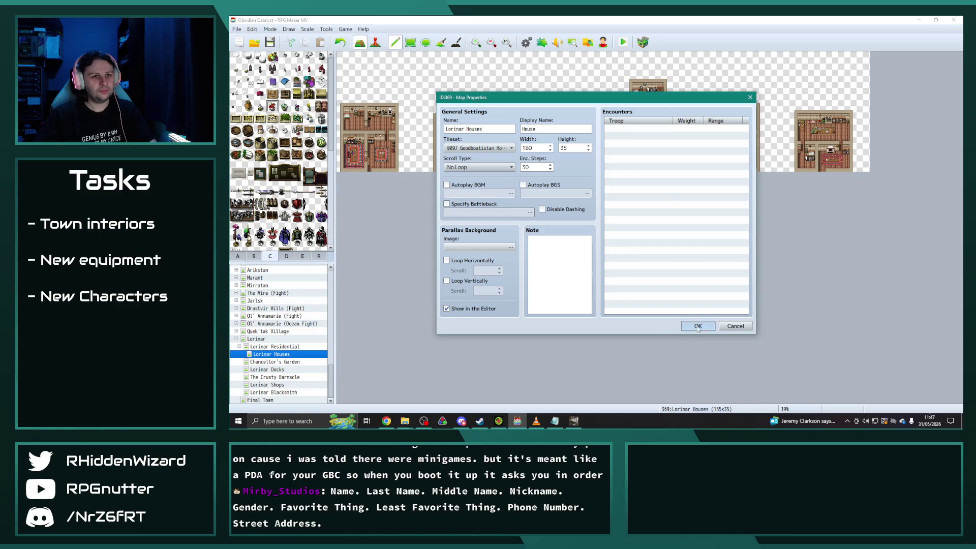
{"action": "left_click", "coordinate": [697, 327]}
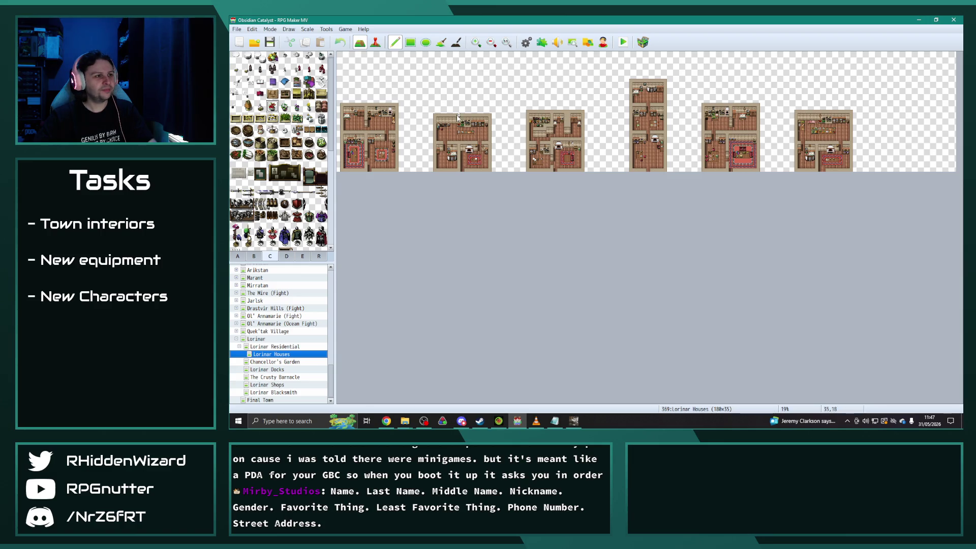
Copy the second house interior into the new space on the right, then view it at 100%.
{"action": "left_click_drag", "start_coordinate": [434, 117], "coordinate": [490, 173]}
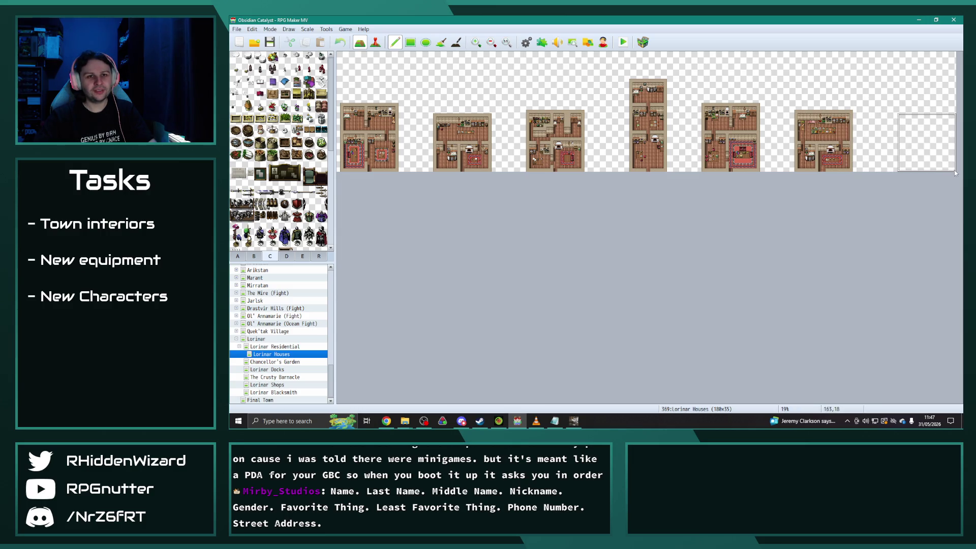
{"action": "left_click", "coordinate": [954, 171]}
{"action": "scroll", "coordinate": [874, 315], "scroll_direction": "up", "scroll_amount": 5}
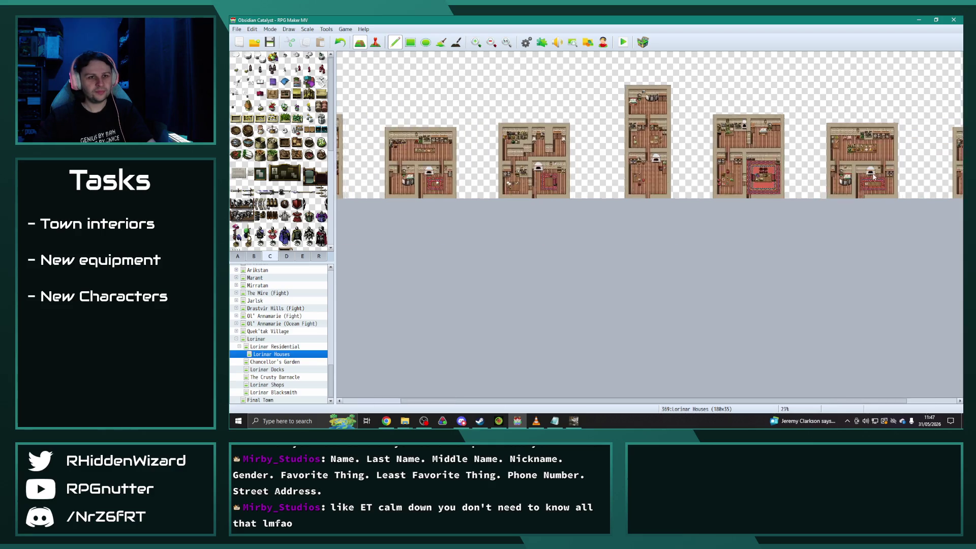
{"action": "left_click_drag", "start_coordinate": [703, 402], "coordinate": [910, 401]}
{"action": "scroll", "coordinate": [886, 347], "scroll_direction": "down", "scroll_amount": 3}
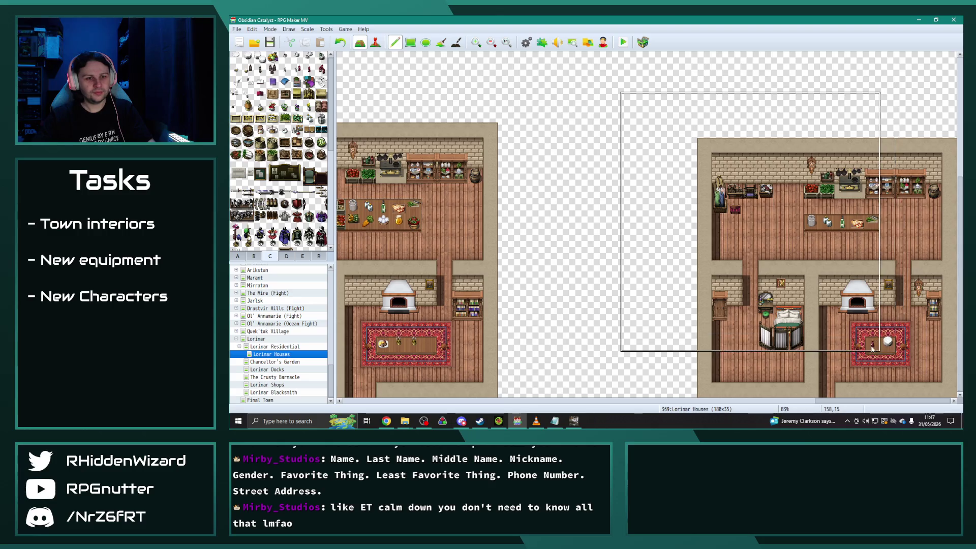
{"action": "scroll", "coordinate": [887, 347], "scroll_direction": "up", "scroll_amount": 1}
{"action": "scroll", "coordinate": [874, 356], "scroll_direction": "down", "scroll_amount": 1}
{"action": "left_click_drag", "start_coordinate": [850, 402], "coordinate": [863, 402]}
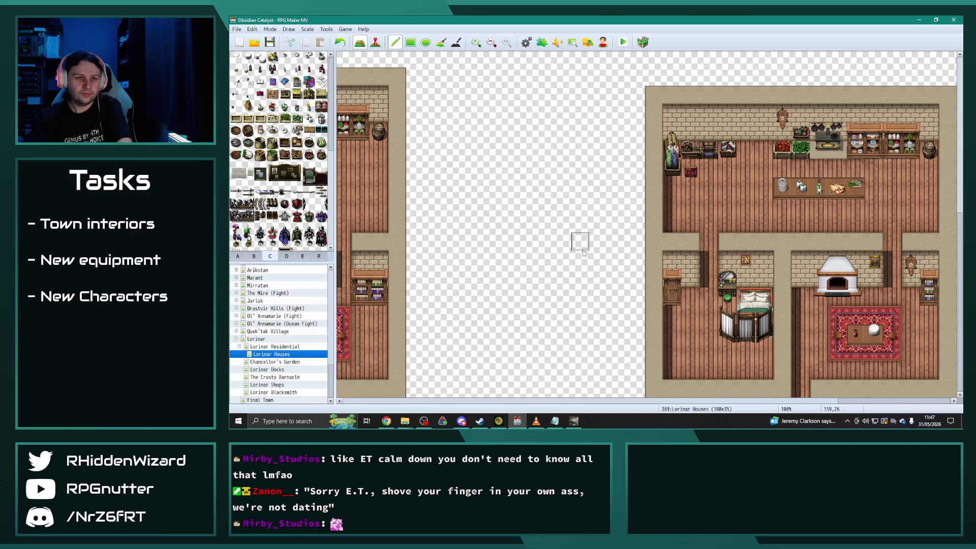
Paint floor over the furniture, crates and wall decor in the copied house's upper room.
{"action": "mouse_move", "coordinate": [691, 170]}
{"action": "left_mouse_down"}
{"action": "mouse_move", "coordinate": [671, 168]}
{"action": "mouse_move", "coordinate": [737, 149]}
{"action": "left_mouse_up"}
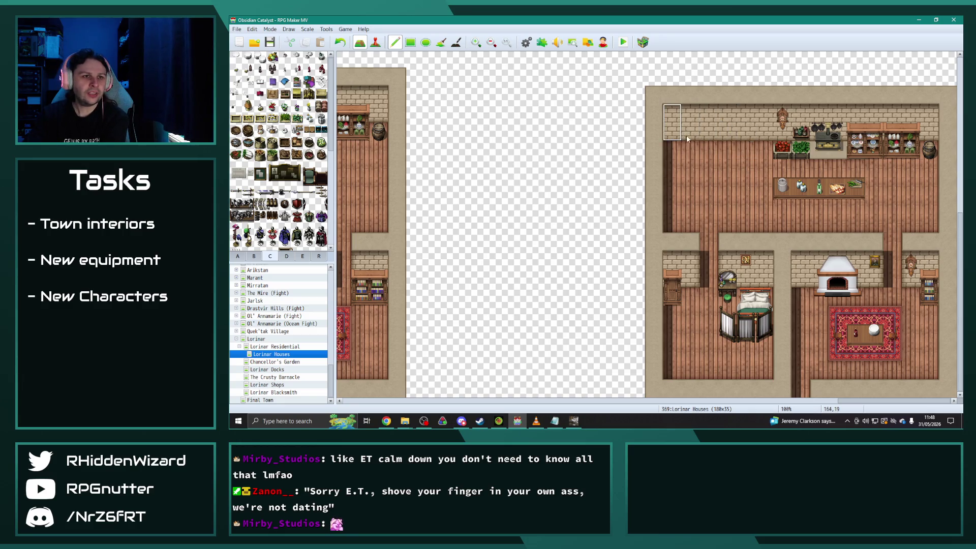
{"action": "mouse_move", "coordinate": [752, 150]}
{"action": "left_mouse_down"}
{"action": "mouse_move", "coordinate": [855, 150]}
{"action": "mouse_move", "coordinate": [909, 170]}
{"action": "mouse_move", "coordinate": [764, 188]}
{"action": "left_mouse_up"}
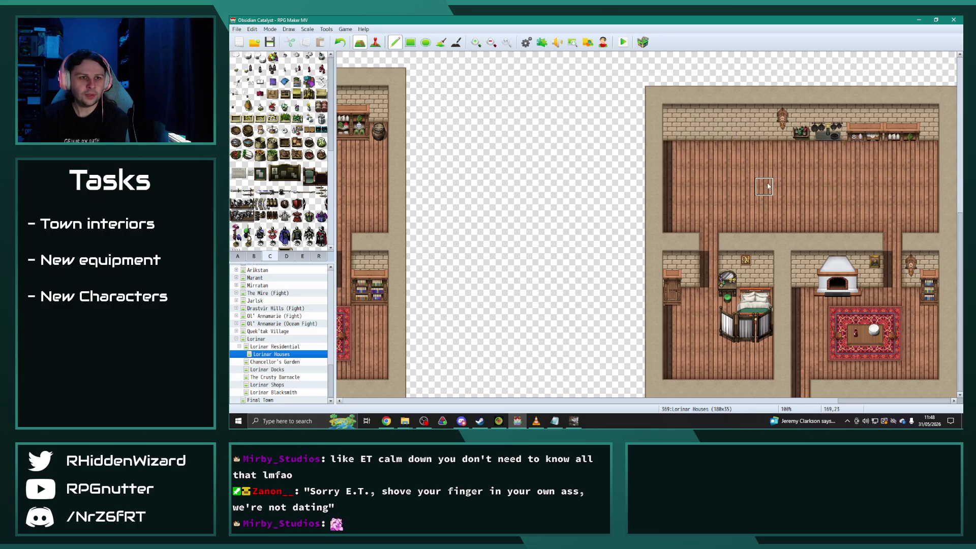
{"action": "left_click_drag", "start_coordinate": [776, 131], "coordinate": [927, 123]}
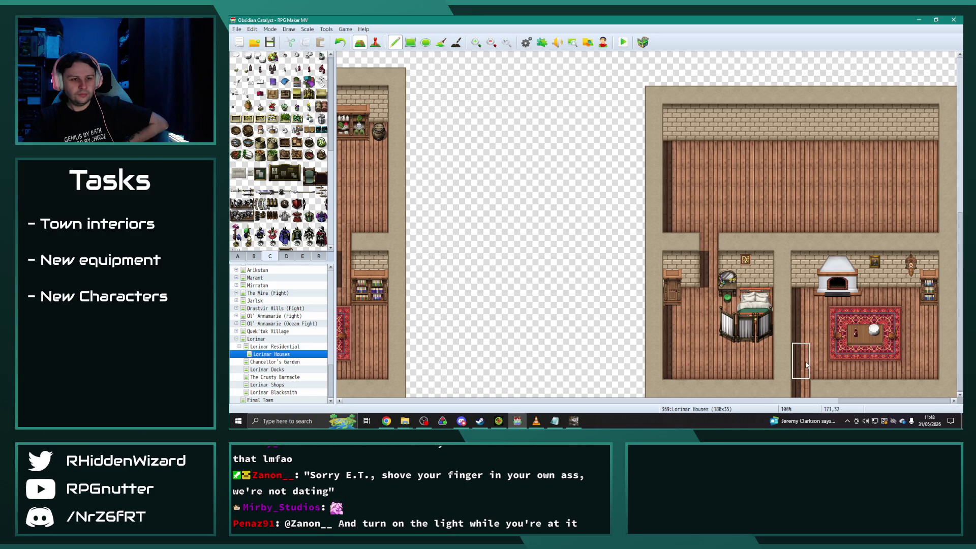
Merge the lower rooms, seal wall gaps with brick, and clear the bed, rug and bookshelf.
{"action": "left_click_drag", "start_coordinate": [783, 367], "coordinate": [786, 279]}
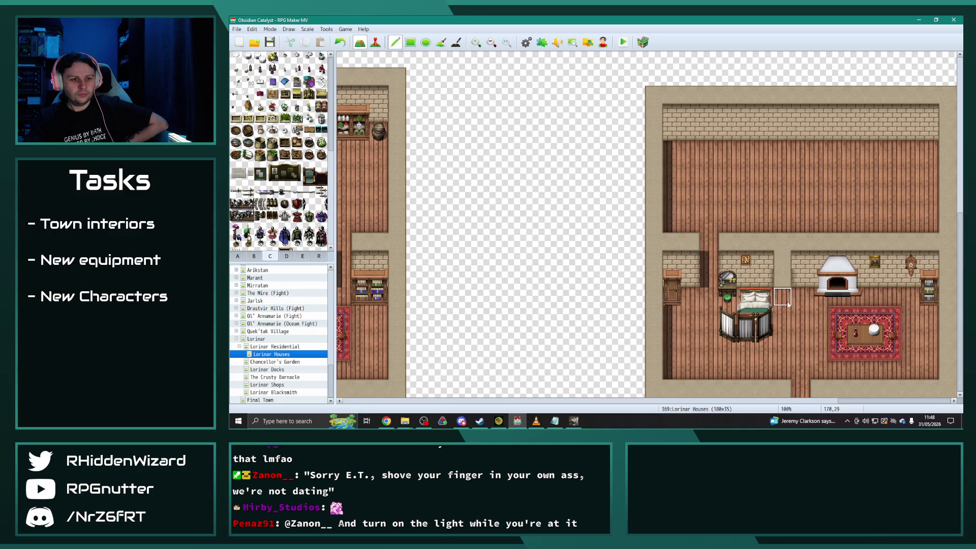
{"action": "left_click", "coordinate": [783, 268]}
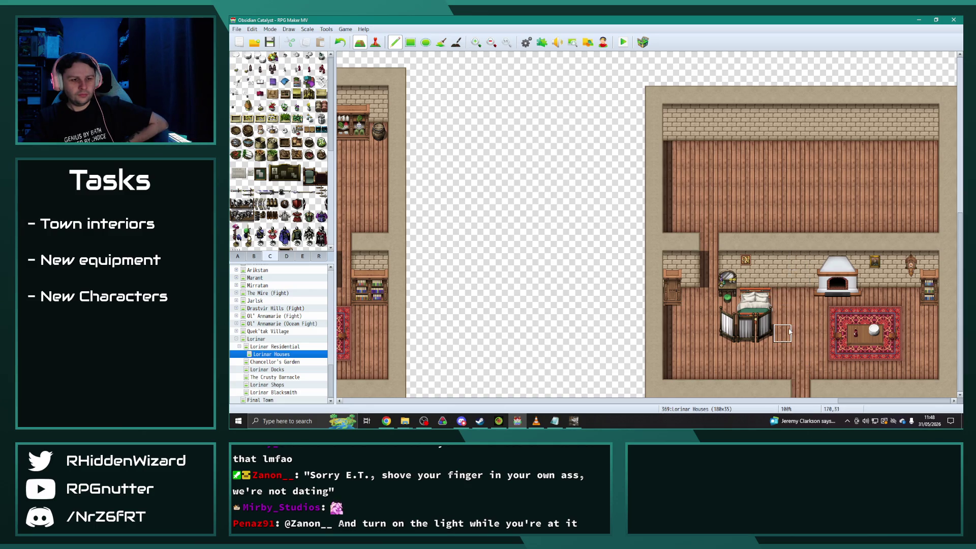
{"action": "left_click", "coordinate": [701, 249]}
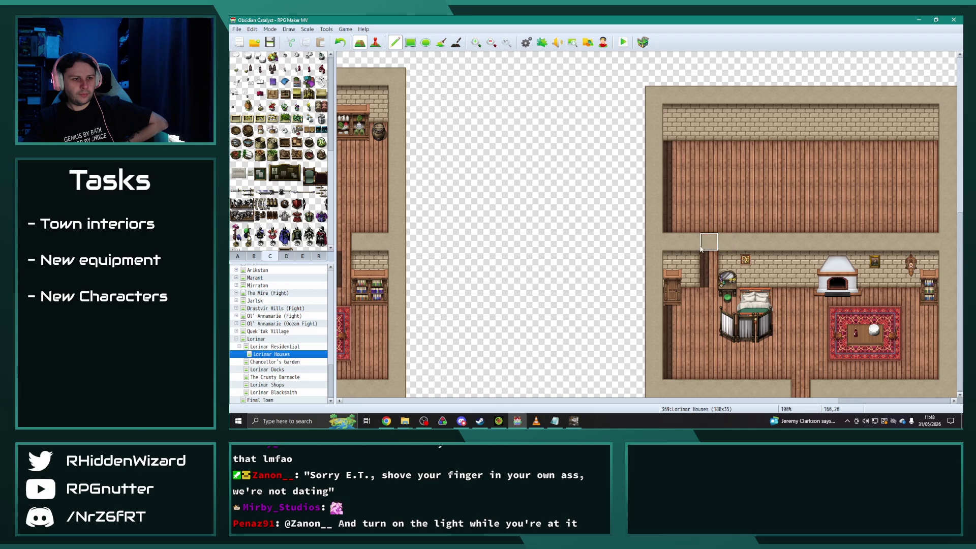
{"action": "left_click", "coordinate": [708, 260]}
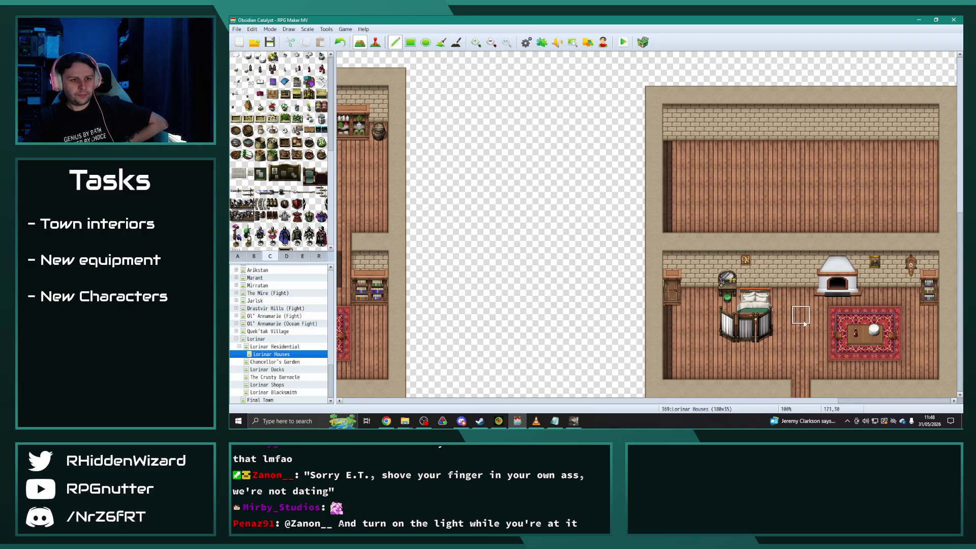
{"action": "mouse_move", "coordinate": [765, 333]}
{"action": "left_mouse_down"}
{"action": "mouse_move", "coordinate": [727, 305]}
{"action": "mouse_move", "coordinate": [746, 315]}
{"action": "left_mouse_up"}
{"action": "mouse_move", "coordinate": [841, 313]}
{"action": "left_mouse_down"}
{"action": "mouse_move", "coordinate": [895, 356]}
{"action": "mouse_move", "coordinate": [914, 298]}
{"action": "mouse_move", "coordinate": [897, 285]}
{"action": "mouse_move", "coordinate": [929, 280]}
{"action": "mouse_move", "coordinate": [874, 260]}
{"action": "mouse_move", "coordinate": [851, 285]}
{"action": "mouse_move", "coordinate": [671, 279]}
{"action": "mouse_move", "coordinate": [762, 257]}
{"action": "mouse_move", "coordinate": [722, 306]}
{"action": "mouse_move", "coordinate": [672, 300]}
{"action": "mouse_move", "coordinate": [839, 300]}
{"action": "mouse_move", "coordinate": [766, 297]}
{"action": "mouse_move", "coordinate": [768, 331]}
{"action": "left_mouse_up"}
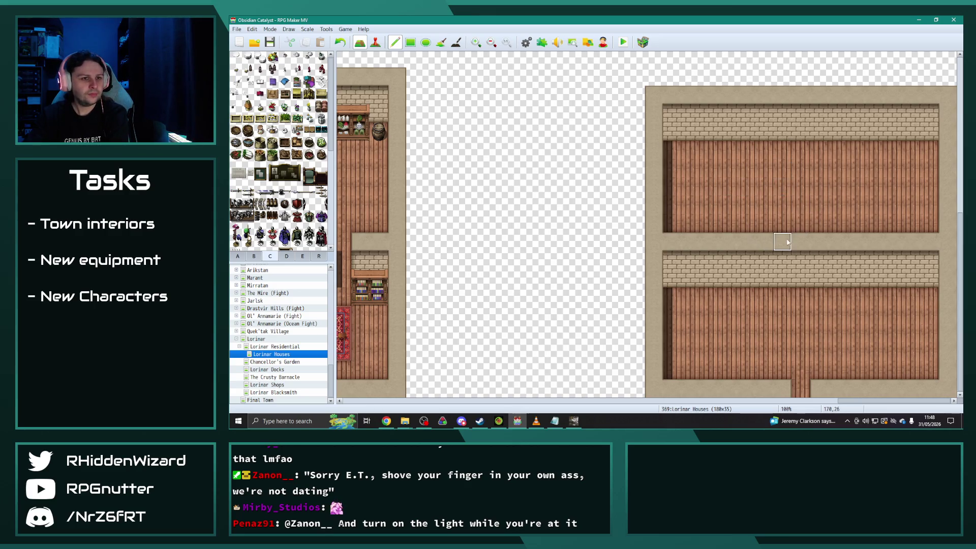
{"action": "left_click_drag", "start_coordinate": [671, 207], "coordinate": [934, 207]}
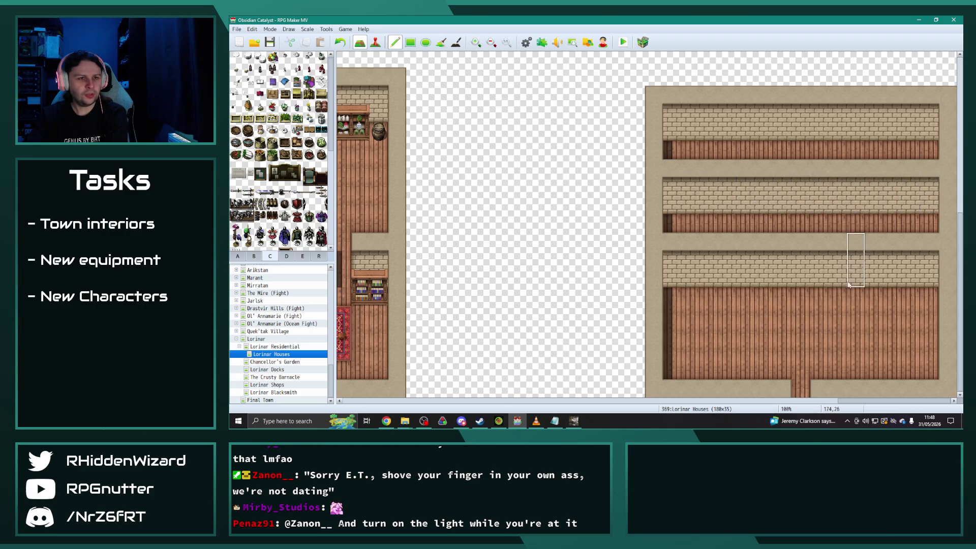
Cut two doorways in the middle wall and shift the top room's wall and floor rows down.
{"action": "scroll", "coordinate": [737, 168], "scroll_direction": "up", "scroll_amount": 2}
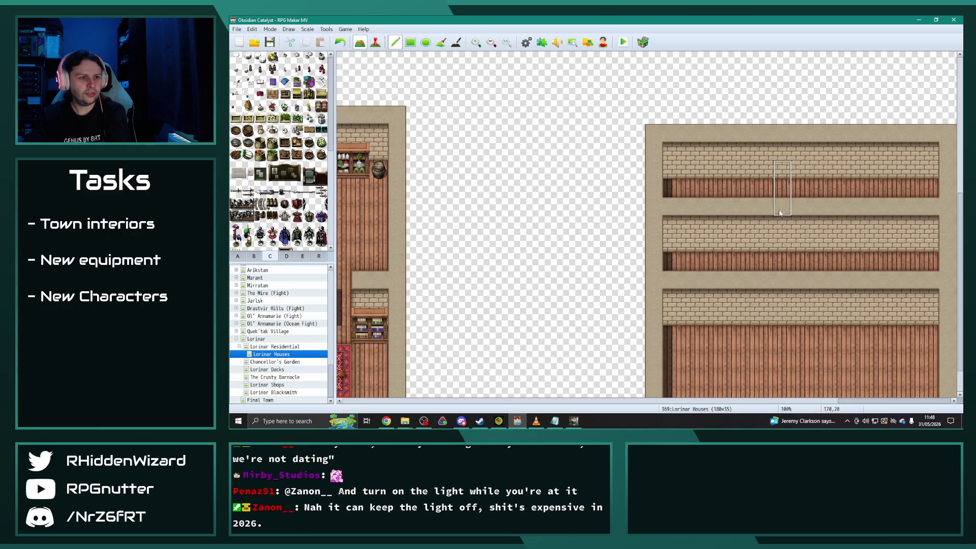
{"action": "scroll", "coordinate": [782, 214], "scroll_direction": "down", "scroll_amount": 2}
{"action": "scroll", "coordinate": [757, 285], "scroll_direction": "down", "scroll_amount": 1}
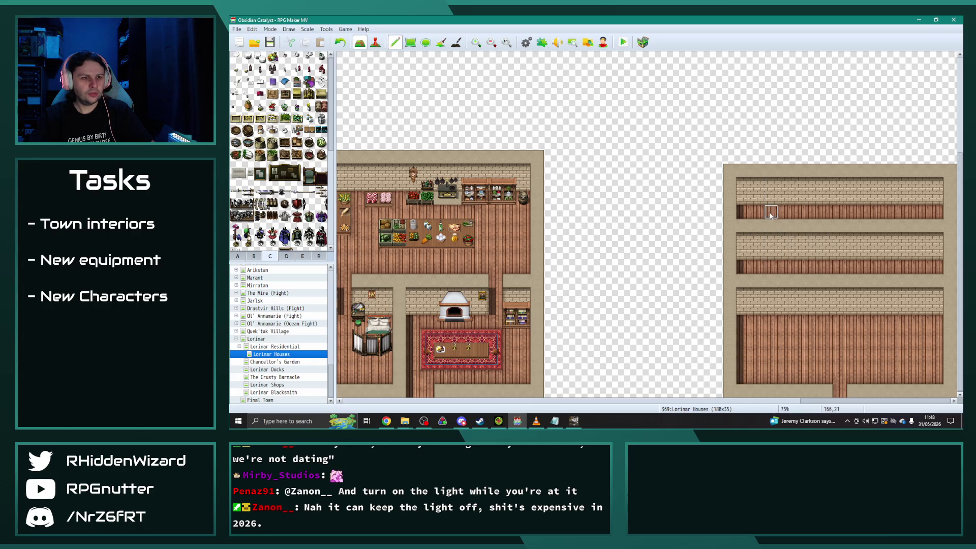
{"action": "left_click_drag", "start_coordinate": [780, 254], "coordinate": [781, 223]}
{"action": "left_click_drag", "start_coordinate": [891, 254], "coordinate": [889, 228]}
{"action": "mouse_move", "coordinate": [743, 212]}
{"action": "left_mouse_down"}
{"action": "mouse_move", "coordinate": [937, 198]}
{"action": "mouse_move", "coordinate": [935, 181]}
{"action": "mouse_move", "coordinate": [933, 213]}
{"action": "mouse_move", "coordinate": [938, 123]}
{"action": "left_mouse_up"}
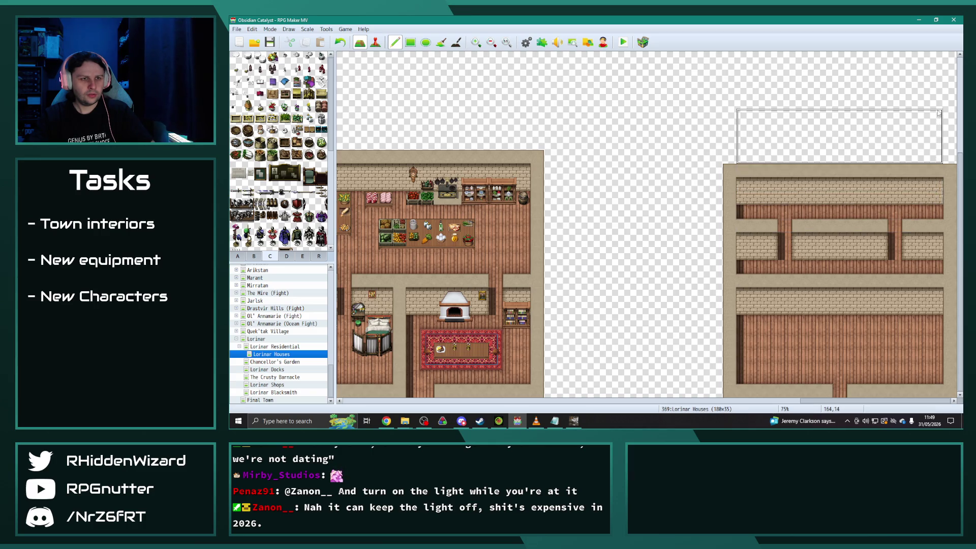
{"action": "left_click", "coordinate": [936, 128]}
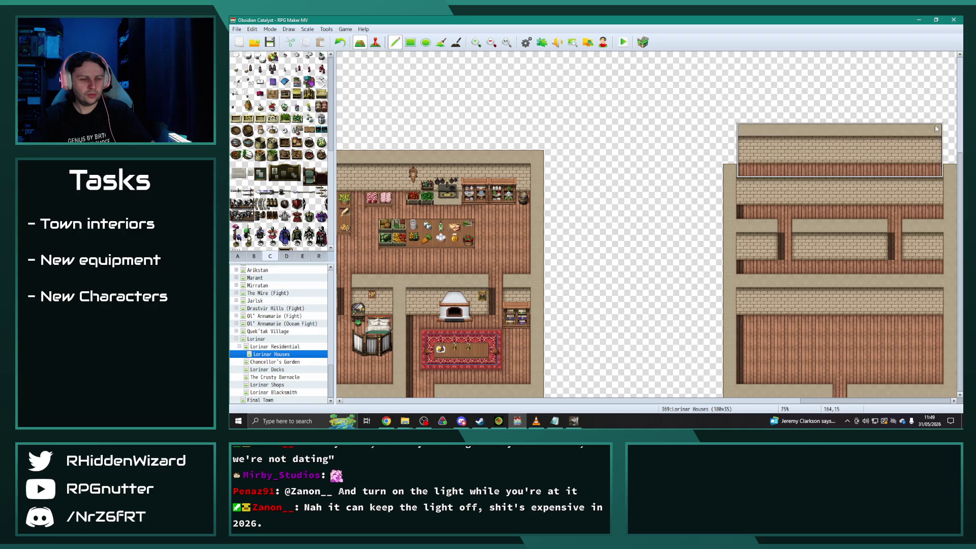
{"action": "left_click", "coordinate": [937, 133]}
{"action": "left_click_drag", "start_coordinate": [949, 167], "coordinate": [949, 130]}
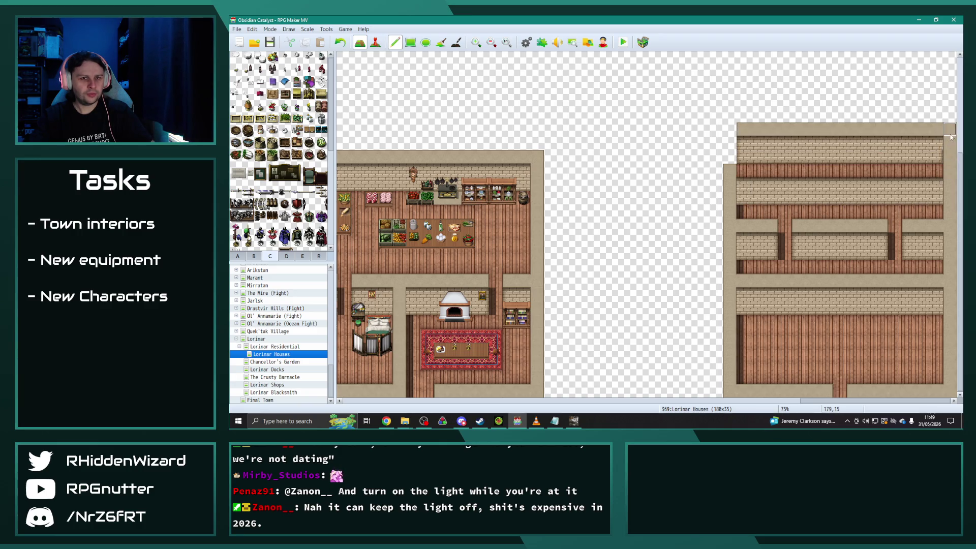
{"action": "mouse_move", "coordinate": [725, 158]}
{"action": "left_mouse_down"}
{"action": "mouse_move", "coordinate": [727, 127]}
{"action": "mouse_move", "coordinate": [763, 172]}
{"action": "mouse_move", "coordinate": [934, 175]}
{"action": "left_mouse_up"}
{"action": "left_click", "coordinate": [935, 183]}
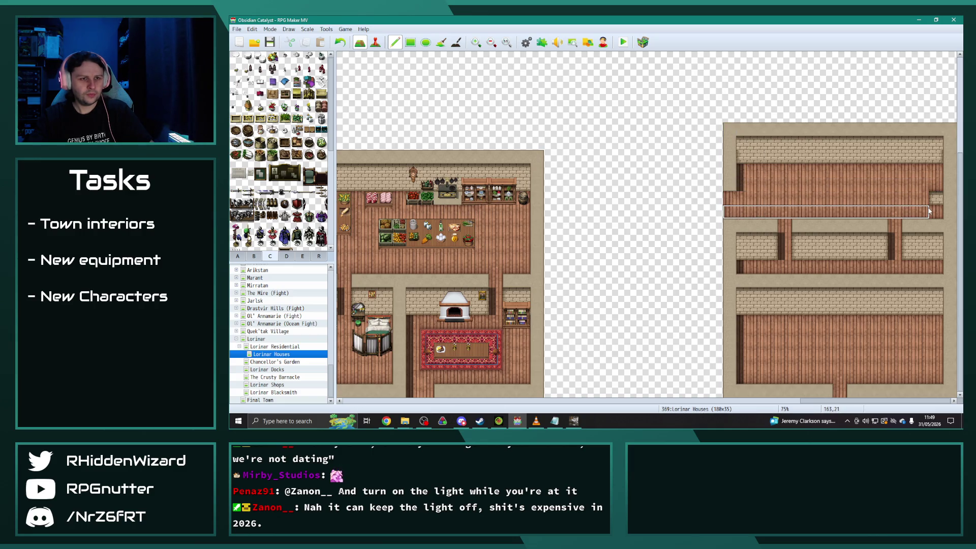
{"action": "left_click_drag", "start_coordinate": [934, 184], "coordinate": [935, 199]}
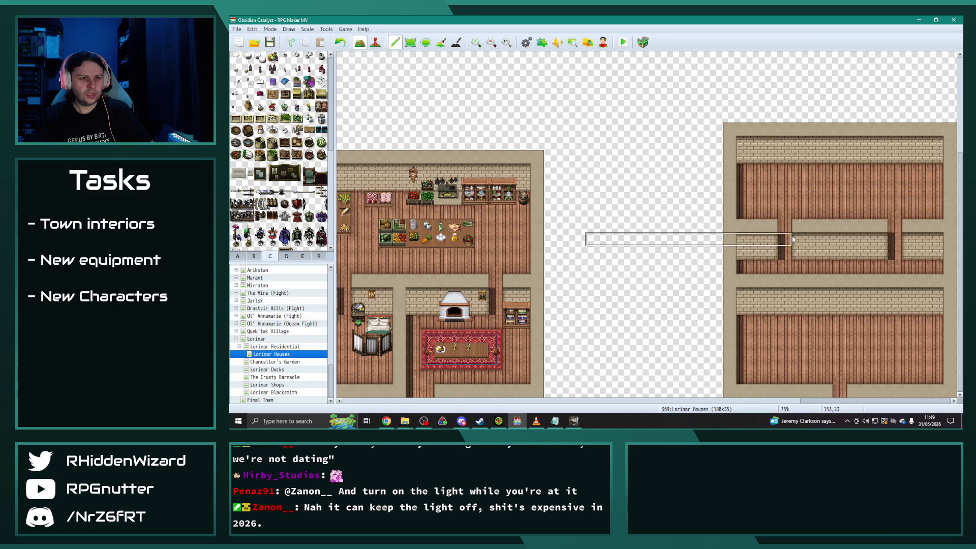
Divide the upper room with a wall and run a beige passage into the lower room.
{"action": "right_click", "coordinate": [838, 227]}
{"action": "left_click_drag", "start_coordinate": [835, 174], "coordinate": [838, 218]}
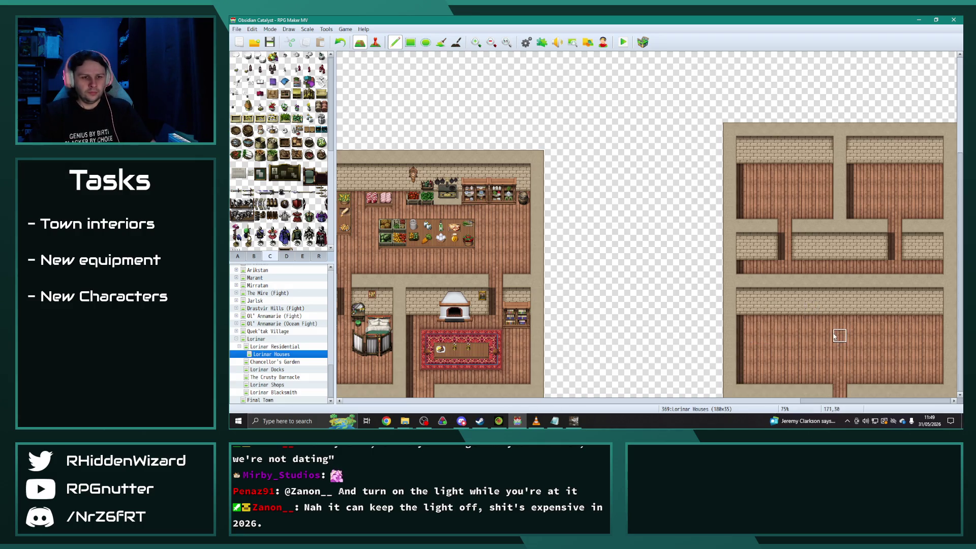
{"action": "mouse_move", "coordinate": [838, 281]}
{"action": "left_mouse_down"}
{"action": "mouse_move", "coordinate": [841, 320]}
{"action": "mouse_move", "coordinate": [828, 337]}
{"action": "left_mouse_up"}
{"action": "mouse_move", "coordinate": [857, 295]}
{"action": "left_mouse_down"}
{"action": "mouse_move", "coordinate": [855, 334]}
{"action": "mouse_move", "coordinate": [826, 365]}
{"action": "mouse_move", "coordinate": [854, 364]}
{"action": "left_mouse_up"}
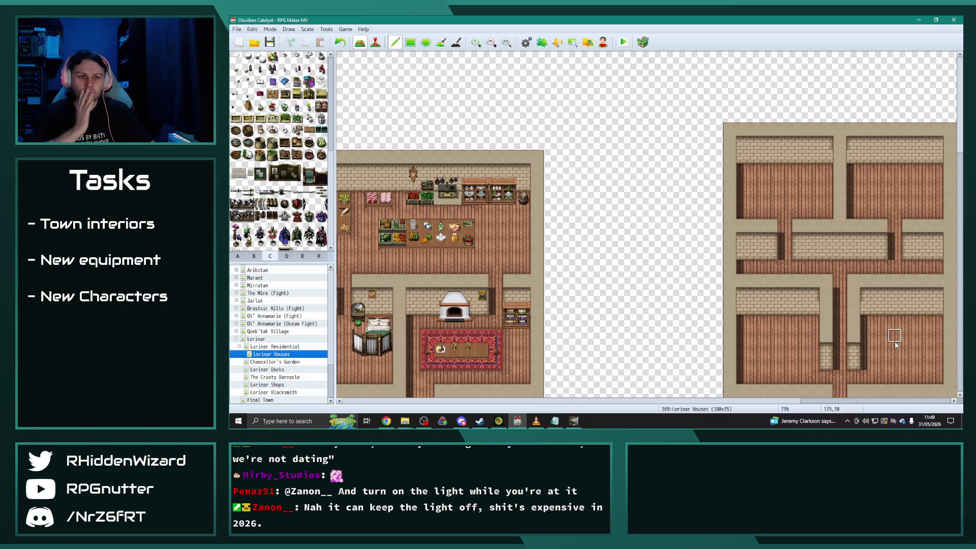
{"action": "scroll", "coordinate": [895, 344], "scroll_direction": "up", "scroll_amount": 4}
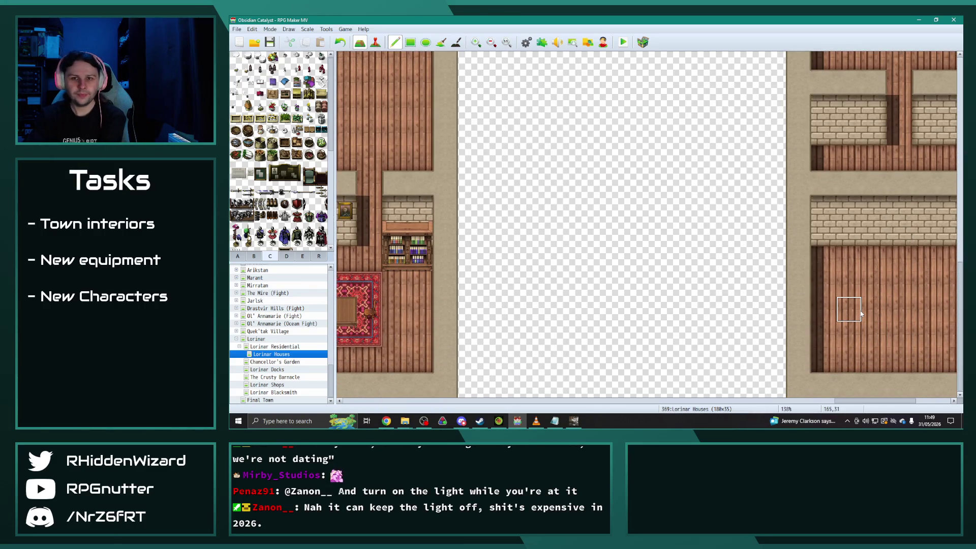
Place flower pots at both ends of the new corridor.
{"action": "left_click_drag", "start_coordinate": [862, 405], "coordinate": [895, 405]}
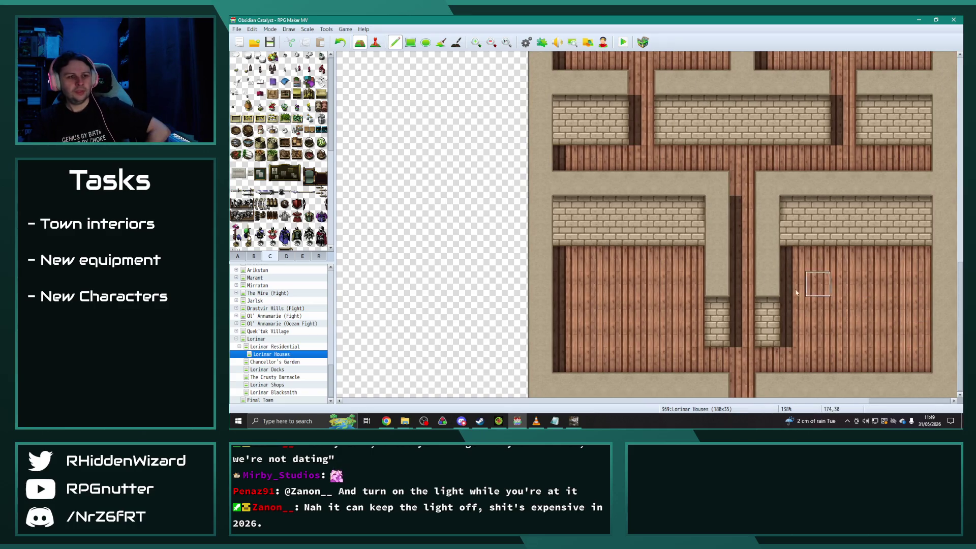
{"action": "scroll", "coordinate": [636, 301], "scroll_direction": "up", "scroll_amount": 3}
{"action": "scroll", "coordinate": [636, 303], "scroll_direction": "down", "scroll_amount": 2}
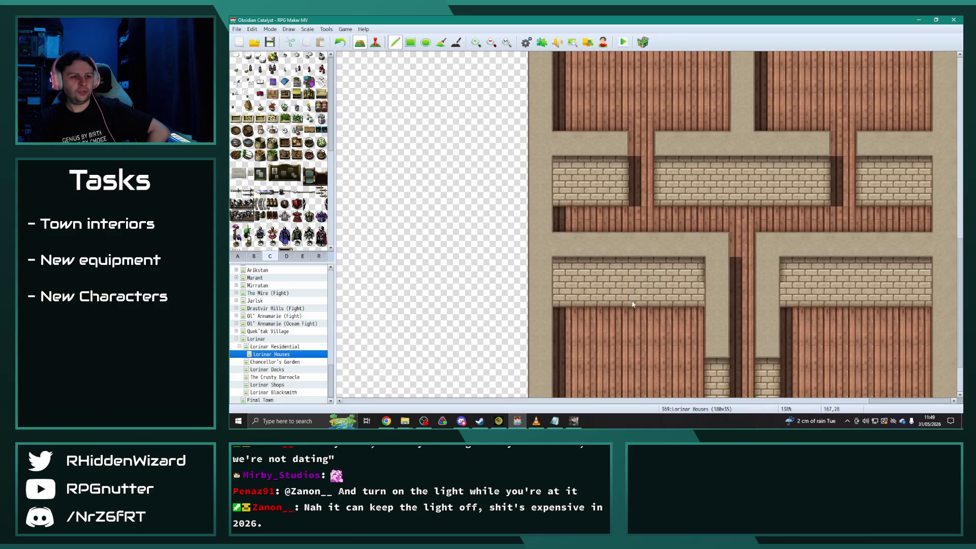
{"action": "scroll", "coordinate": [595, 296], "scroll_direction": "up", "scroll_amount": 4}
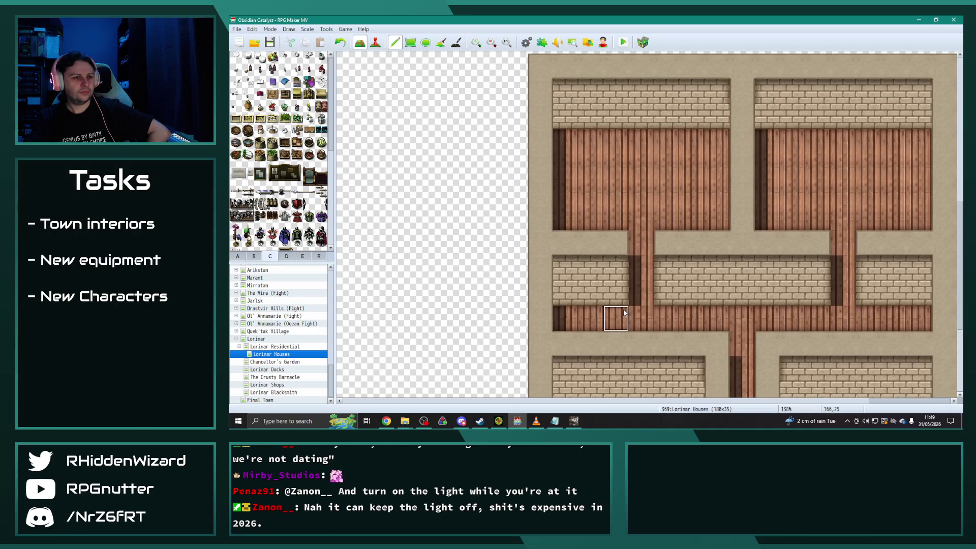
{"action": "scroll", "coordinate": [617, 300], "scroll_direction": "down", "scroll_amount": 4}
{"action": "scroll", "coordinate": [247, 235], "scroll_direction": "down", "scroll_amount": 2}
{"action": "scroll", "coordinate": [255, 244], "scroll_direction": "down", "scroll_amount": 2}
{"action": "left_click", "coordinate": [254, 256]}
{"action": "left_click", "coordinate": [247, 159]}
{"action": "left_click", "coordinate": [565, 157]}
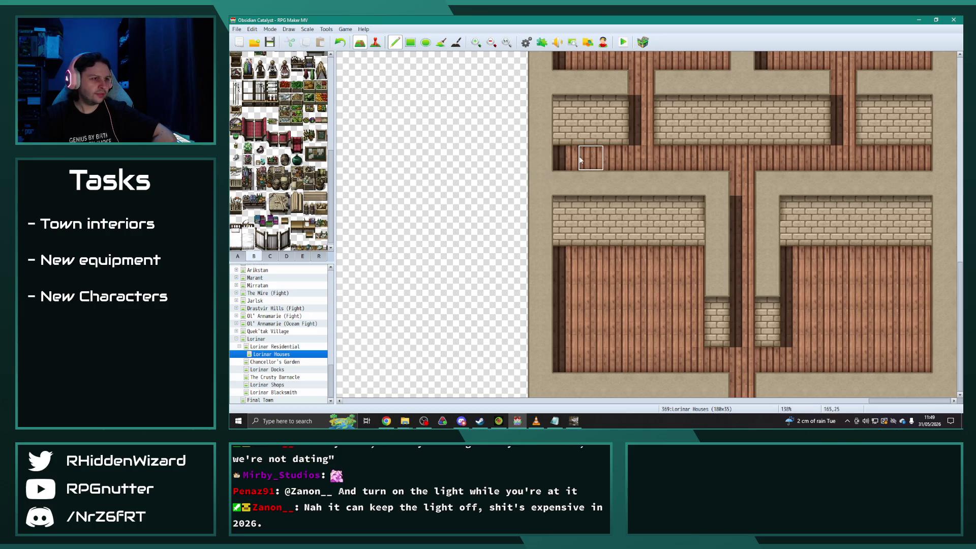
{"action": "left_click", "coordinate": [910, 157]}
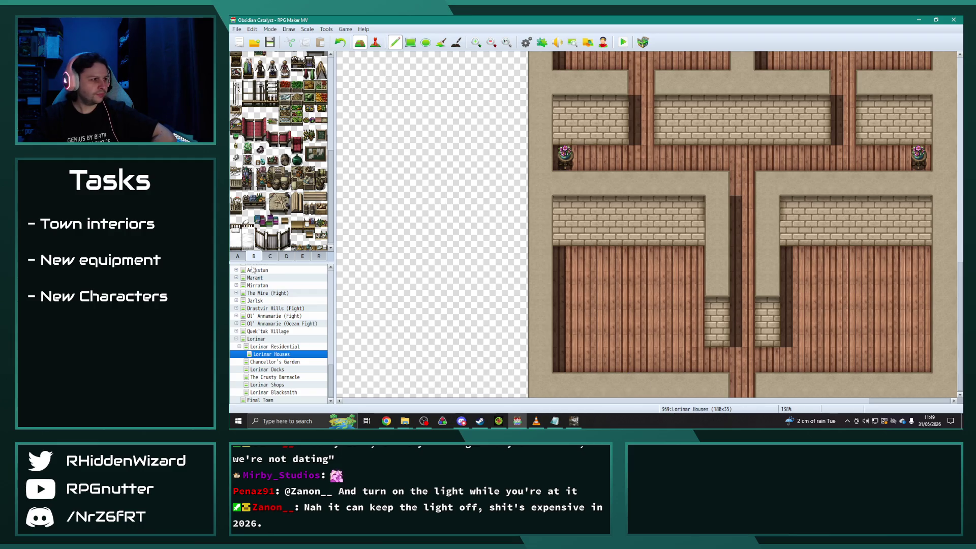
Paint a beige floor patch onto the wooden floor.
{"action": "left_click", "coordinate": [244, 257]}
{"action": "left_click", "coordinate": [249, 107]}
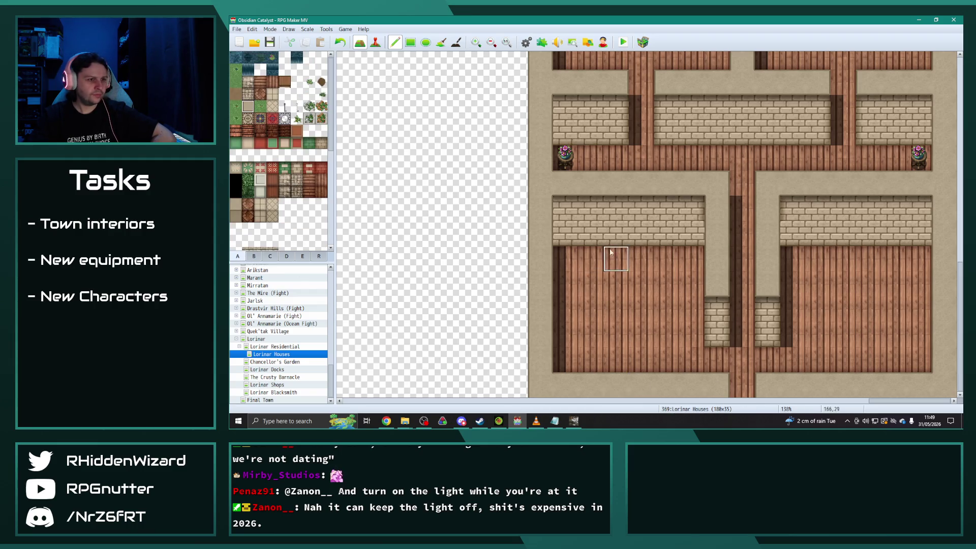
{"action": "left_click_drag", "start_coordinate": [691, 258], "coordinate": [666, 258]}
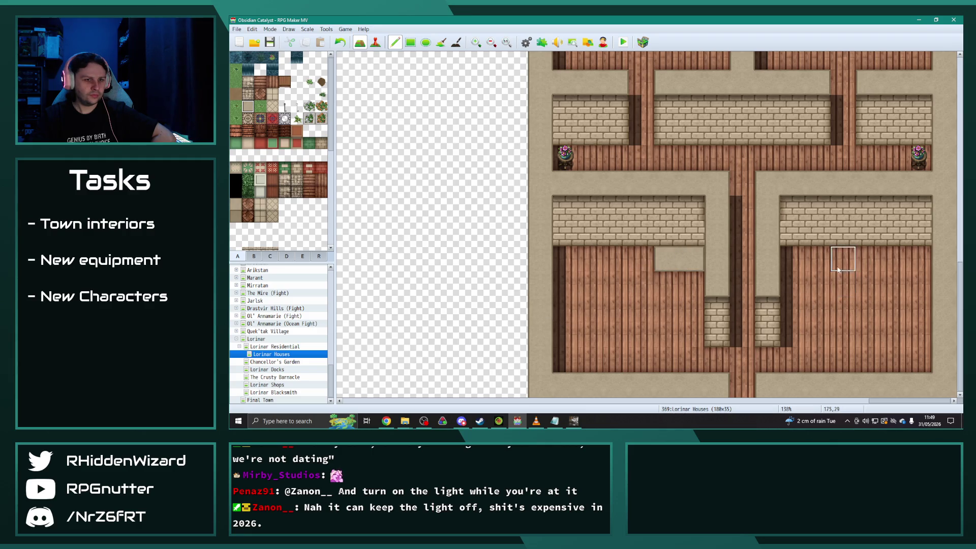
Put an oven on the right room's back wall and a stove with a kettle in the middle room.
{"action": "left_click", "coordinate": [301, 257]}
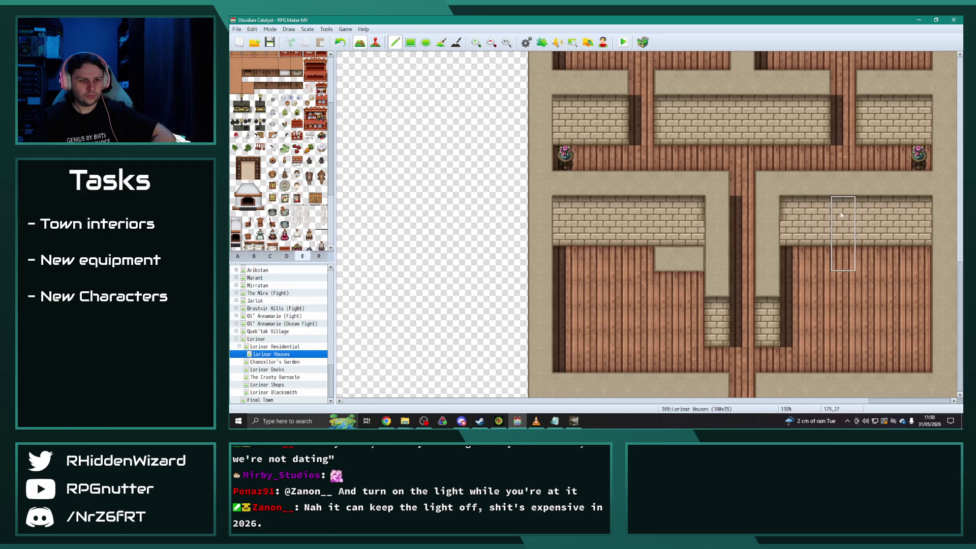
{"action": "left_click", "coordinate": [802, 206]}
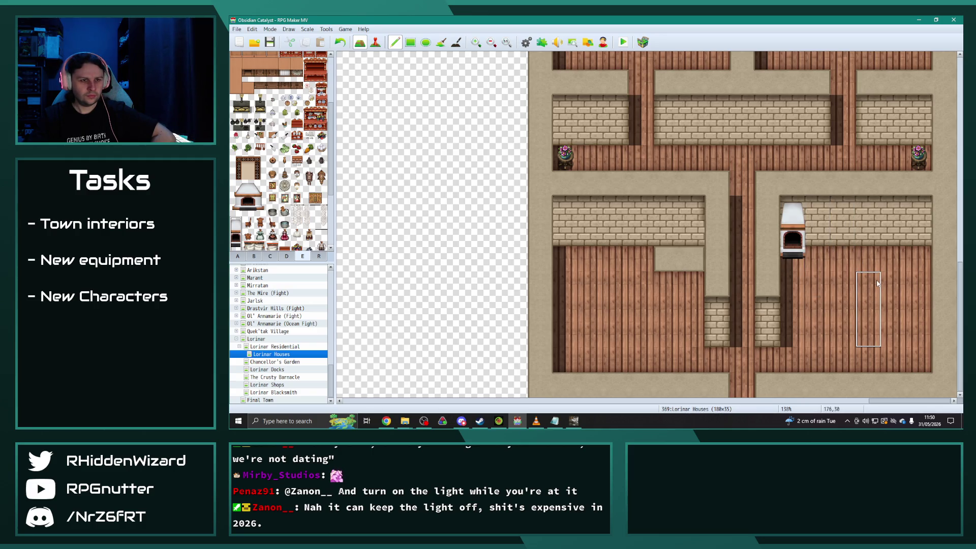
{"action": "key", "text": "ctrl+z"}
{"action": "left_click", "coordinate": [842, 206]}
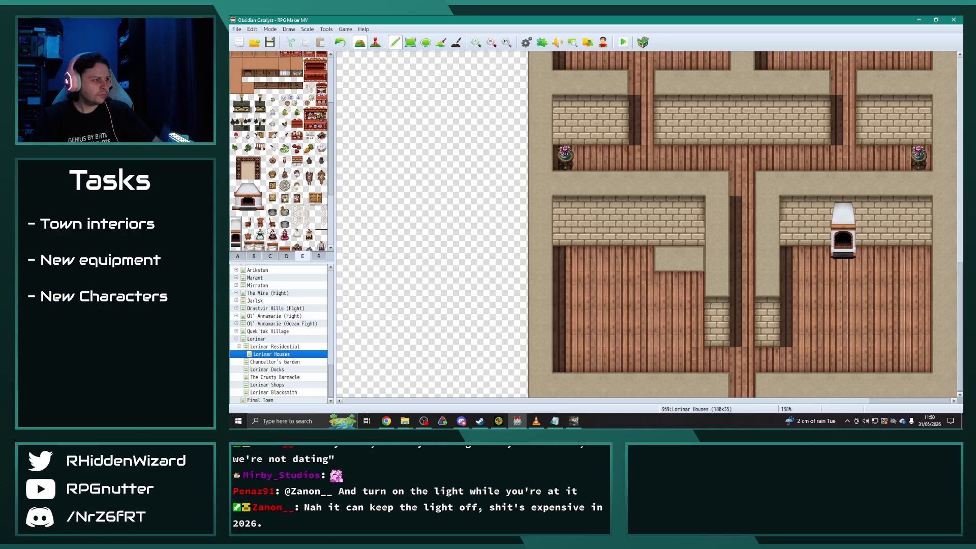
{"action": "scroll", "coordinate": [278, 220], "scroll_direction": "down", "scroll_amount": 2}
{"action": "scroll", "coordinate": [287, 153], "scroll_direction": "up", "scroll_amount": 1}
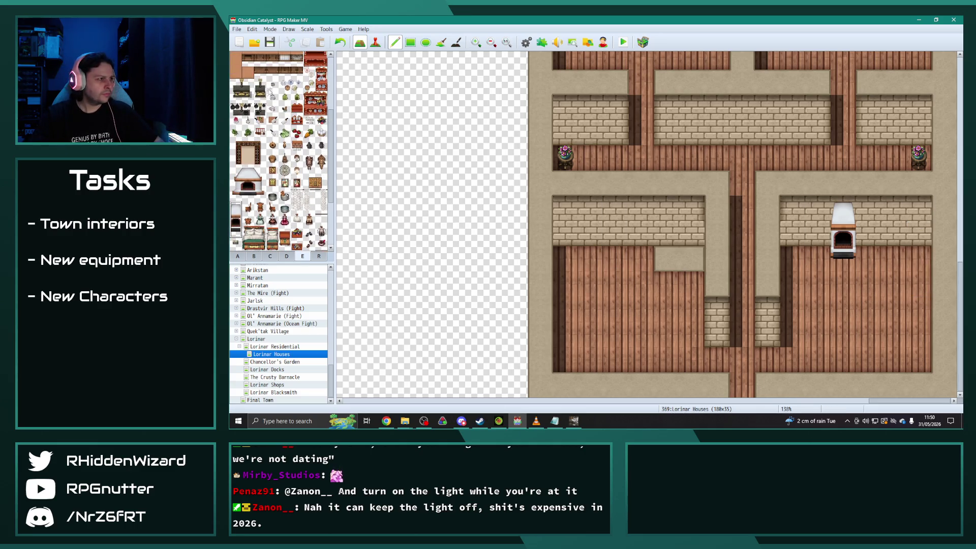
{"action": "left_click", "coordinate": [260, 88]}
{"action": "left_click", "coordinate": [667, 234]}
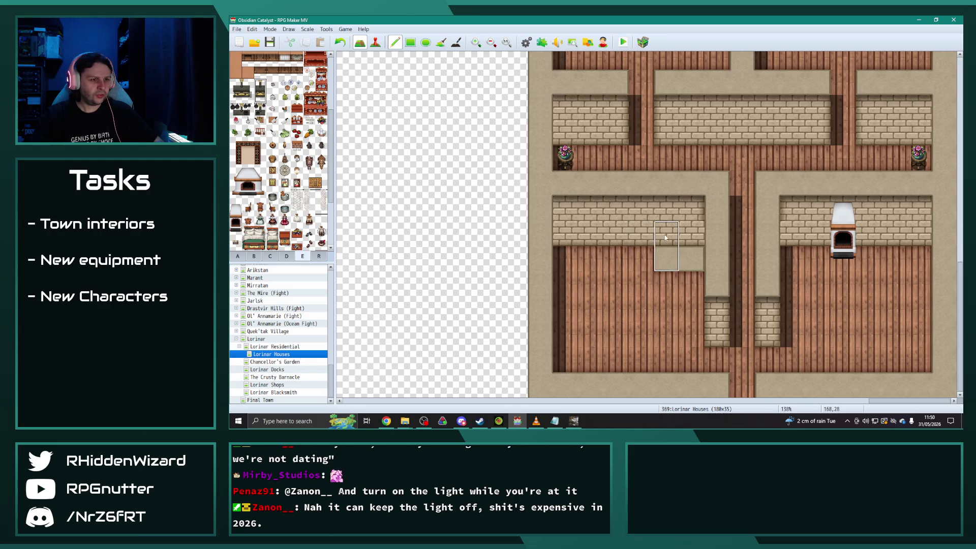
{"action": "left_click", "coordinate": [260, 108]}
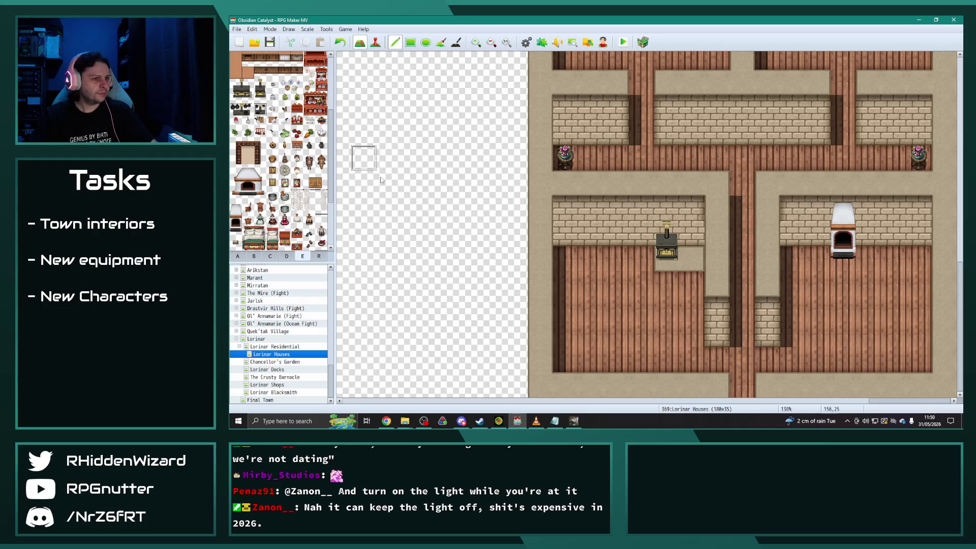
{"action": "left_click", "coordinate": [666, 233]}
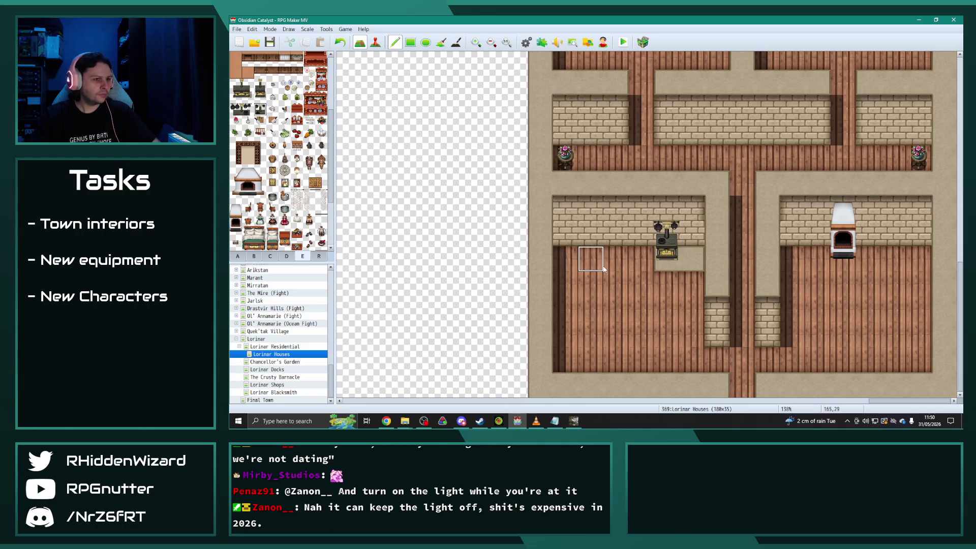
Add a two-tile dish cabinet on the left room's wall and a bookshelf beside the oven.
{"action": "scroll", "coordinate": [311, 208], "scroll_direction": "up", "scroll_amount": 3}
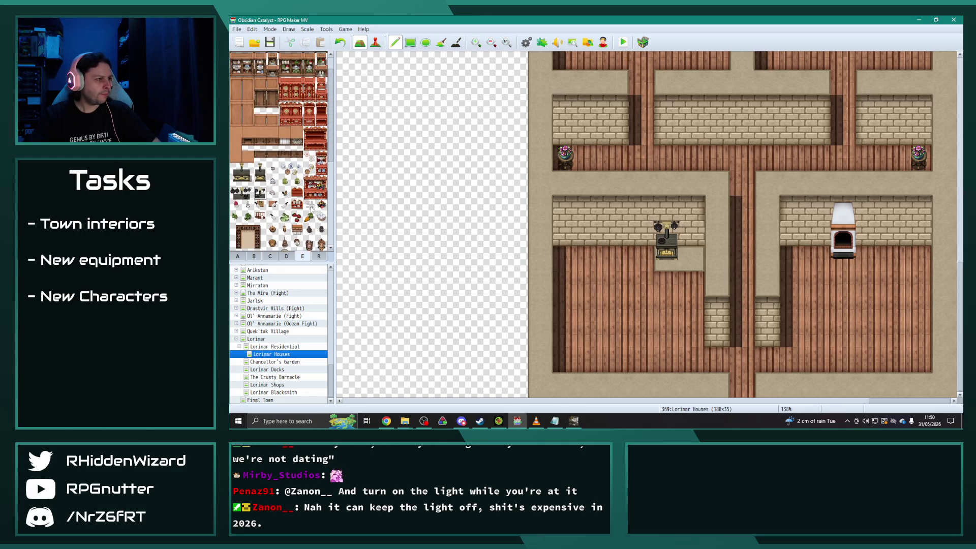
{"action": "scroll", "coordinate": [281, 107], "scroll_direction": "up", "scroll_amount": 1}
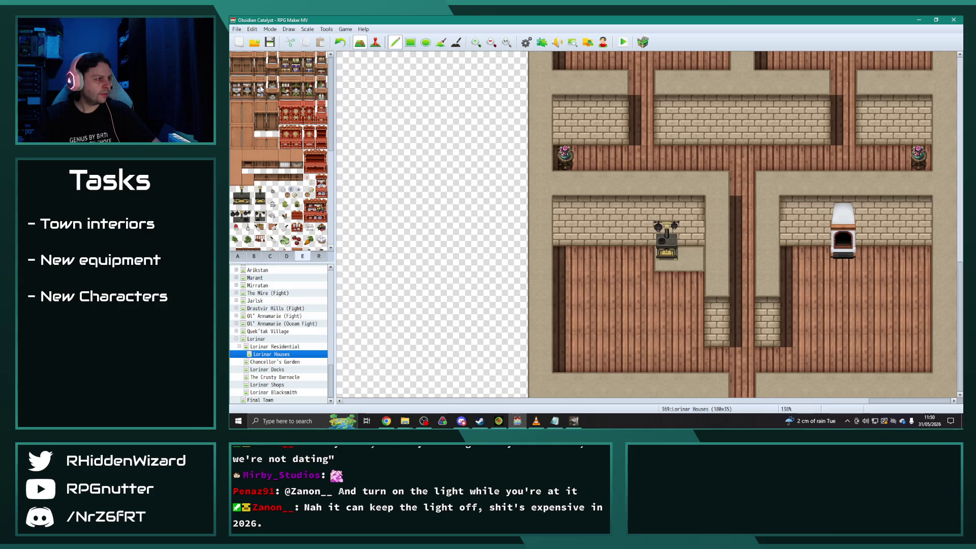
{"action": "left_click_drag", "start_coordinate": [259, 81], "coordinate": [259, 94]}
{"action": "left_click", "coordinate": [564, 231]}
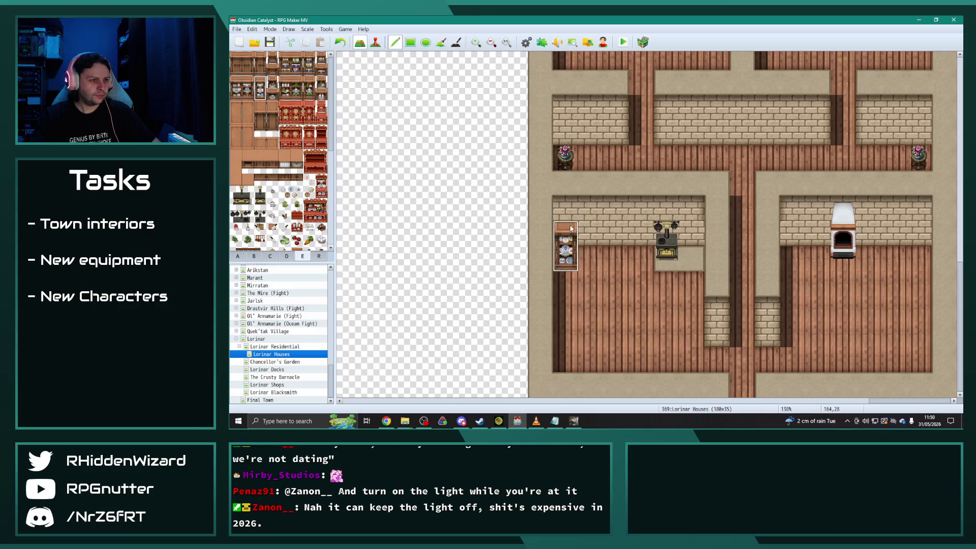
{"action": "left_click", "coordinate": [283, 60]}
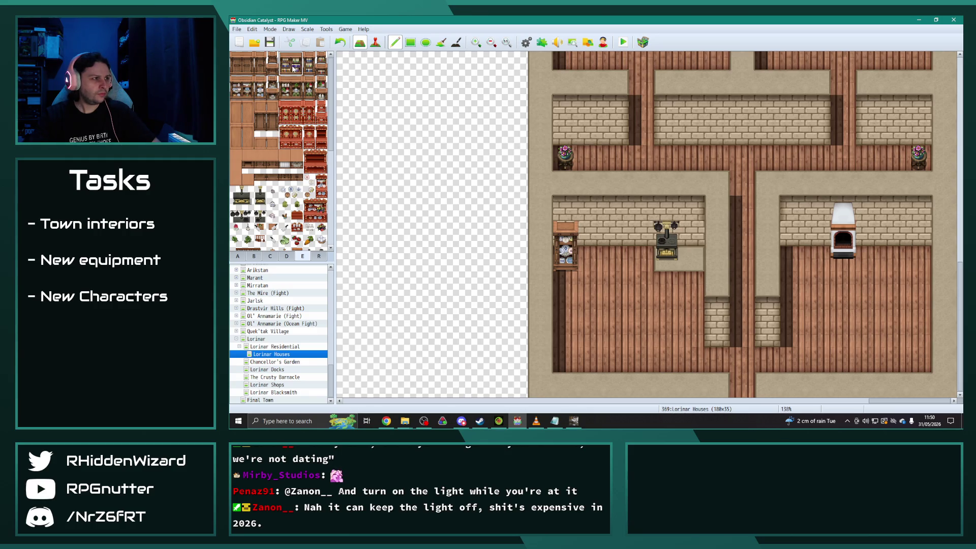
{"action": "left_click", "coordinate": [894, 234]}
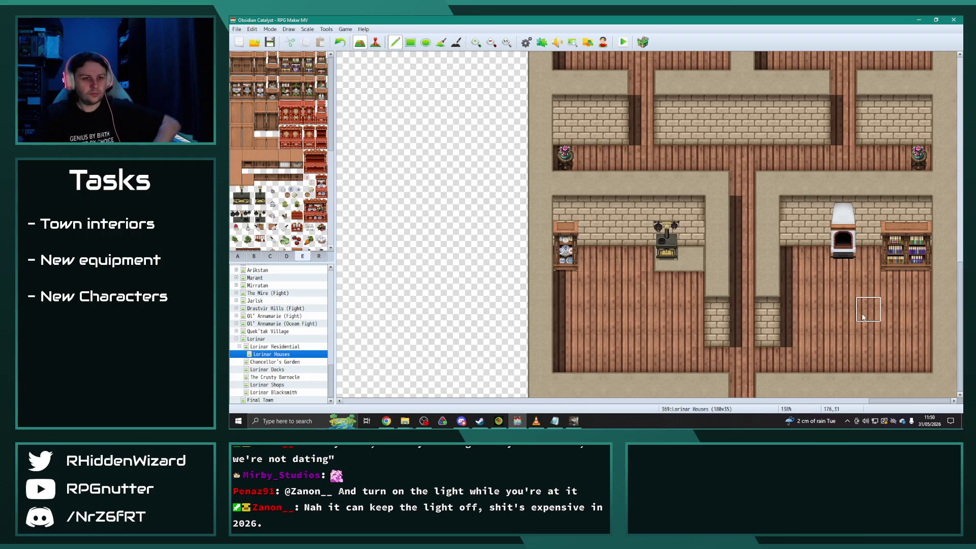
{"action": "scroll", "coordinate": [811, 306], "scroll_direction": "up", "scroll_amount": 5}
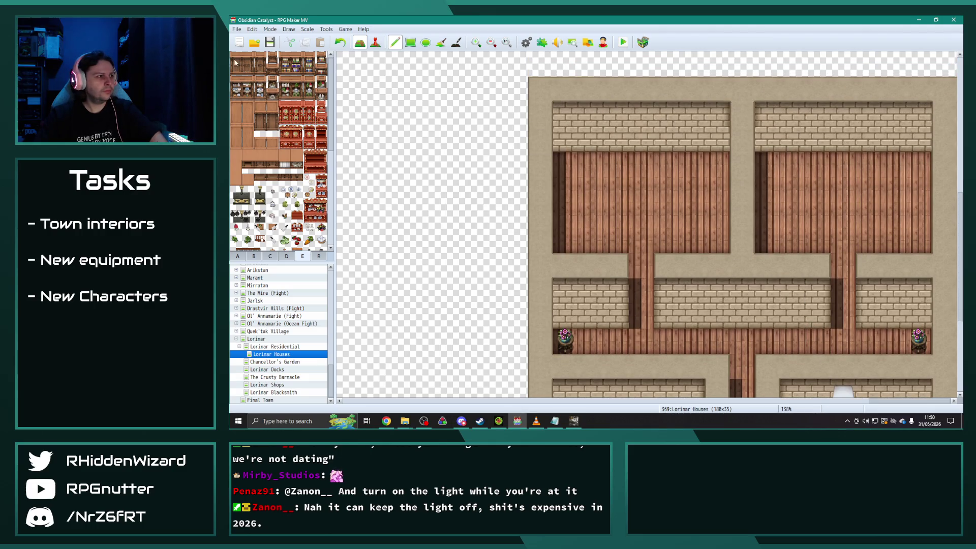
Place a wardrobe and a bed in each upper room.
{"action": "left_click_drag", "start_coordinate": [242, 67], "coordinate": [245, 70]}
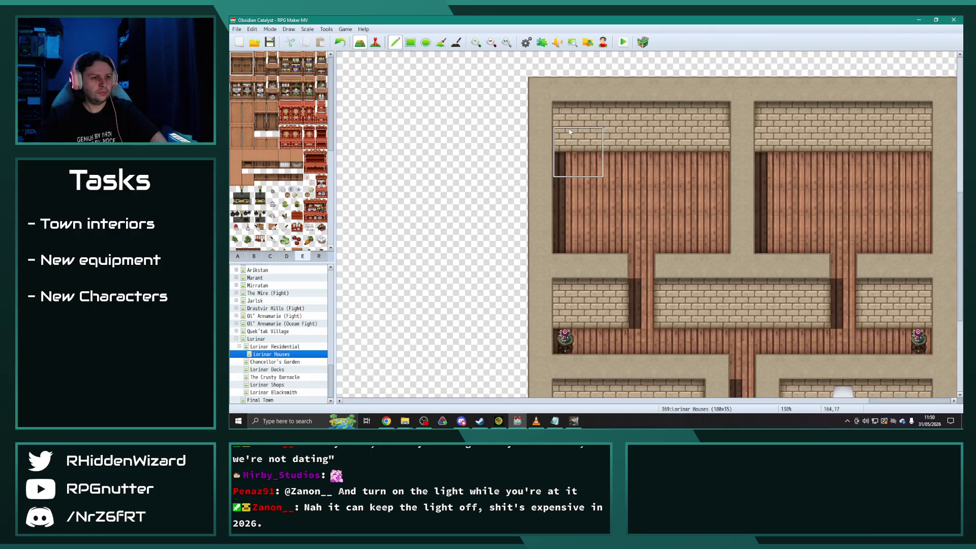
{"action": "left_click", "coordinate": [620, 132]}
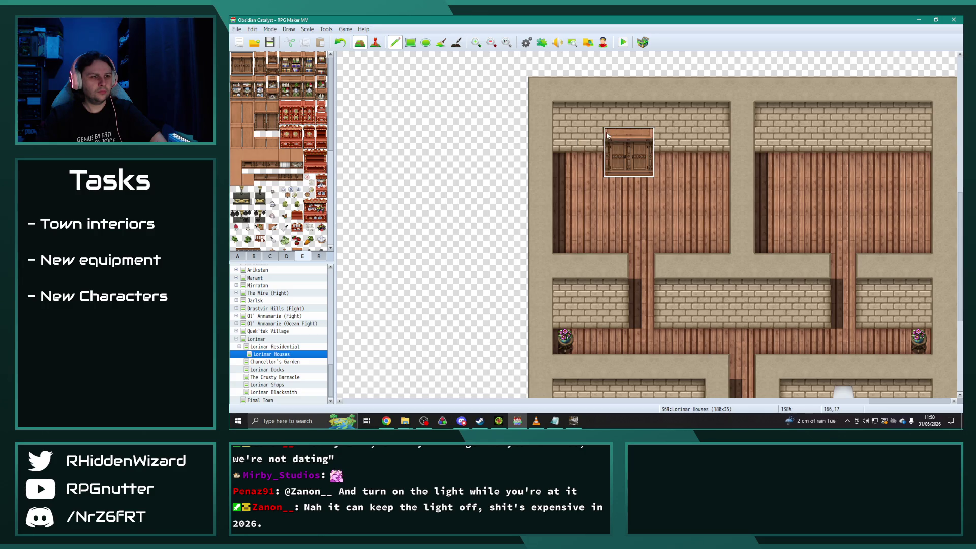
{"action": "left_click", "coordinate": [778, 142]}
{"action": "scroll", "coordinate": [280, 153], "scroll_direction": "down", "scroll_amount": 2}
{"action": "scroll", "coordinate": [279, 147], "scroll_direction": "down", "scroll_amount": 5}
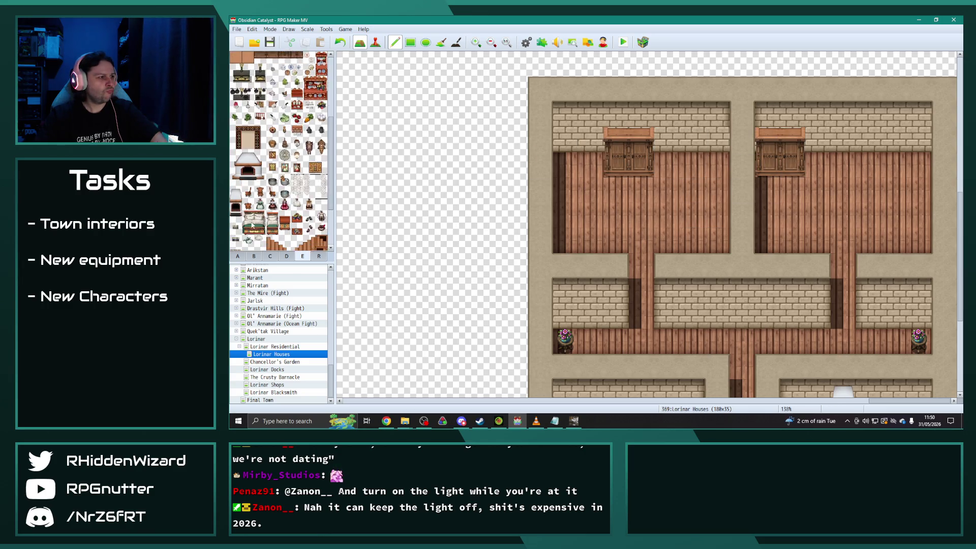
{"action": "left_click", "coordinate": [589, 163]}
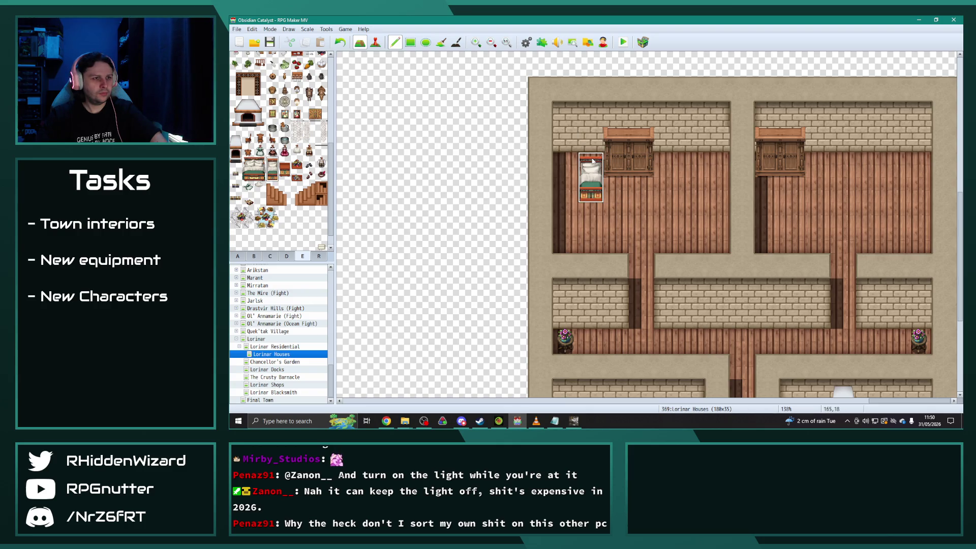
{"action": "left_click", "coordinate": [915, 169]}
{"action": "right_click", "coordinate": [853, 190]}
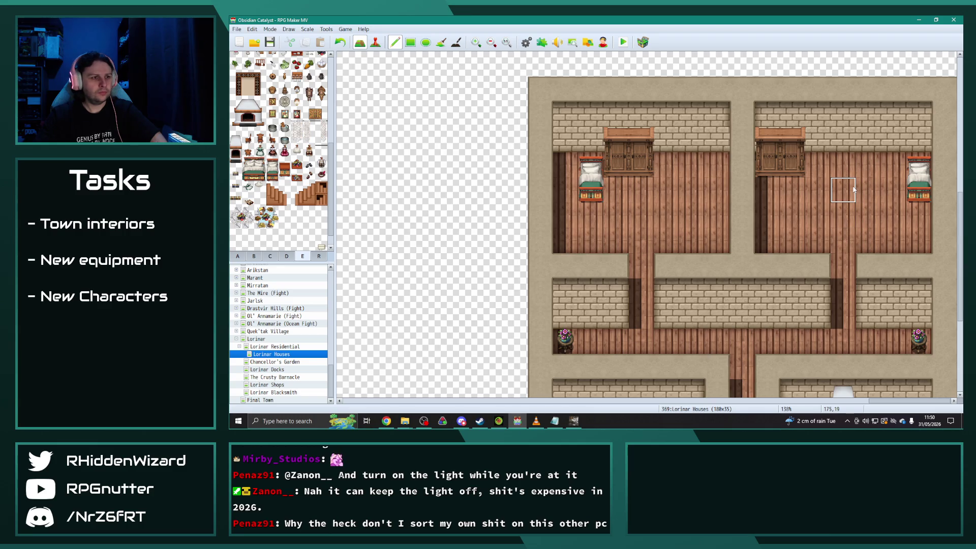
Add a desk with papers to the left room, and a small desk and folding screen to the right.
{"action": "left_click", "coordinate": [254, 256]}
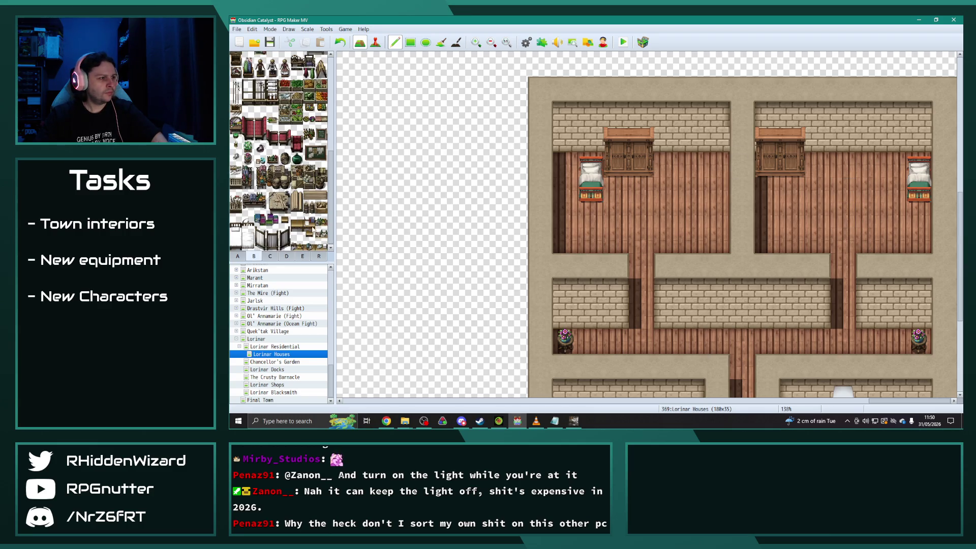
{"action": "left_click_drag", "start_coordinate": [309, 219], "coordinate": [309, 232]}
{"action": "left_click", "coordinate": [666, 165]}
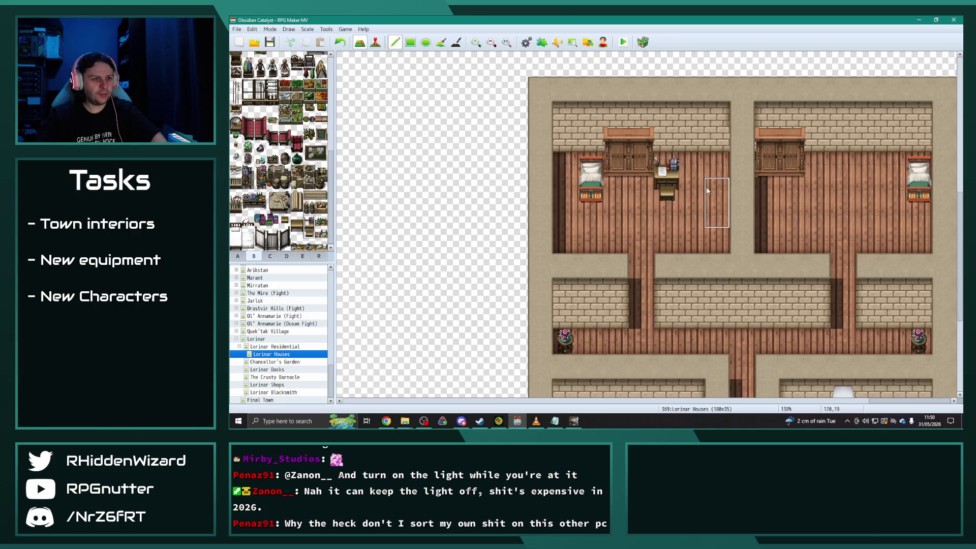
{"action": "key", "text": "ctrl+z"}
{"action": "left_click", "coordinate": [668, 154]}
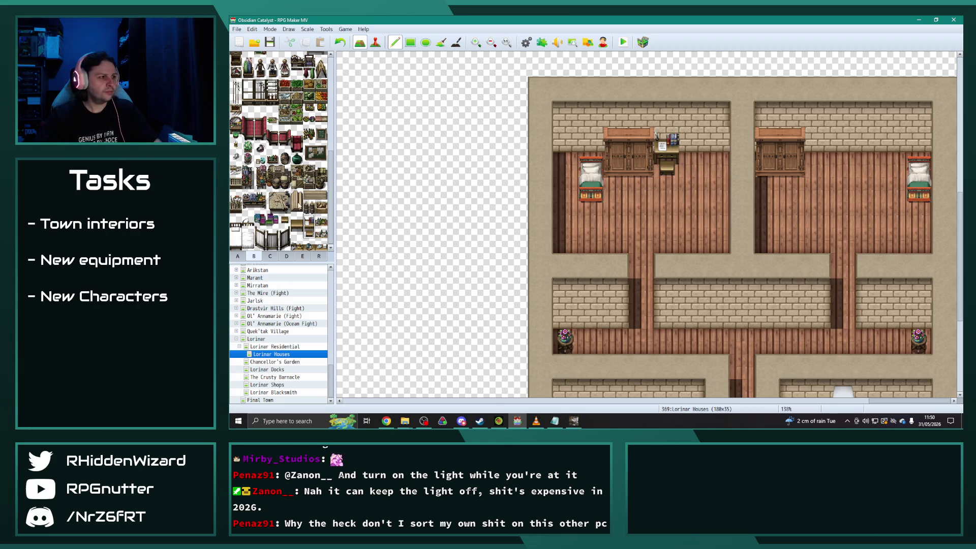
{"action": "left_click_drag", "start_coordinate": [297, 224], "coordinate": [297, 234]}
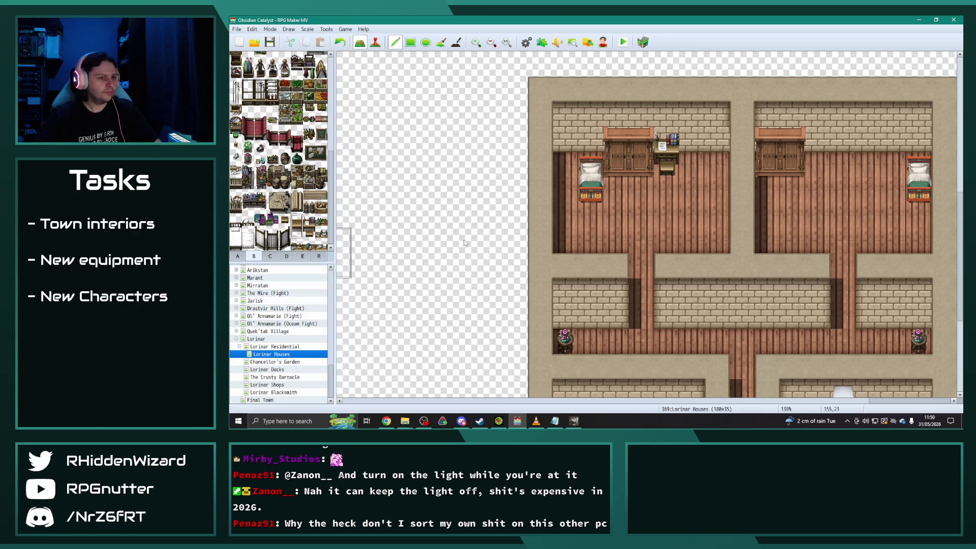
{"action": "left_click", "coordinate": [847, 134]}
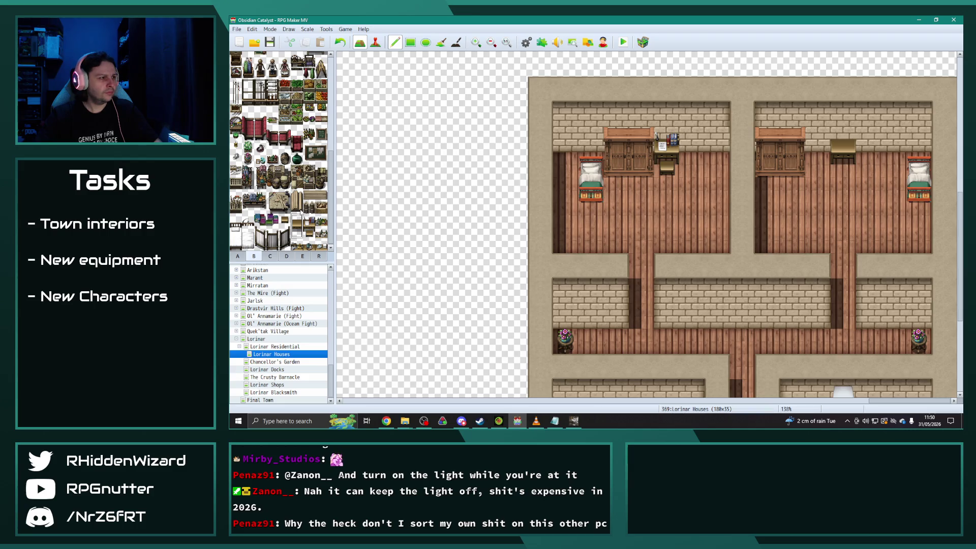
{"action": "left_click_drag", "start_coordinate": [259, 248], "coordinate": [287, 229]}
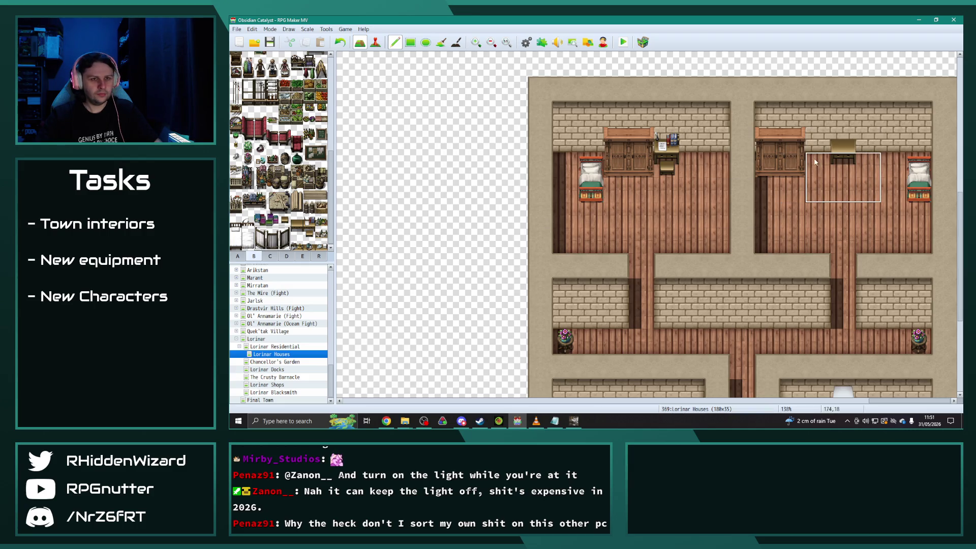
{"action": "left_click", "coordinate": [837, 153]}
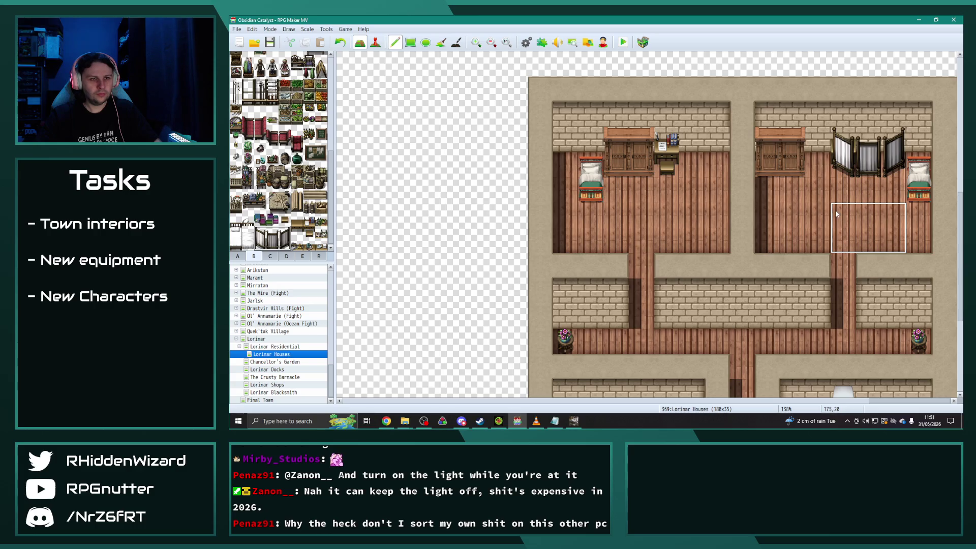
{"action": "right_click", "coordinate": [838, 192]}
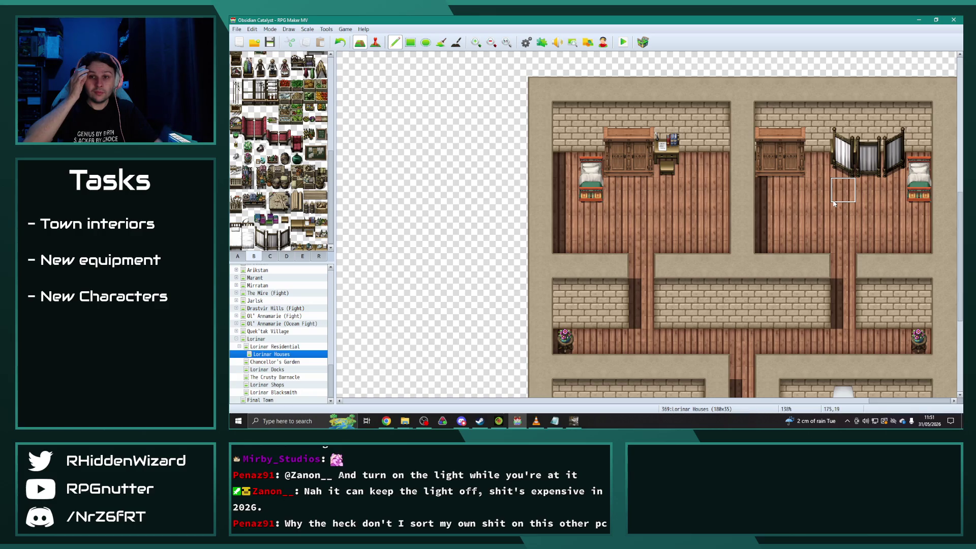
Paint a brown wooden table in the lower-right room with a red armchair beside it.
{"action": "scroll", "coordinate": [835, 206], "scroll_direction": "down", "scroll_amount": 4}
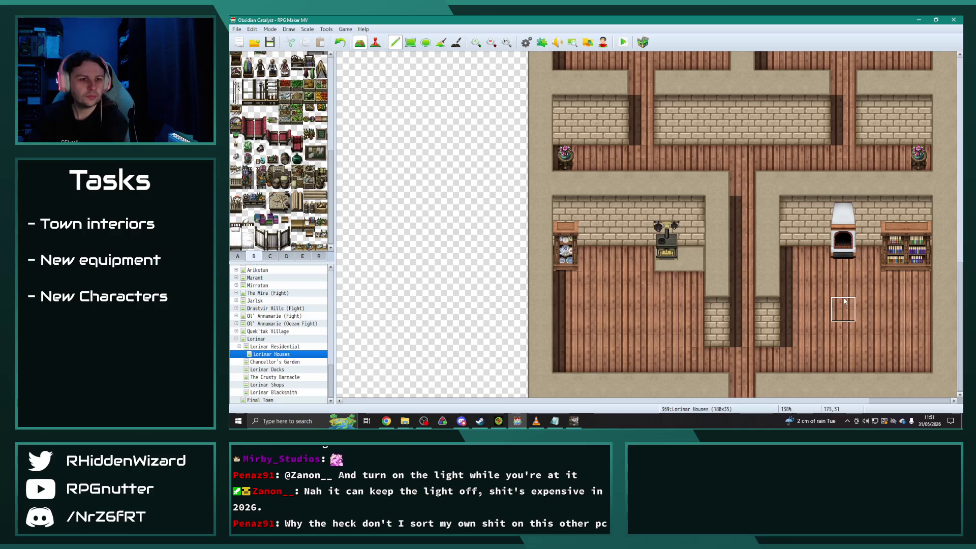
{"action": "left_click", "coordinate": [237, 255]}
{"action": "left_click", "coordinate": [260, 119]}
{"action": "left_click", "coordinate": [278, 83]}
{"action": "mouse_move", "coordinate": [867, 309]}
{"action": "left_mouse_down"}
{"action": "mouse_move", "coordinate": [867, 337]}
{"action": "mouse_move", "coordinate": [839, 336]}
{"action": "left_mouse_up"}
{"action": "left_click", "coordinate": [253, 257]}
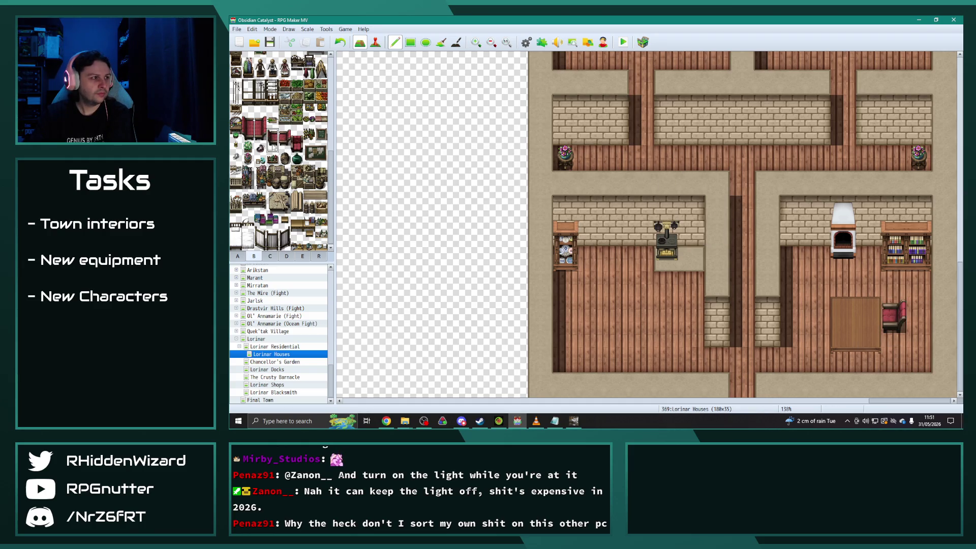
{"action": "left_click", "coordinate": [816, 309]}
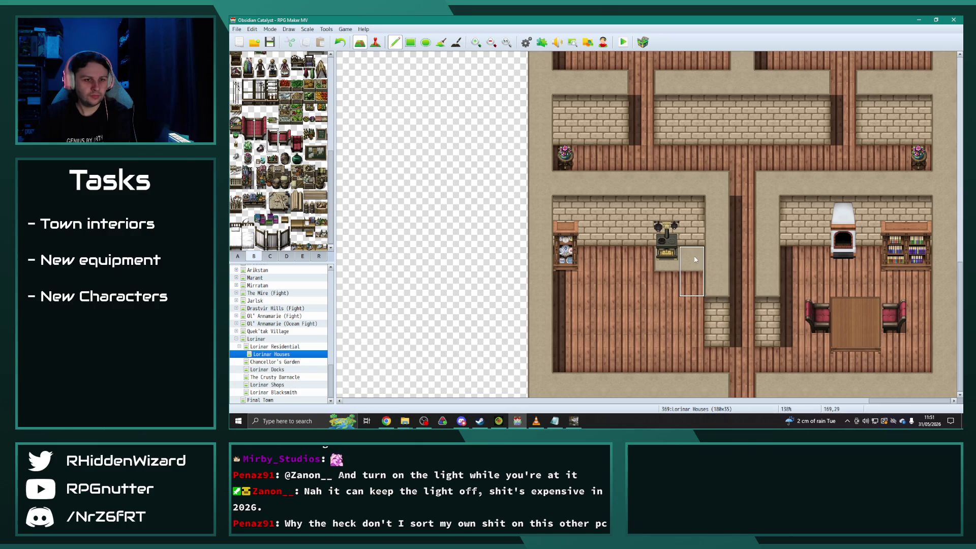
{"action": "scroll", "coordinate": [275, 244], "scroll_direction": "down", "scroll_amount": 10}
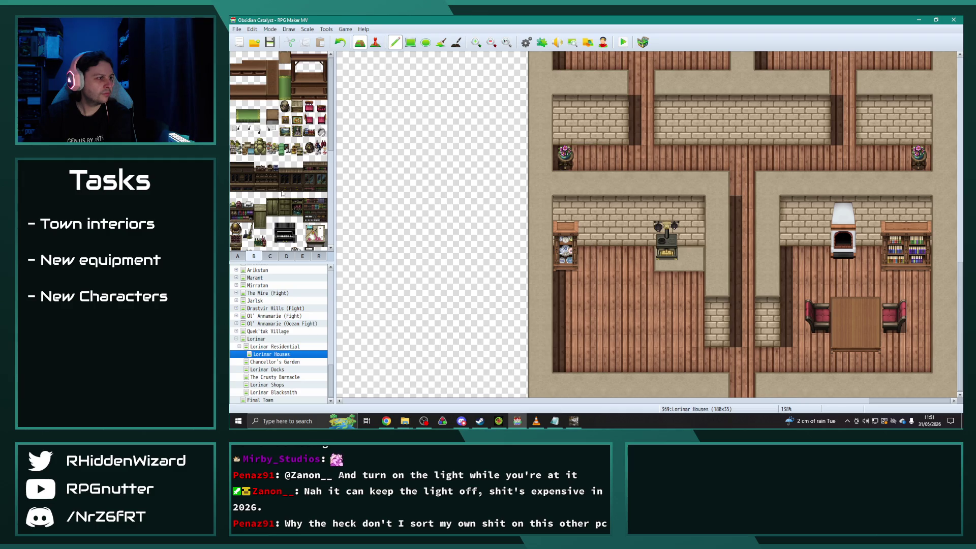
{"action": "left_click", "coordinate": [271, 256]}
{"action": "scroll", "coordinate": [279, 153], "scroll_direction": "up", "scroll_amount": 2}
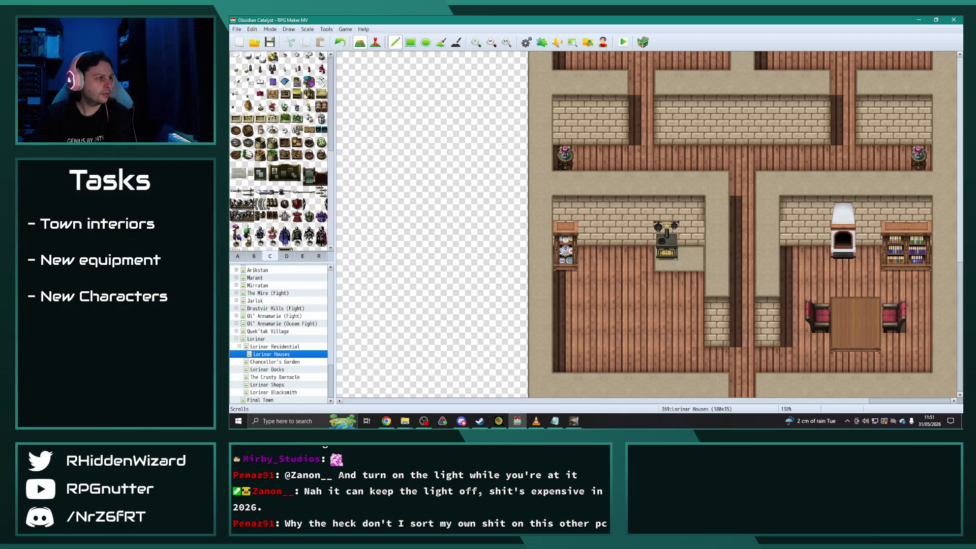
{"action": "left_click", "coordinate": [868, 309]}
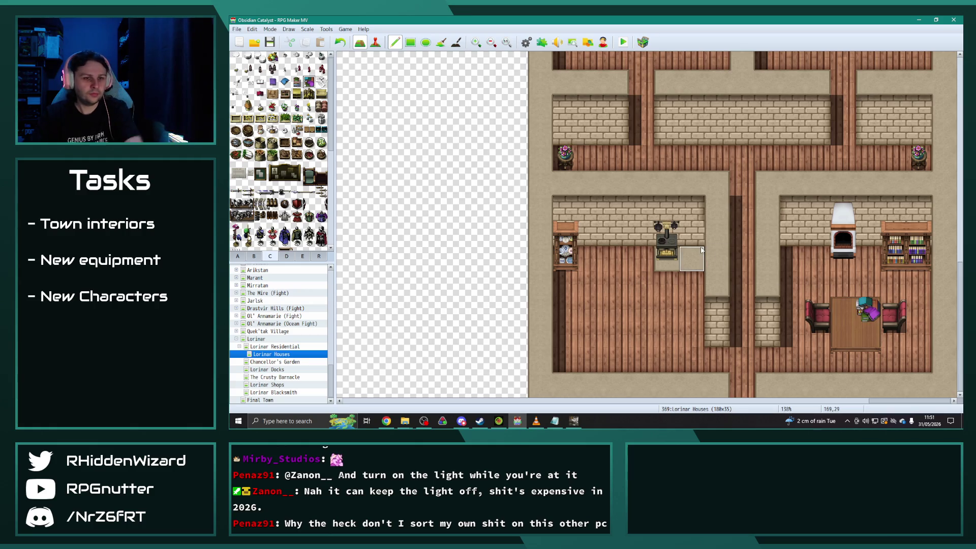
{"action": "left_click", "coordinate": [236, 81]}
{"action": "left_click", "coordinate": [842, 310]}
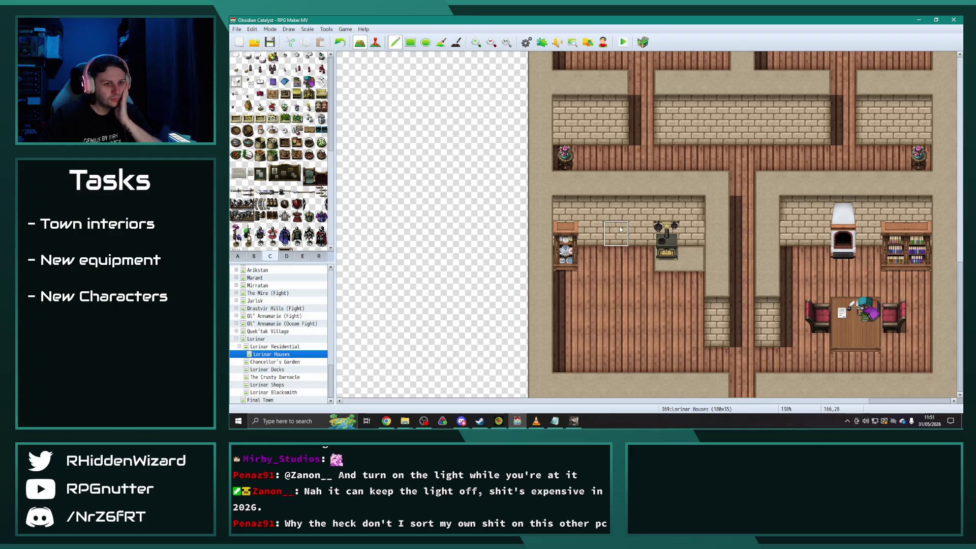
{"action": "left_click", "coordinate": [236, 93]}
{"action": "left_click", "coordinate": [834, 317]}
{"action": "key", "text": "ctrl+z"}
{"action": "right_click", "coordinate": [389, 132]}
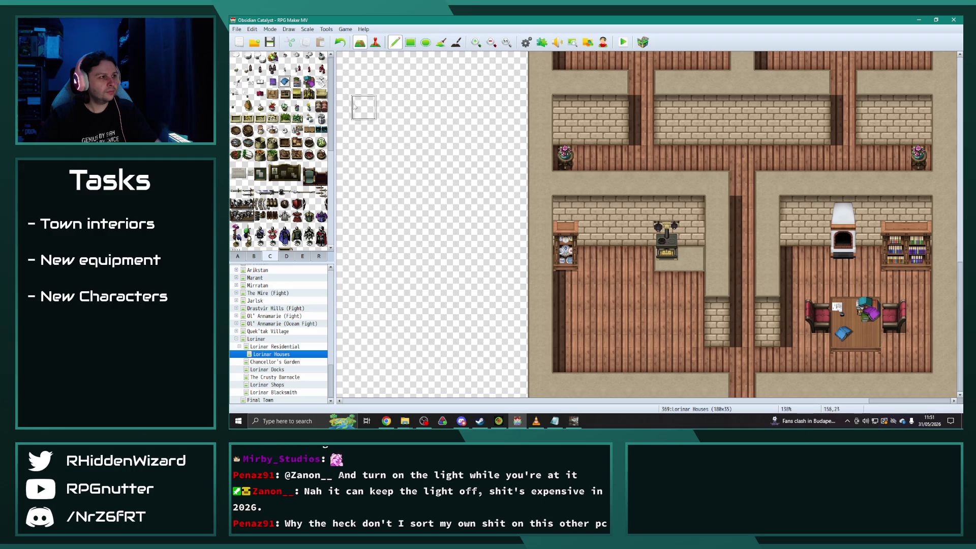
{"action": "left_click", "coordinate": [321, 82]}
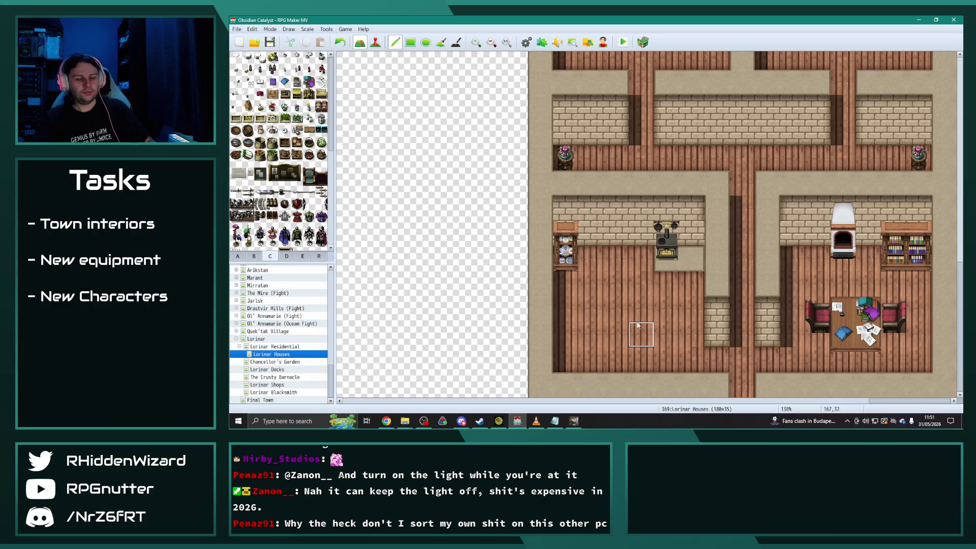
{"action": "scroll", "coordinate": [637, 325], "scroll_direction": "up", "scroll_amount": 5}
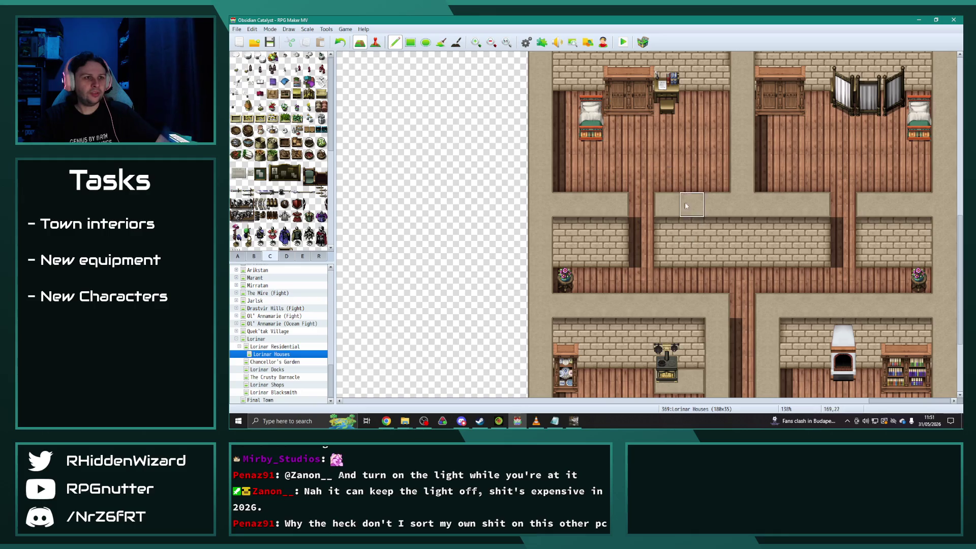
Place potted plants in the lower-right room and beside the upper-left bed.
{"action": "scroll", "coordinate": [660, 183], "scroll_direction": "up", "scroll_amount": 1}
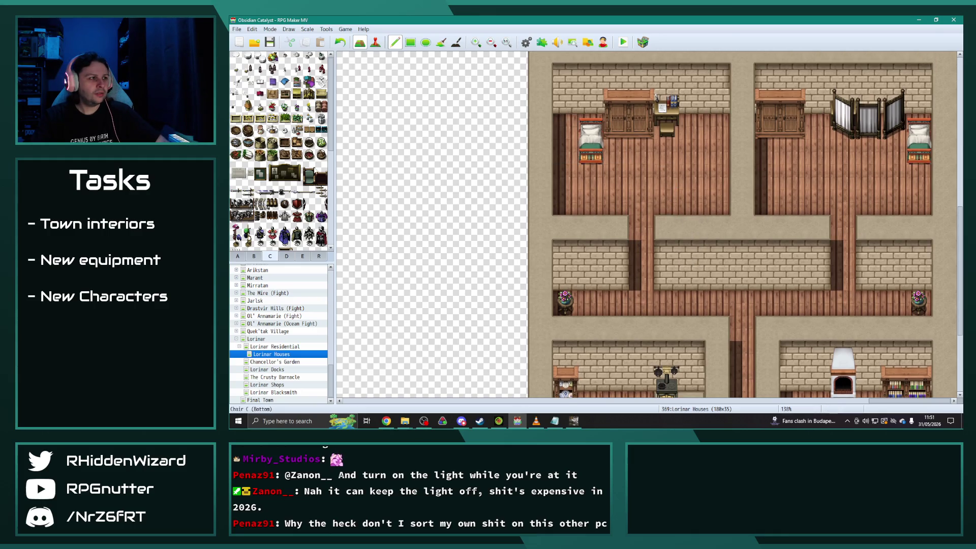
{"action": "scroll", "coordinate": [602, 302], "scroll_direction": "down", "scroll_amount": 6}
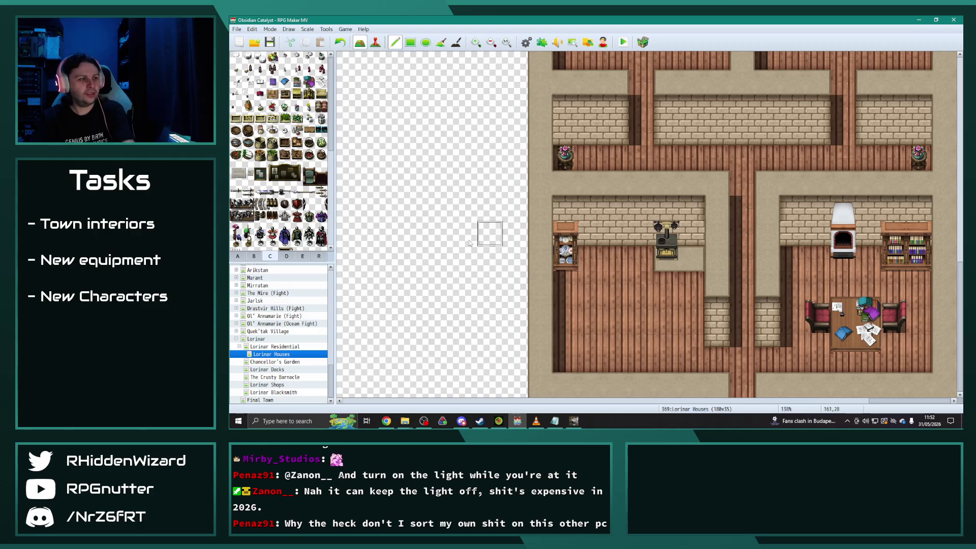
{"action": "left_click", "coordinate": [255, 256]}
{"action": "scroll", "coordinate": [303, 198], "scroll_direction": "down", "scroll_amount": 4}
{"action": "left_click", "coordinate": [247, 185]}
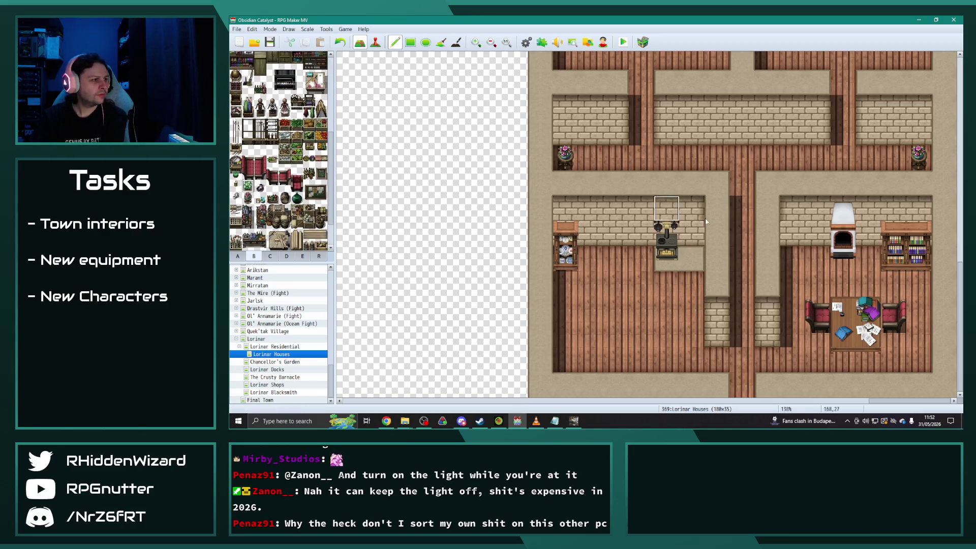
{"action": "left_click", "coordinate": [798, 259]}
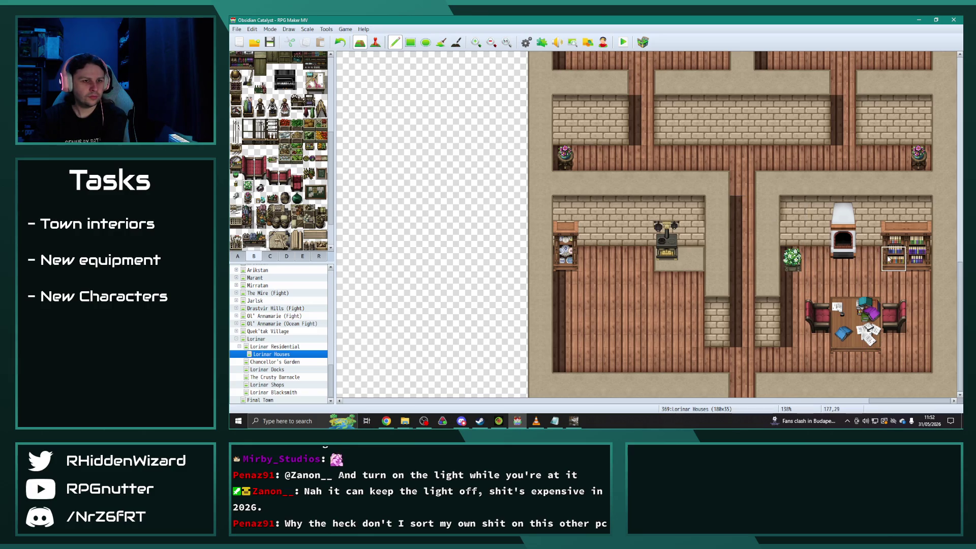
{"action": "scroll", "coordinate": [574, 112], "scroll_direction": "up", "scroll_amount": 4}
{"action": "left_click", "coordinate": [574, 112]}
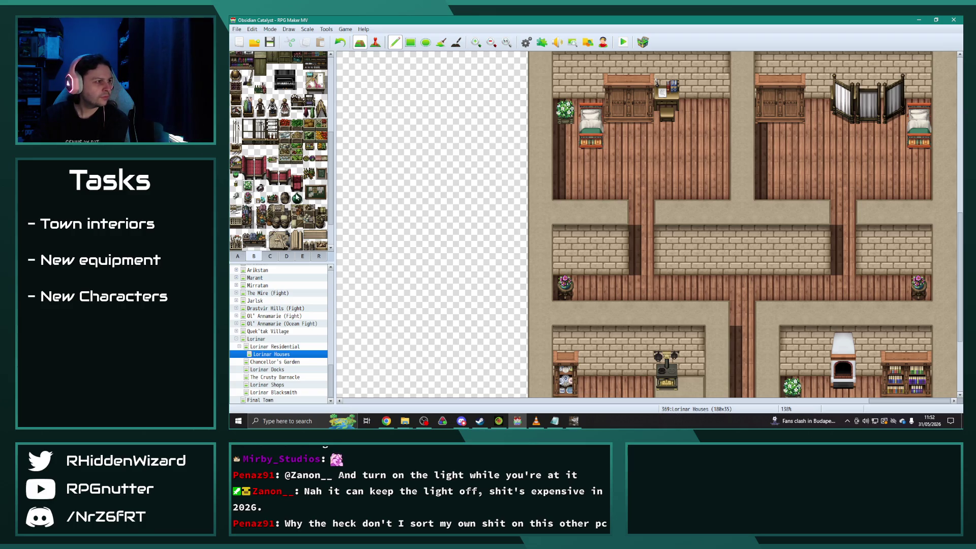
Add bottles on the upper-left bedroom wall and beside the stove.
{"action": "left_click", "coordinate": [583, 88]}
{"action": "scroll", "coordinate": [280, 152], "scroll_direction": "up", "scroll_amount": 2}
{"action": "scroll", "coordinate": [273, 163], "scroll_direction": "up", "scroll_amount": 1}
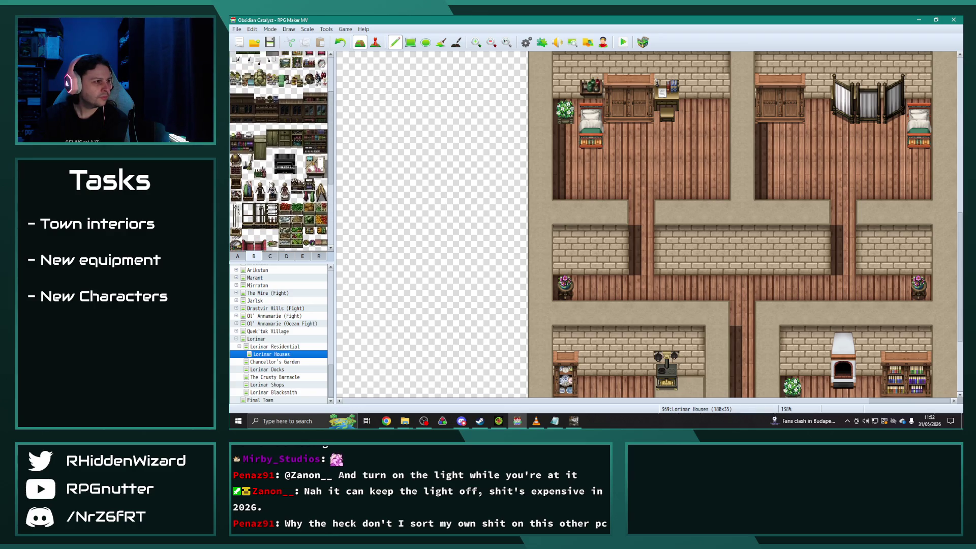
{"action": "scroll", "coordinate": [590, 305], "scroll_direction": "down", "scroll_amount": 3}
{"action": "left_click", "coordinate": [640, 249]}
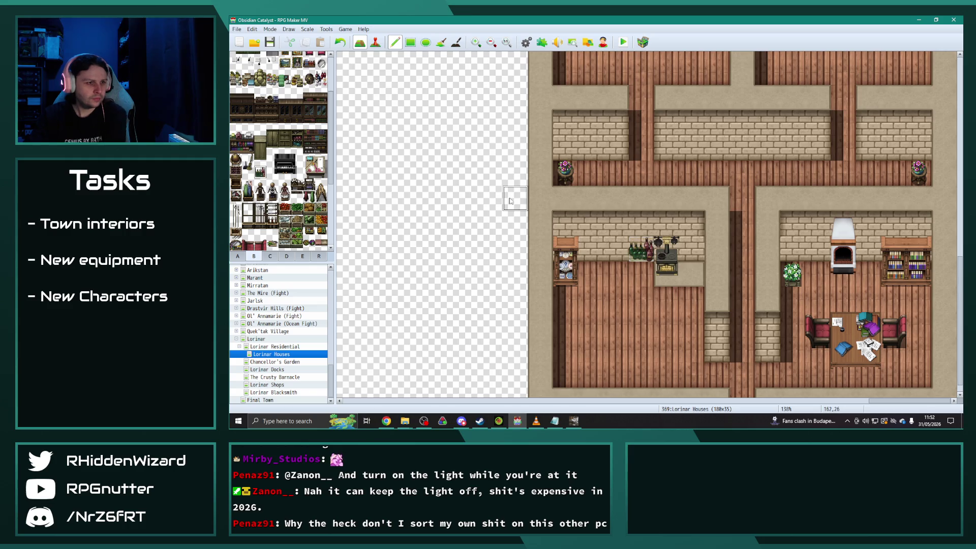
Undo the stove bottles and place a bottle shelf right of the fireplace.
{"action": "key", "text": "ctrl+z"}
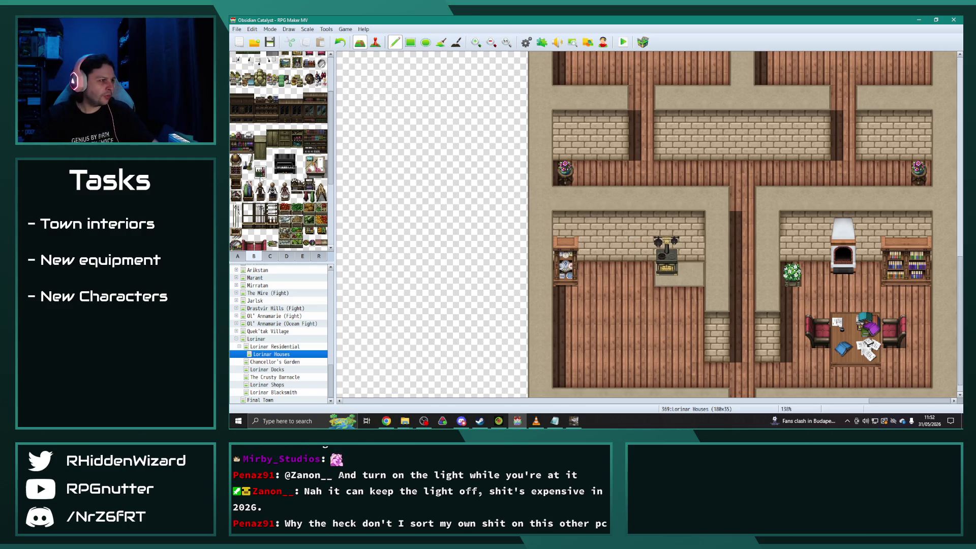
{"action": "scroll", "coordinate": [317, 220], "scroll_direction": "up", "scroll_amount": 3}
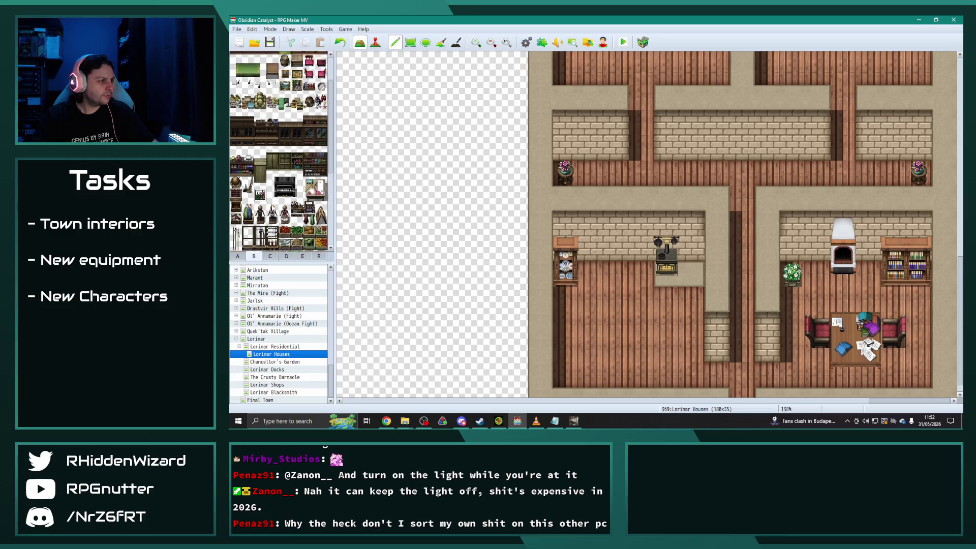
{"action": "scroll", "coordinate": [304, 168], "scroll_direction": "up", "scroll_amount": 2}
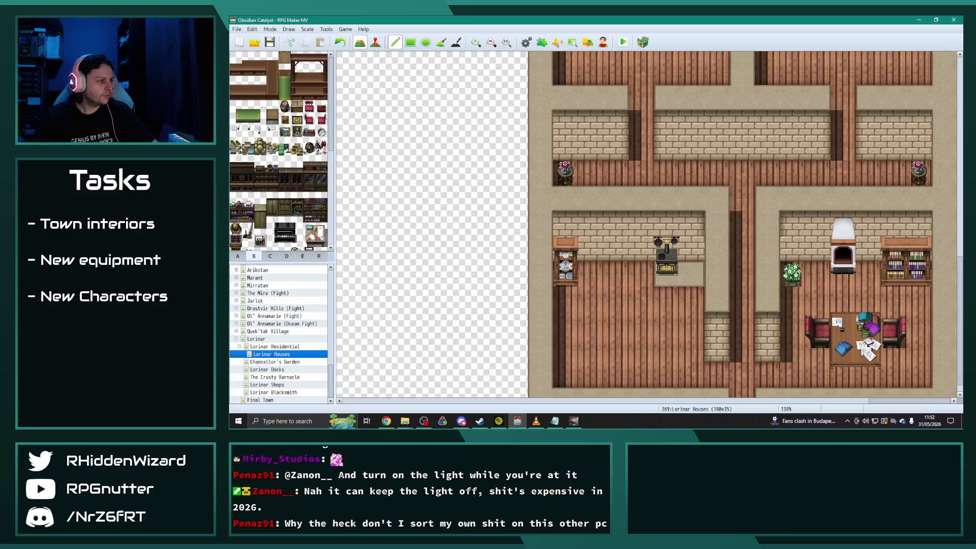
{"action": "scroll", "coordinate": [675, 313], "scroll_direction": "up", "scroll_amount": 5}
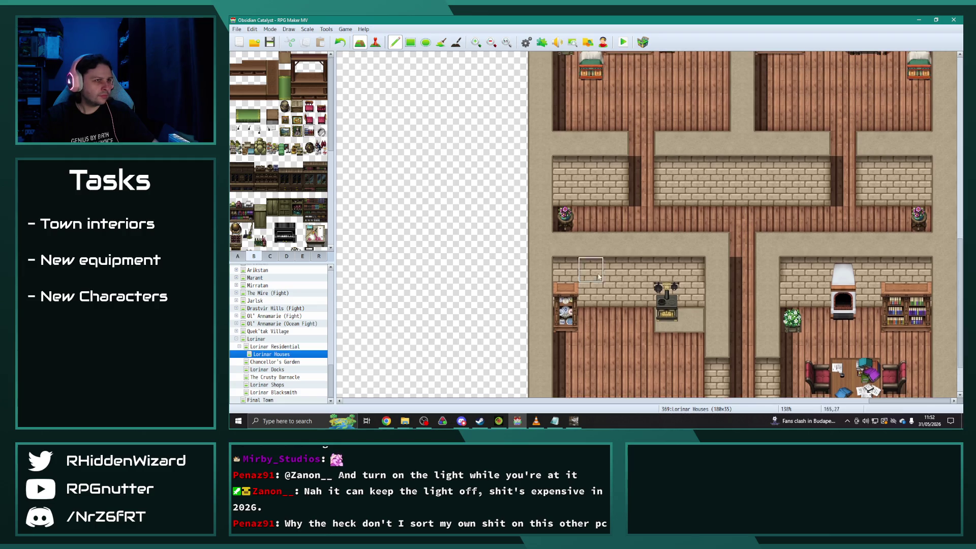
{"action": "scroll", "coordinate": [675, 312], "scroll_direction": "down", "scroll_amount": 4}
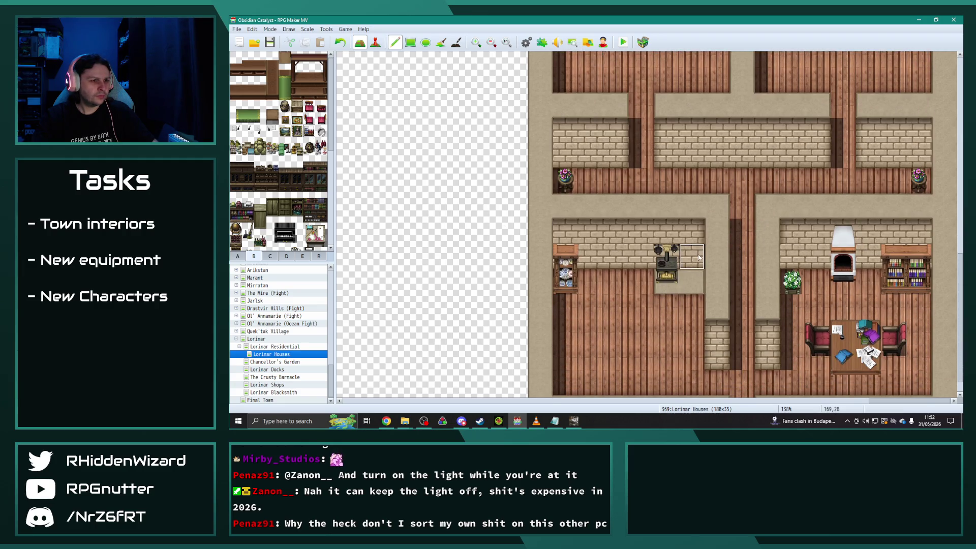
{"action": "left_click", "coordinate": [868, 257]}
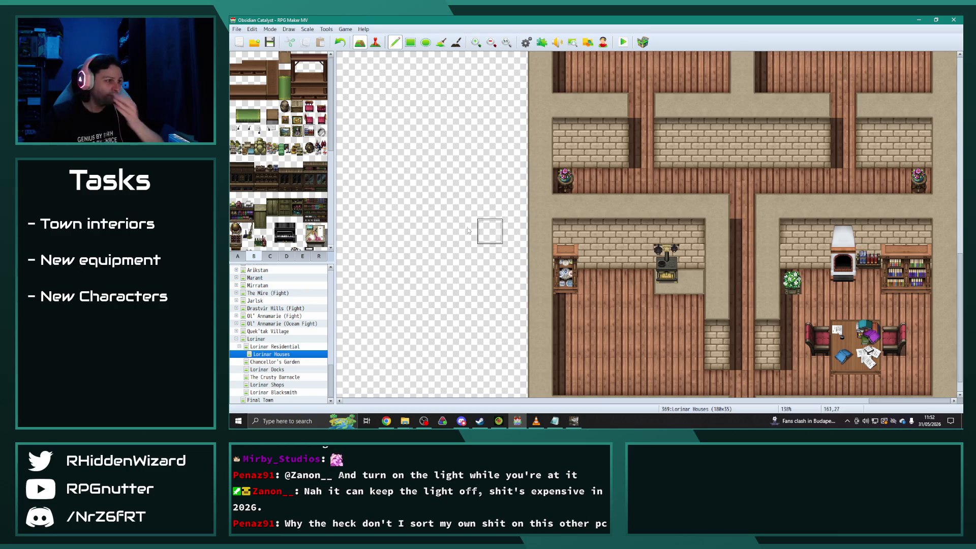
Browse the other furniture tile pages, ending on tileset tab E.
{"action": "left_click", "coordinate": [301, 256]}
{"action": "scroll", "coordinate": [302, 213], "scroll_direction": "down", "scroll_amount": 3}
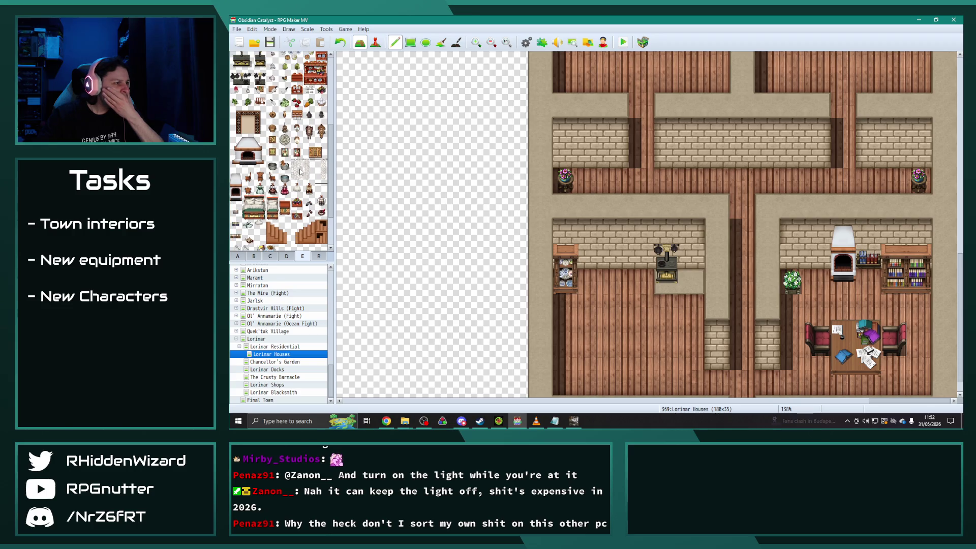
{"action": "scroll", "coordinate": [712, 197], "scroll_direction": "up", "scroll_amount": 3}
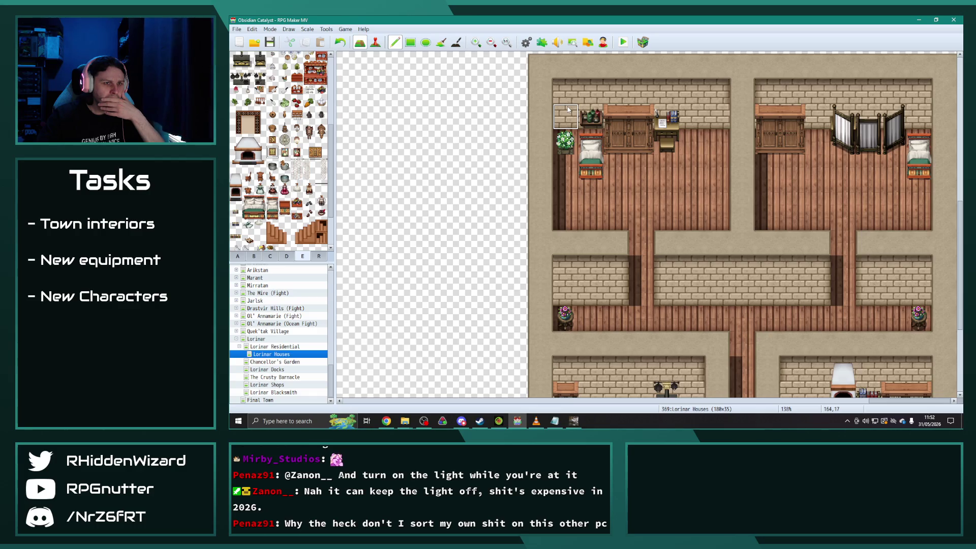
{"action": "scroll", "coordinate": [618, 305], "scroll_direction": "down", "scroll_amount": 3}
{"action": "scroll", "coordinate": [618, 305], "scroll_direction": "down", "scroll_amount": 1}
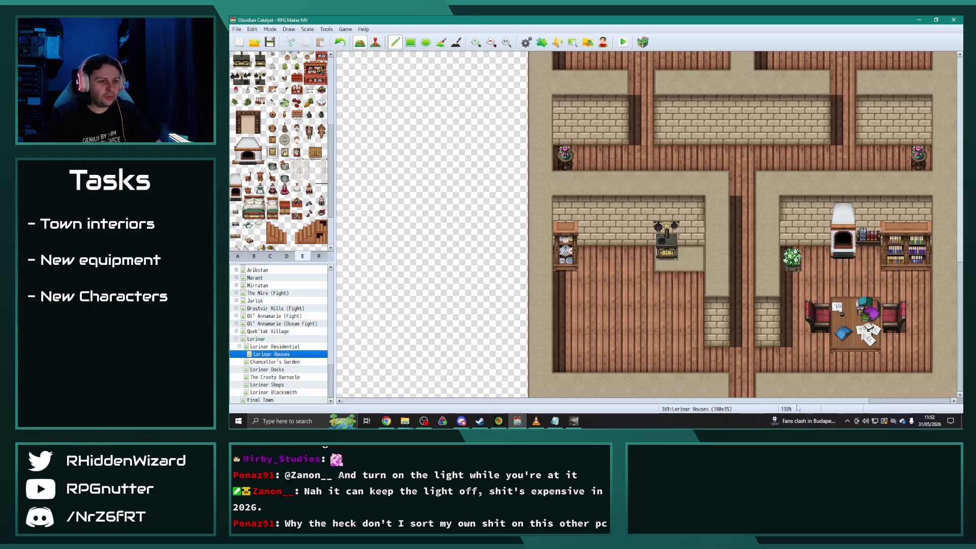
{"action": "left_click", "coordinate": [817, 400]}
{"action": "scroll", "coordinate": [767, 355], "scroll_direction": "down", "scroll_amount": 3}
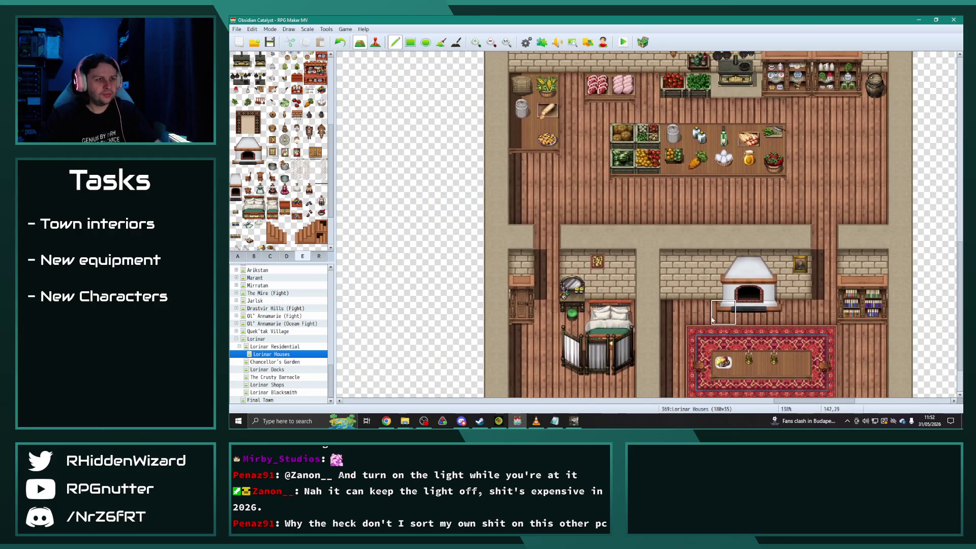
{"action": "left_click_drag", "start_coordinate": [321, 127], "coordinate": [322, 140]}
{"action": "left_click_drag", "start_coordinate": [858, 401], "coordinate": [767, 400]}
{"action": "scroll", "coordinate": [726, 341], "scroll_direction": "up", "scroll_amount": 1}
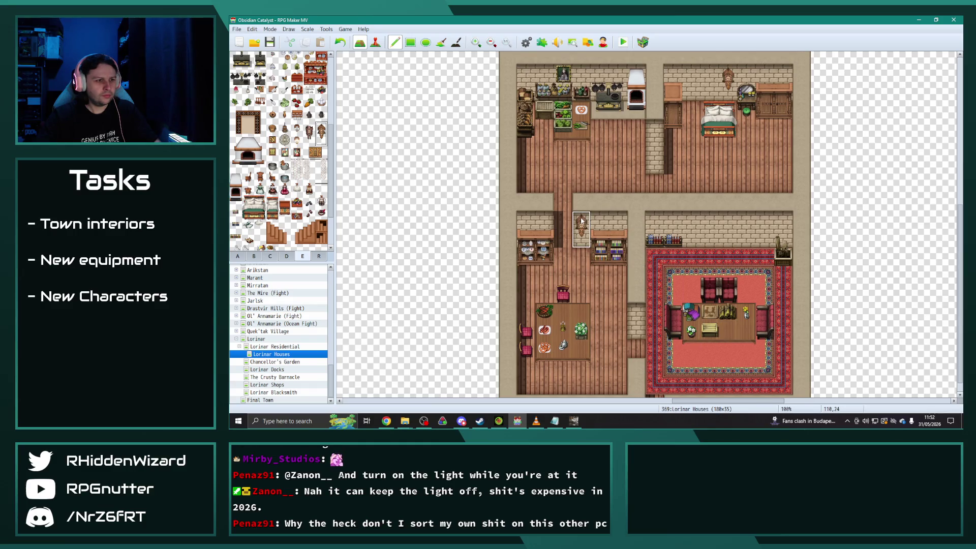
{"action": "left_click_drag", "start_coordinate": [769, 401], "coordinate": [695, 401]}
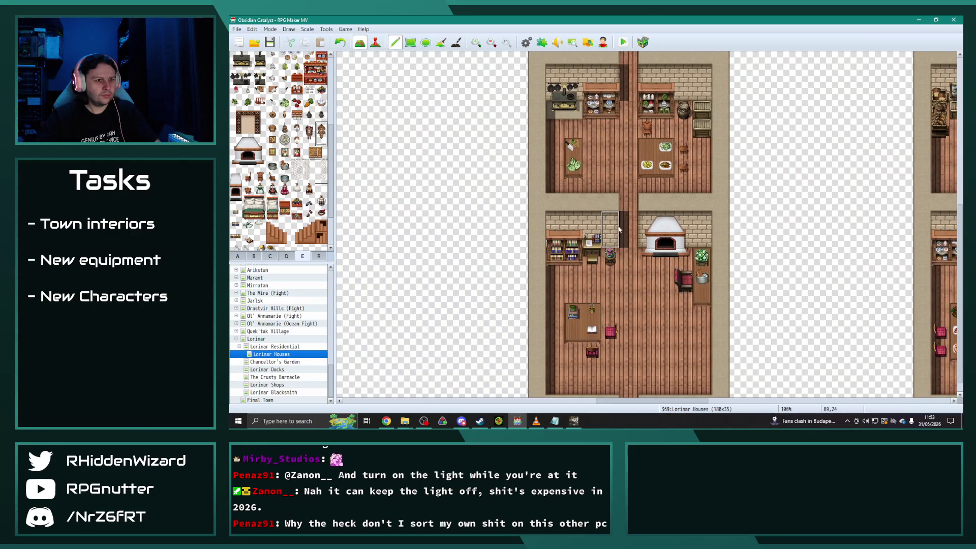
{"action": "scroll", "coordinate": [619, 230], "scroll_direction": "up", "scroll_amount": 5}
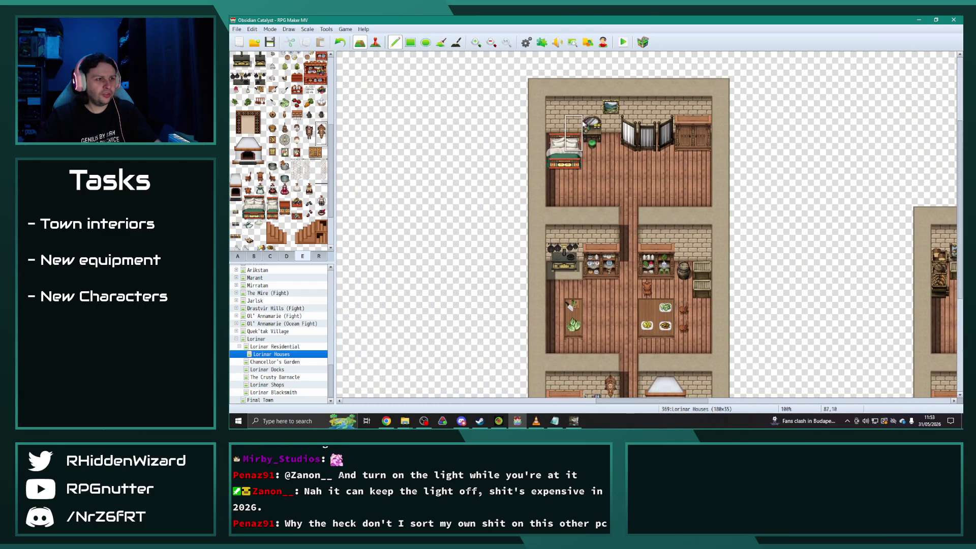
{"action": "scroll", "coordinate": [583, 124], "scroll_direction": "down", "scroll_amount": 3}
{"action": "left_click_drag", "start_coordinate": [676, 400], "coordinate": [577, 400]}
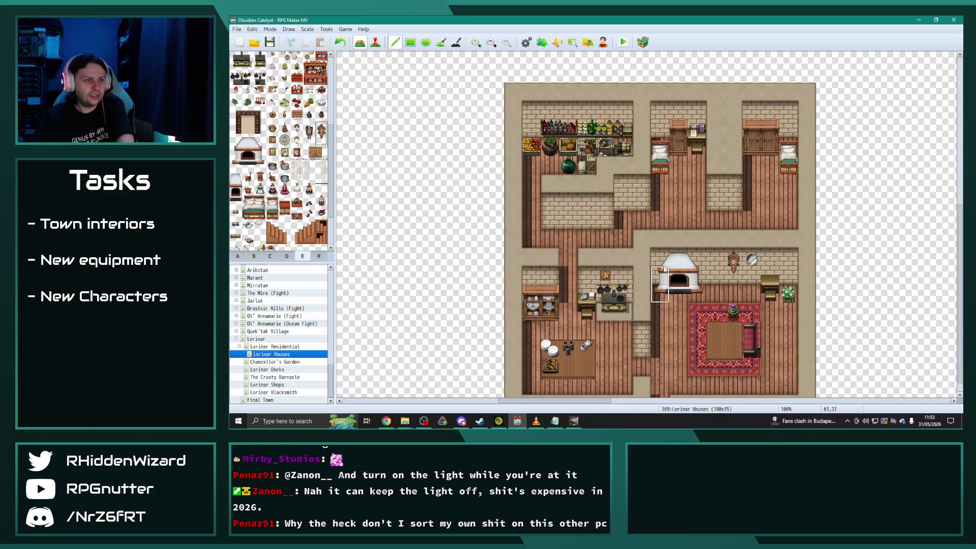
{"action": "scroll", "coordinate": [715, 234], "scroll_direction": "down", "scroll_amount": 1}
{"action": "mouse_move", "coordinate": [599, 400]}
{"action": "left_mouse_down"}
{"action": "mouse_move", "coordinate": [884, 402]}
{"action": "mouse_move", "coordinate": [846, 418]}
{"action": "mouse_move", "coordinate": [922, 402]}
{"action": "left_mouse_up"}
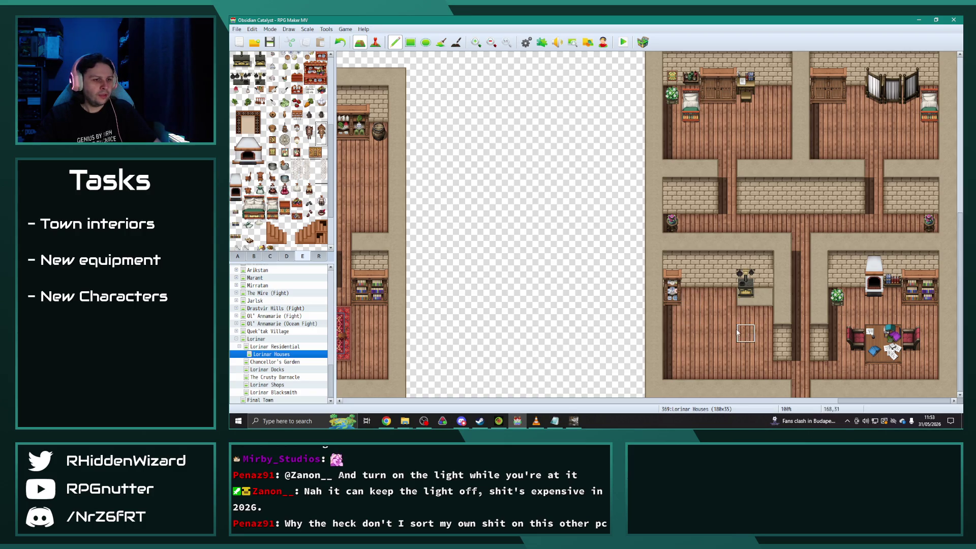
{"action": "scroll", "coordinate": [782, 338], "scroll_direction": "up", "scroll_amount": 1}
{"action": "scroll", "coordinate": [782, 338], "scroll_direction": "down", "scroll_amount": 2}
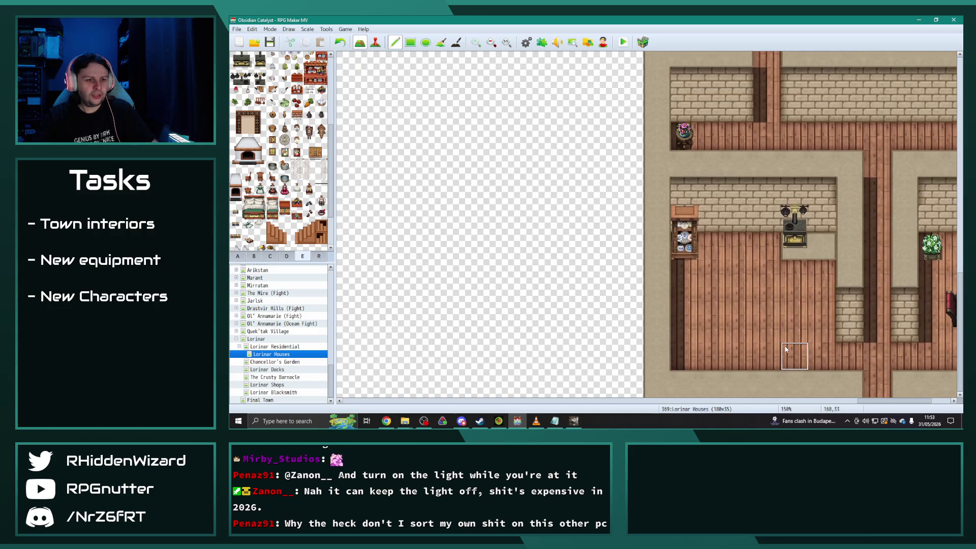
Paint a large wooden table in the lower-left room, undoing its upper-right overflow.
{"action": "left_click", "coordinate": [893, 405]}
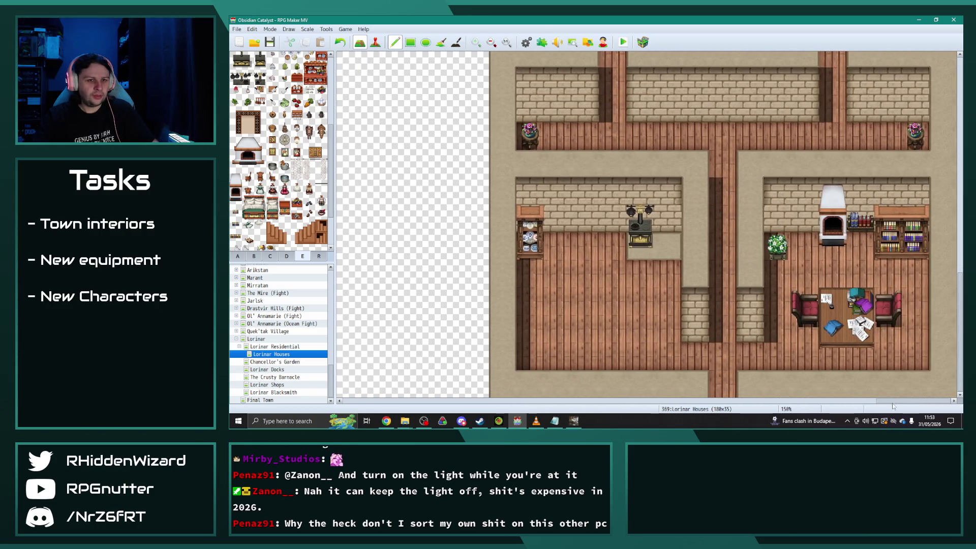
{"action": "left_click", "coordinate": [237, 256]}
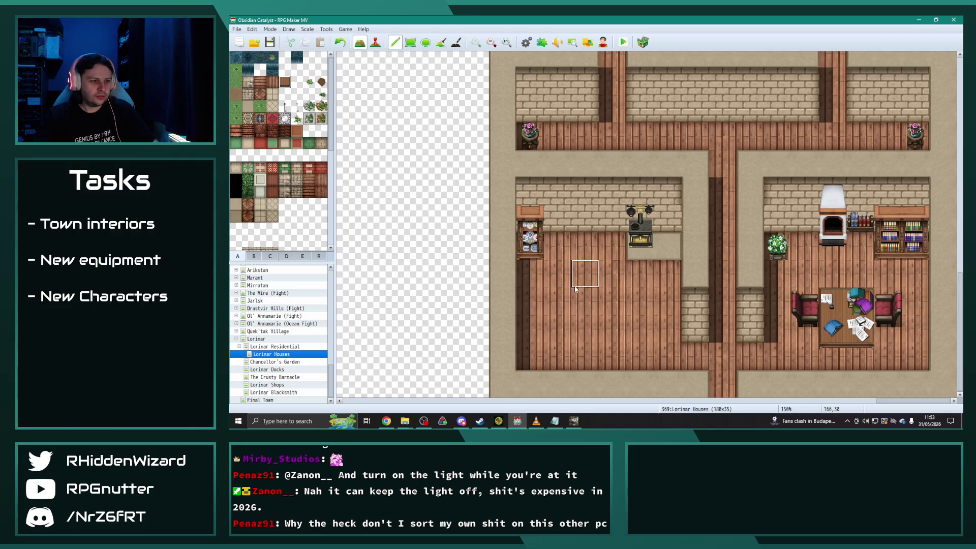
{"action": "mouse_move", "coordinate": [584, 301]}
{"action": "left_mouse_down"}
{"action": "mouse_move", "coordinate": [585, 275]}
{"action": "mouse_move", "coordinate": [610, 275]}
{"action": "left_mouse_up"}
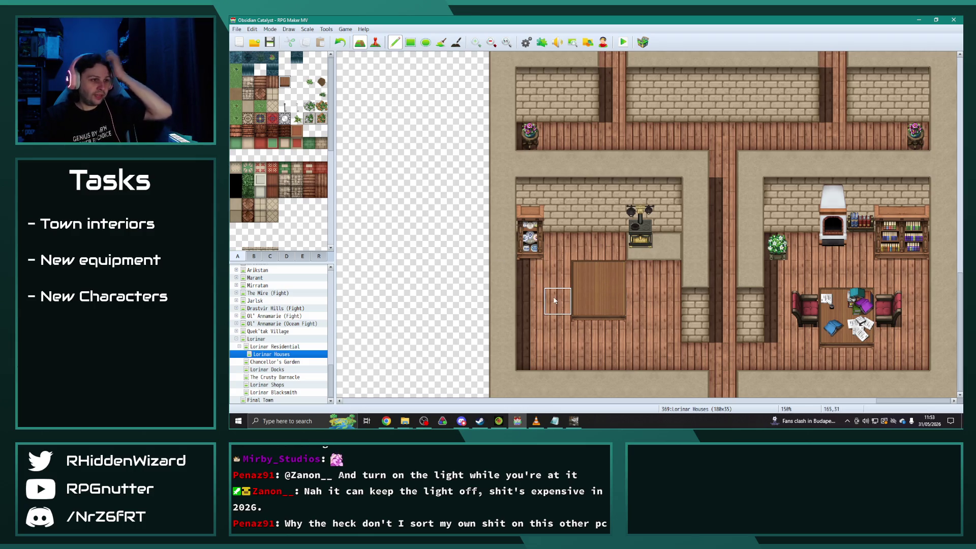
{"action": "mouse_move", "coordinate": [562, 325]}
{"action": "left_mouse_down"}
{"action": "mouse_move", "coordinate": [572, 302]}
{"action": "mouse_move", "coordinate": [584, 331]}
{"action": "left_mouse_up"}
{"action": "key", "text": "ctrl+z"}
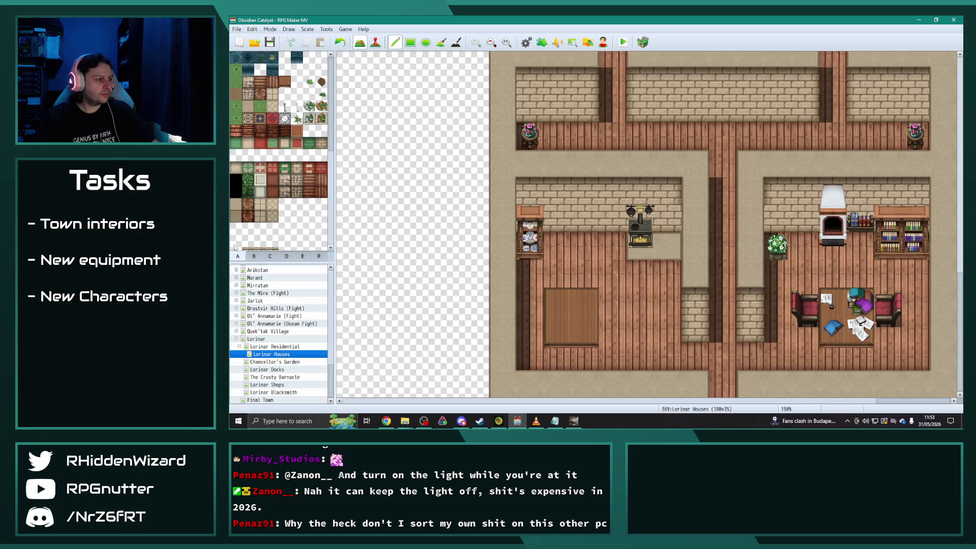
Place a red chair right of the table and cabinets along the back wall.
{"action": "left_click", "coordinate": [254, 256]}
{"action": "left_click", "coordinate": [612, 304]}
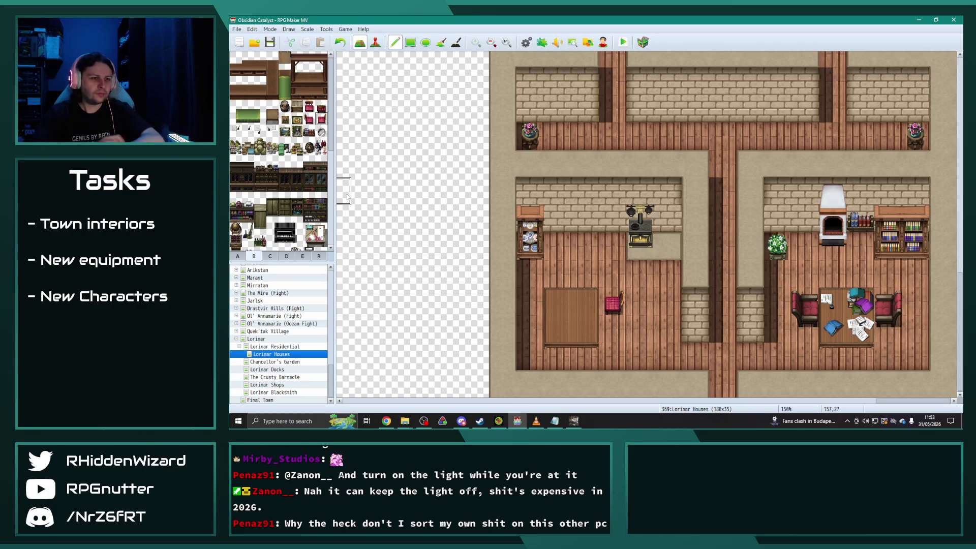
{"action": "scroll", "coordinate": [347, 197], "scroll_direction": "up", "scroll_amount": 1}
{"action": "scroll", "coordinate": [347, 197], "scroll_direction": "down", "scroll_amount": 1}
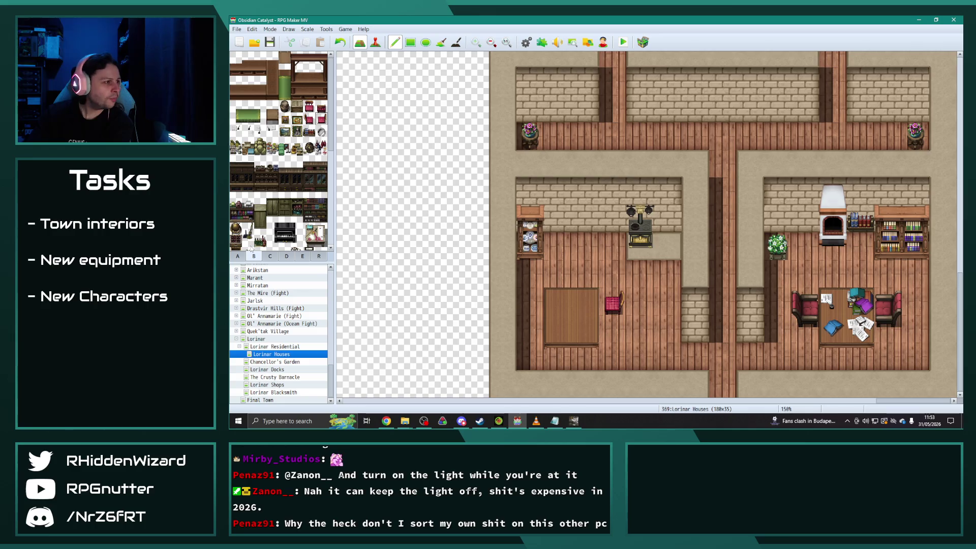
{"action": "left_click", "coordinate": [299, 107]}
{"action": "left_click", "coordinate": [586, 246]}
{"action": "left_click", "coordinate": [558, 247]}
{"action": "left_click", "coordinate": [287, 107]}
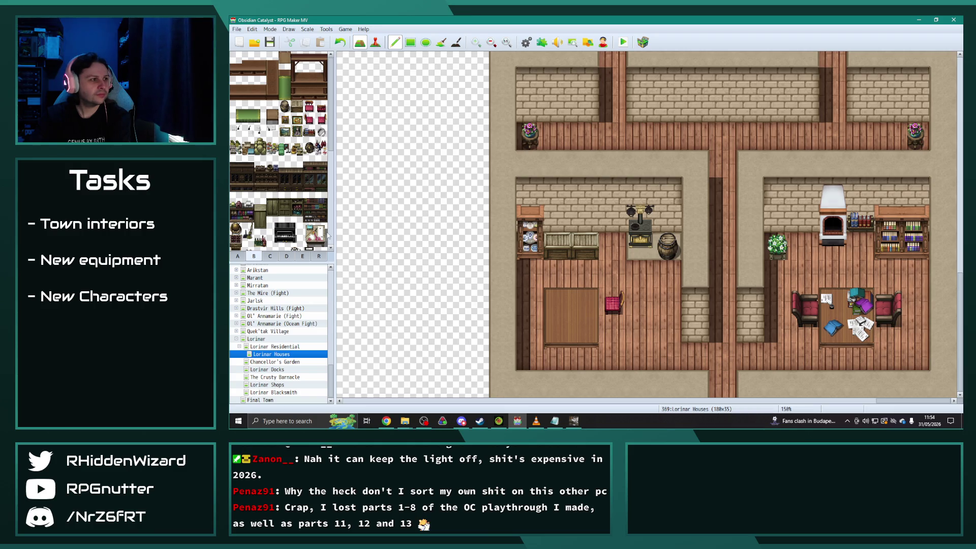
Hang a framed portrait from tab B on the central corridor's brick wall.
{"action": "scroll", "coordinate": [711, 229], "scroll_direction": "up", "scroll_amount": 4}
{"action": "left_click", "coordinate": [303, 256]}
{"action": "left_click_drag", "start_coordinate": [309, 129], "coordinate": [308, 141]}
{"action": "scroll", "coordinate": [722, 315], "scroll_direction": "up", "scroll_amount": 4}
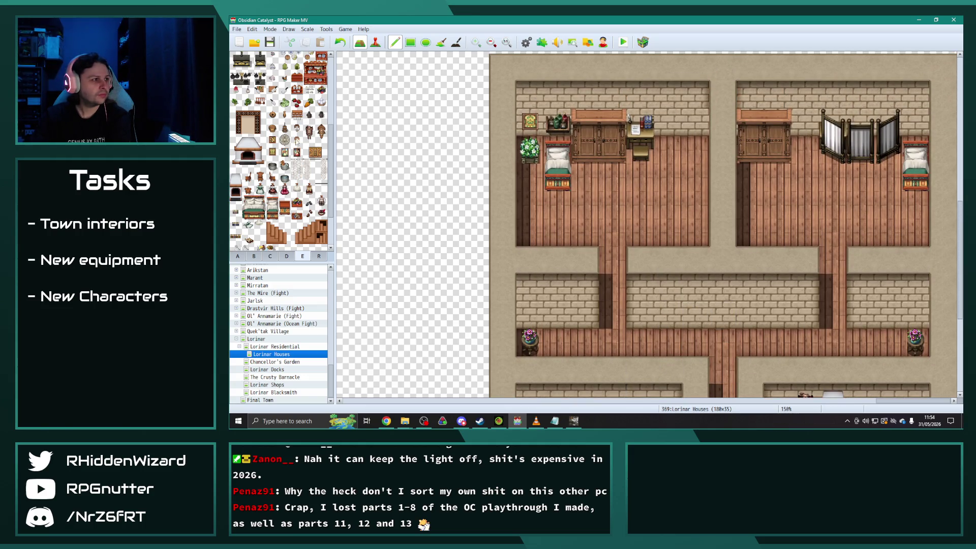
{"action": "left_click", "coordinate": [253, 256]}
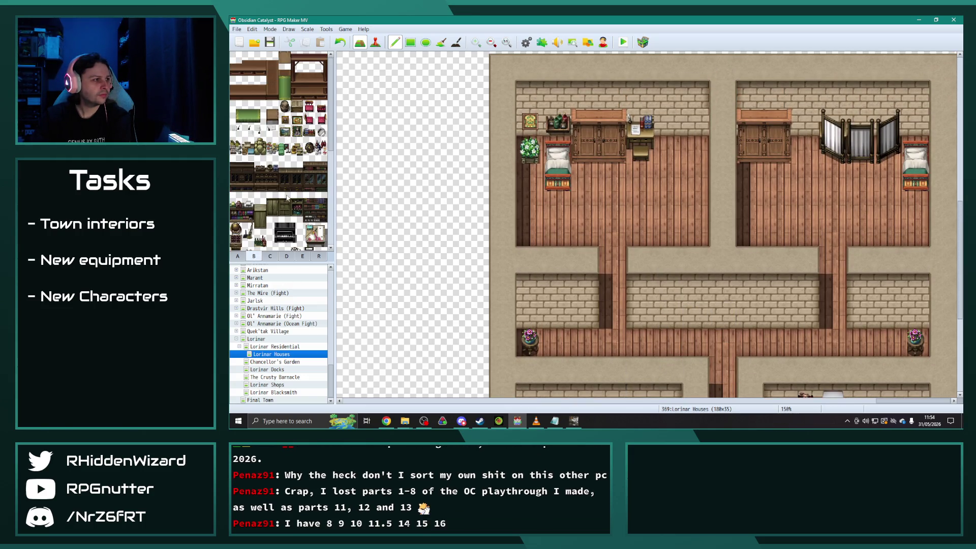
{"action": "left_click", "coordinate": [297, 132]}
{"action": "left_click", "coordinate": [723, 288]}
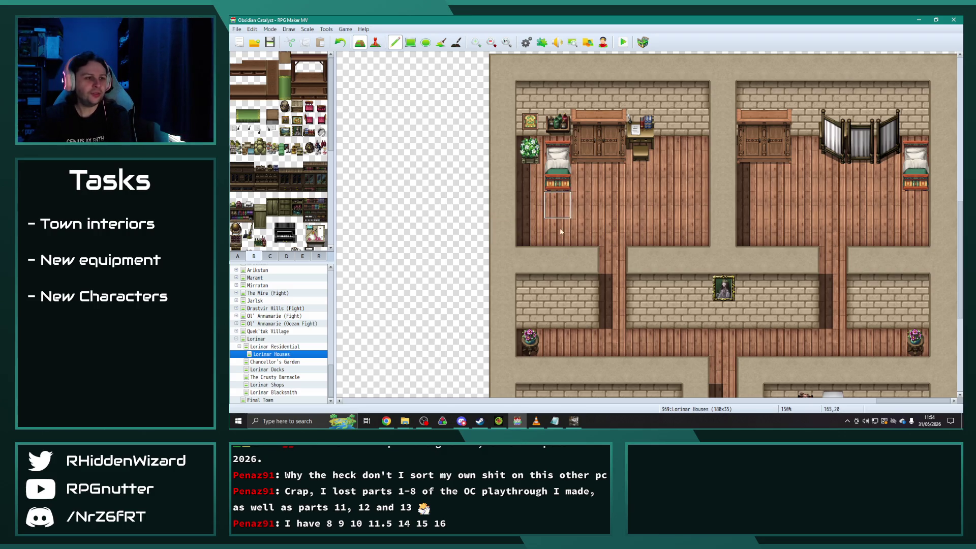
{"action": "scroll", "coordinate": [492, 234], "scroll_direction": "down", "scroll_amount": 1}
{"action": "scroll", "coordinate": [691, 188], "scroll_direction": "up", "scroll_amount": 1}
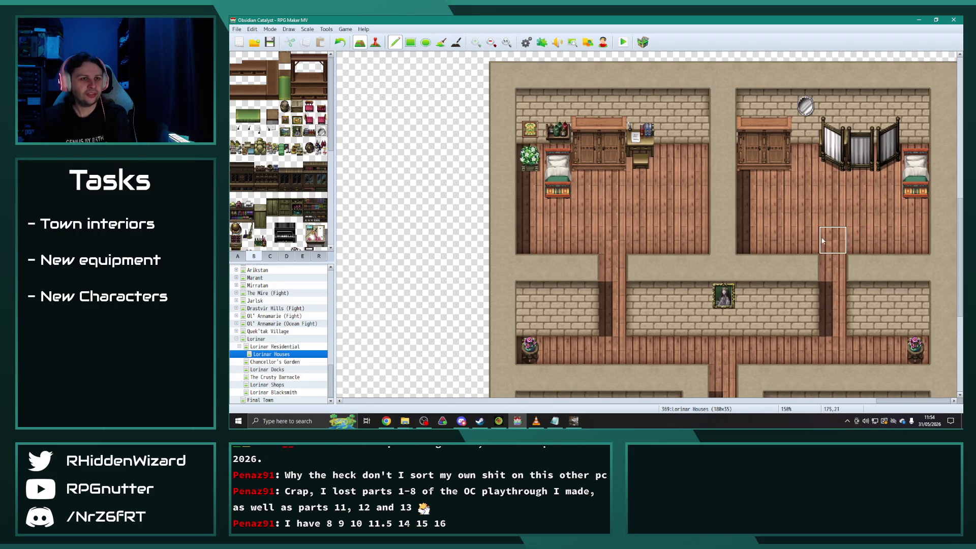
{"action": "scroll", "coordinate": [814, 253], "scroll_direction": "down", "scroll_amount": 4}
{"action": "scroll", "coordinate": [813, 253], "scroll_direction": "down", "scroll_amount": 1}
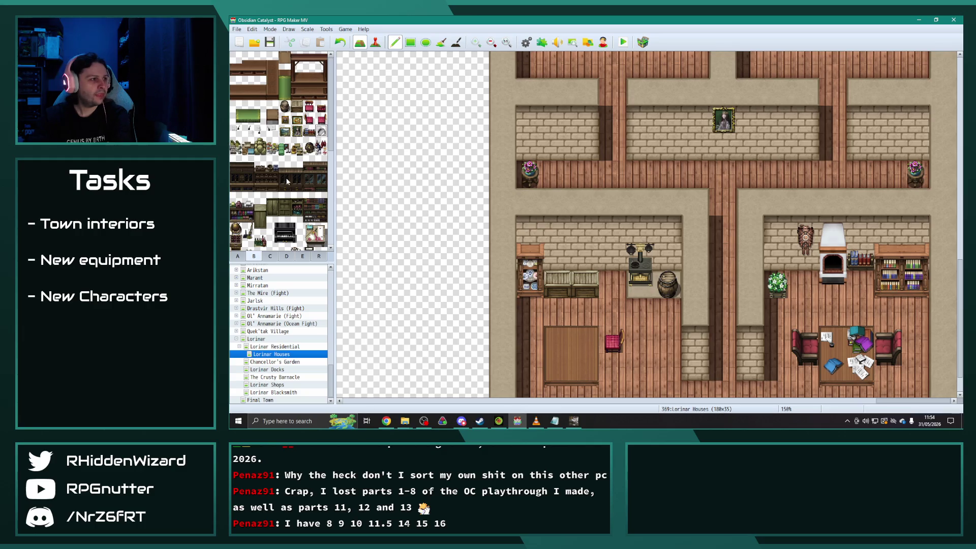
Put pots and a quill on the lower-left room's table.
{"action": "scroll", "coordinate": [299, 158], "scroll_direction": "down", "scroll_amount": 1}
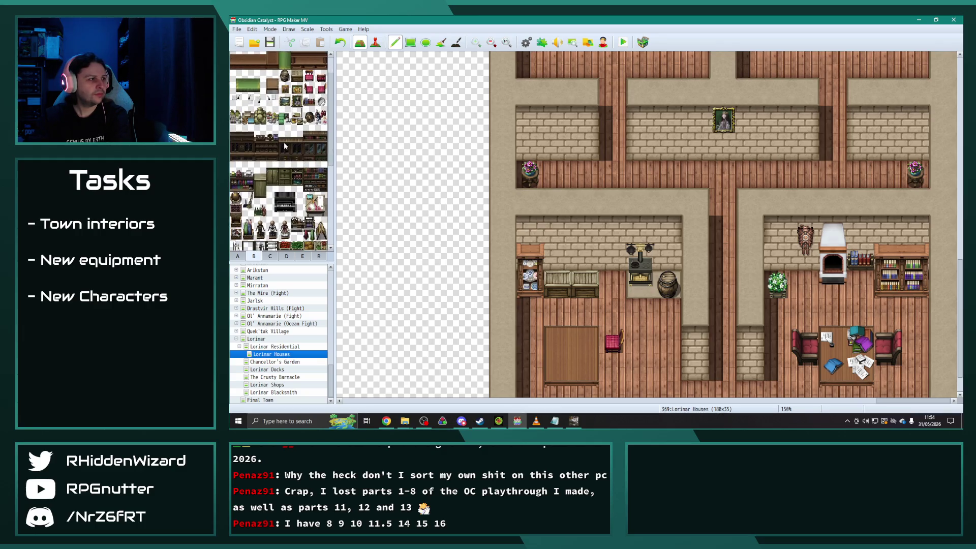
{"action": "left_click", "coordinate": [235, 118]}
{"action": "scroll", "coordinate": [364, 259], "scroll_direction": "down", "scroll_amount": 1}
{"action": "left_click", "coordinate": [556, 304]}
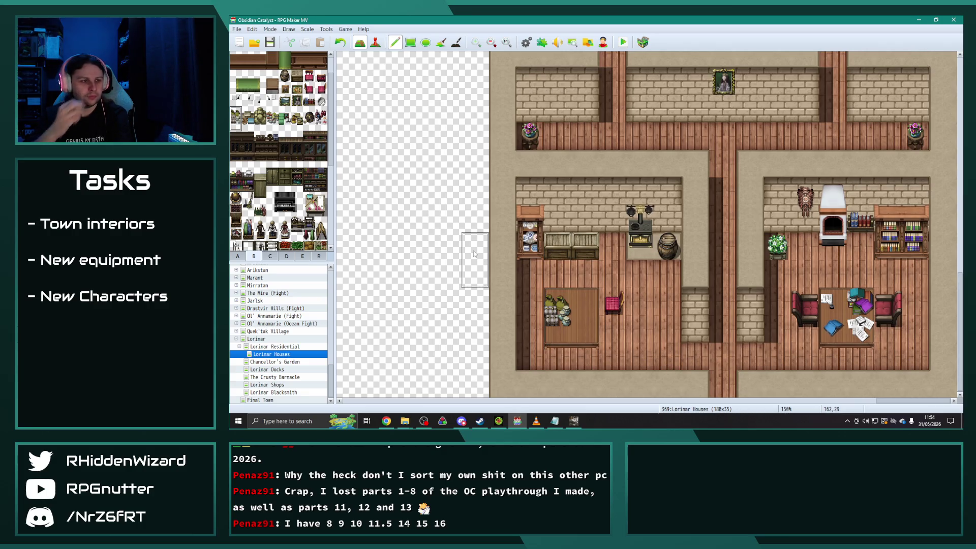
{"action": "left_click", "coordinate": [301, 257]}
{"action": "left_click", "coordinate": [272, 103]}
{"action": "left_click", "coordinate": [577, 300]}
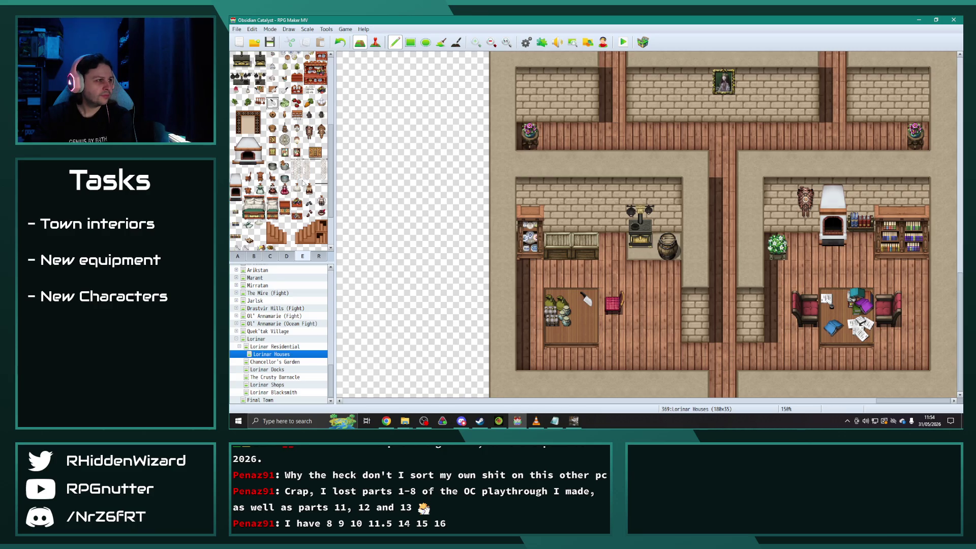
Hang the utensil rack on the wall, shifted one tile left; try and undo a shelf item.
{"action": "left_click", "coordinate": [260, 103]}
{"action": "left_click", "coordinate": [607, 224]}
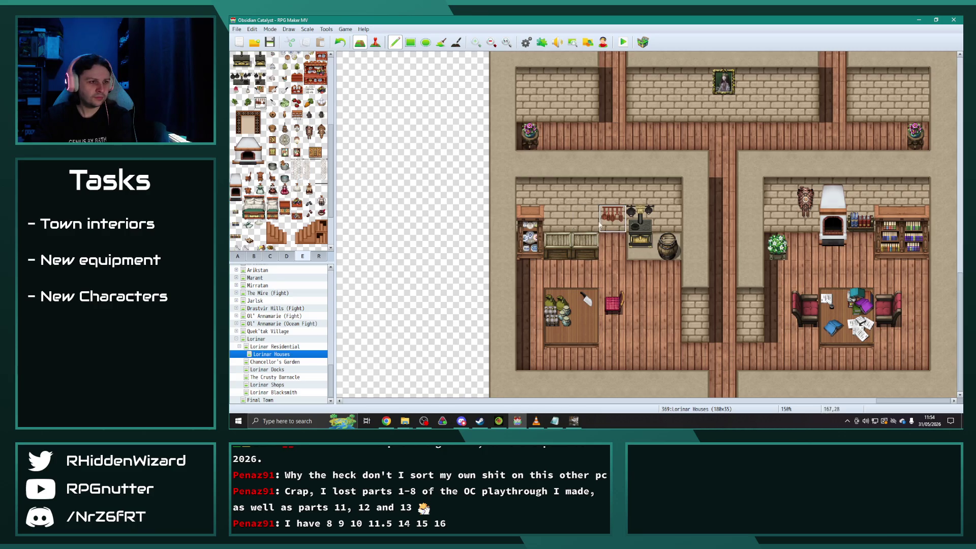
{"action": "key", "text": "ctrl+z"}
{"action": "left_click", "coordinate": [569, 224]}
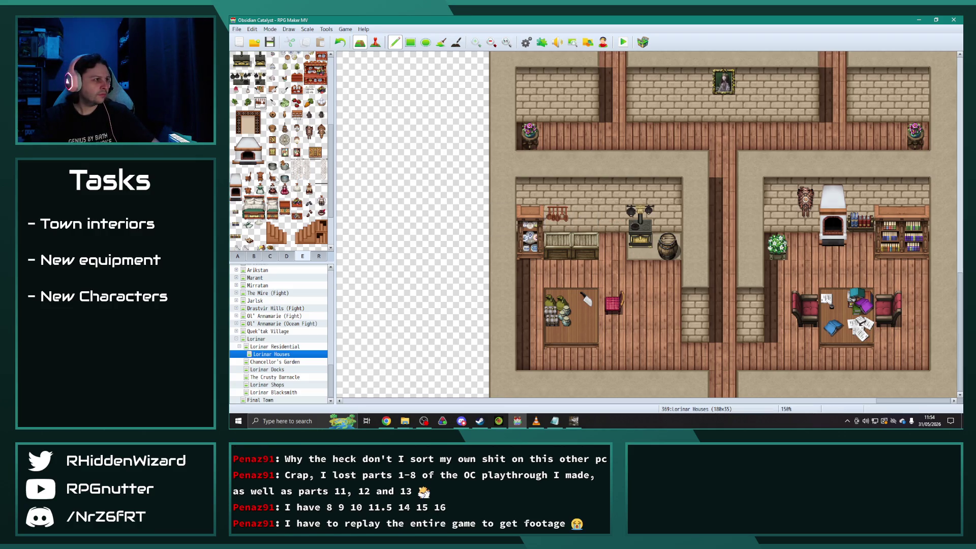
{"action": "scroll", "coordinate": [277, 179], "scroll_direction": "up", "scroll_amount": 1}
{"action": "left_click", "coordinate": [248, 105]}
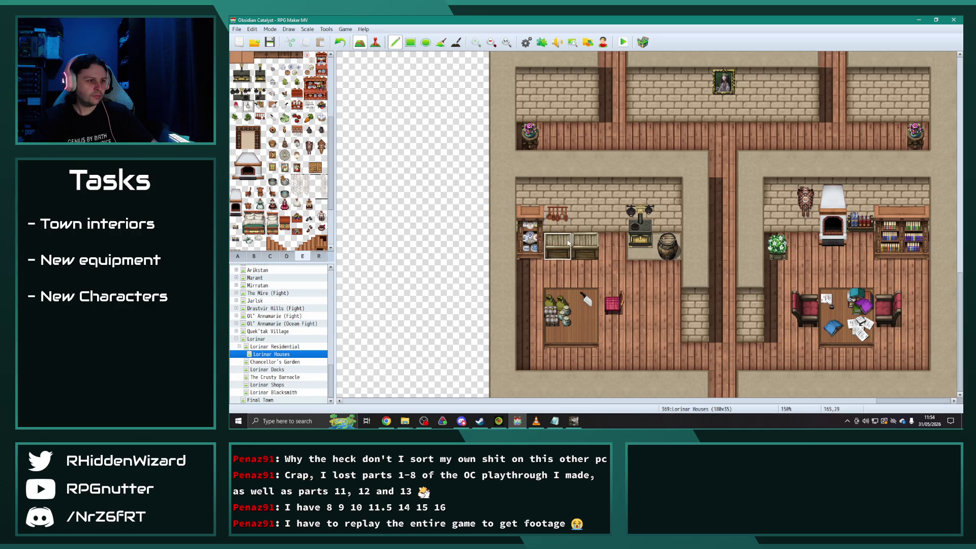
{"action": "left_click", "coordinate": [540, 209]}
{"action": "key", "text": "ctrl+z"}
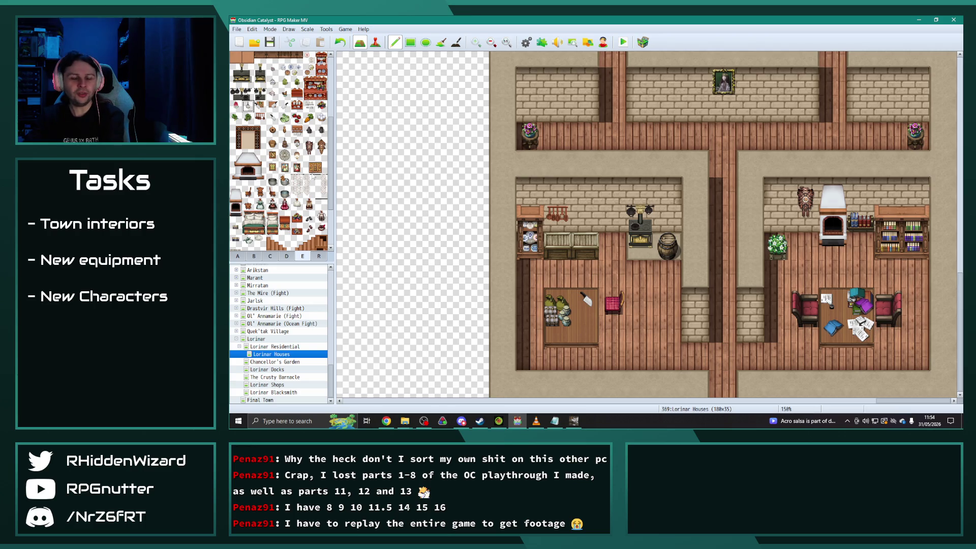
{"action": "scroll", "coordinate": [274, 164], "scroll_direction": "up", "scroll_amount": 5}
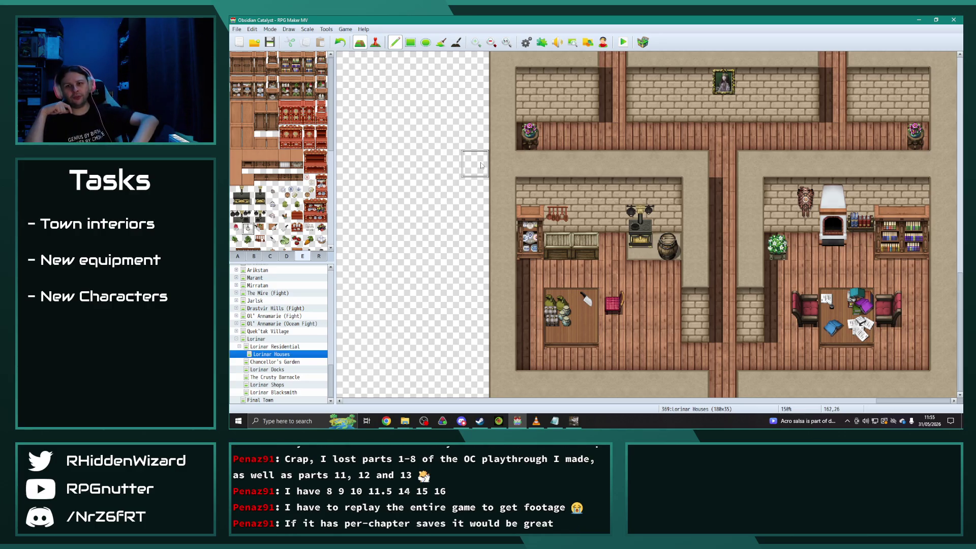
{"action": "scroll", "coordinate": [301, 177], "scroll_direction": "down", "scroll_amount": 5}
{"action": "scroll", "coordinate": [300, 177], "scroll_direction": "down", "scroll_amount": 3}
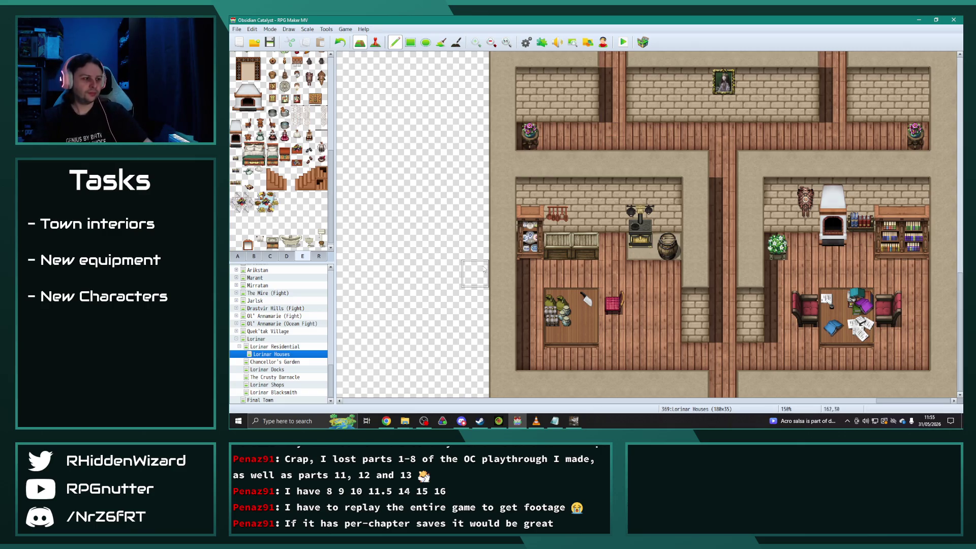
{"action": "scroll", "coordinate": [630, 277], "scroll_direction": "down", "scroll_amount": 1}
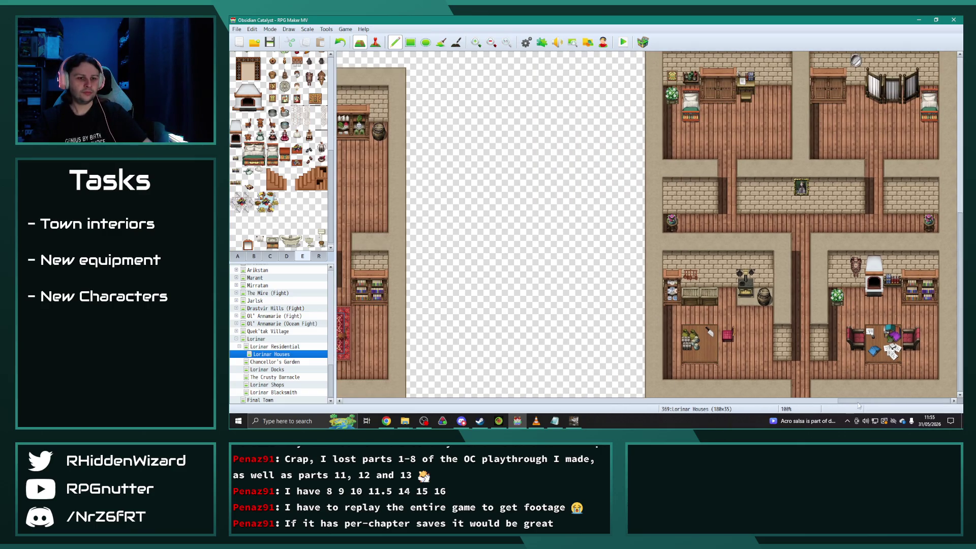
{"action": "scroll", "coordinate": [506, 354], "scroll_direction": "down", "scroll_amount": 1}
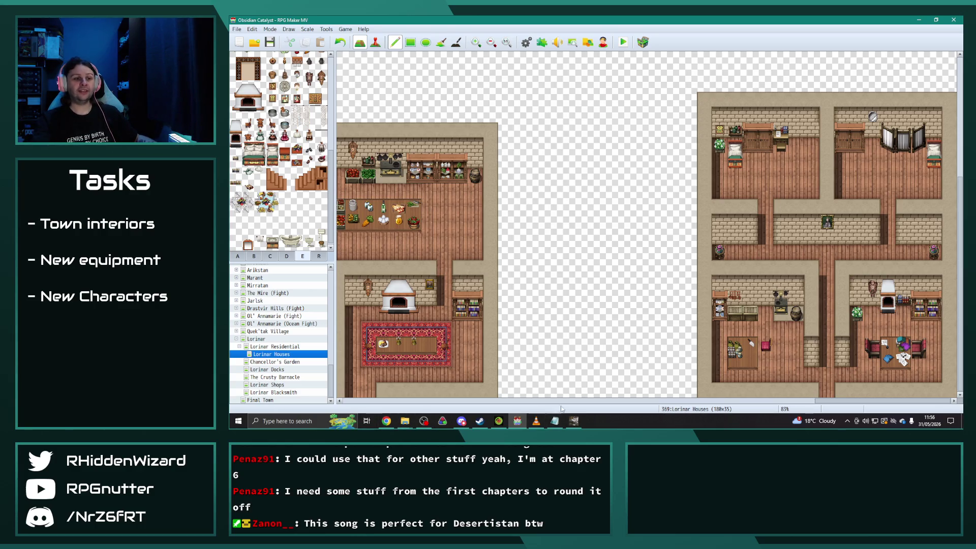
{"action": "left_click", "coordinate": [535, 420]}
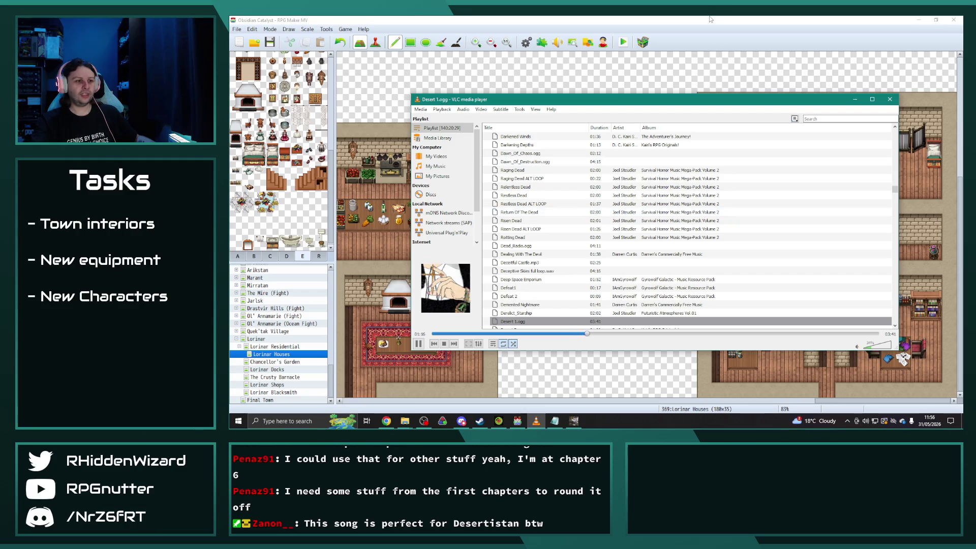
{"action": "left_click", "coordinate": [692, 21]}
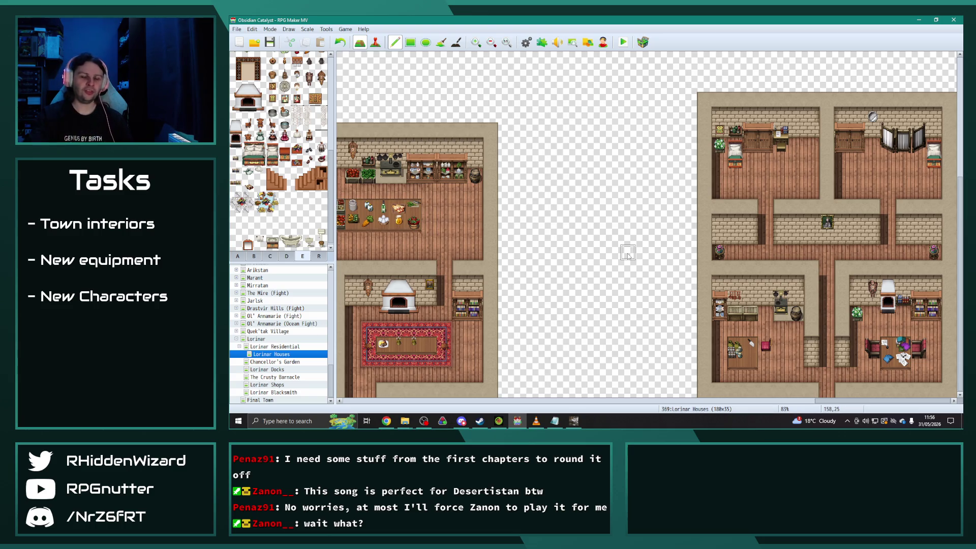
Create a new map under Lorinar Houses using the 0071 Varna Interior tileset.
{"action": "right_click", "coordinate": [287, 356]}
{"action": "left_click", "coordinate": [314, 330]}
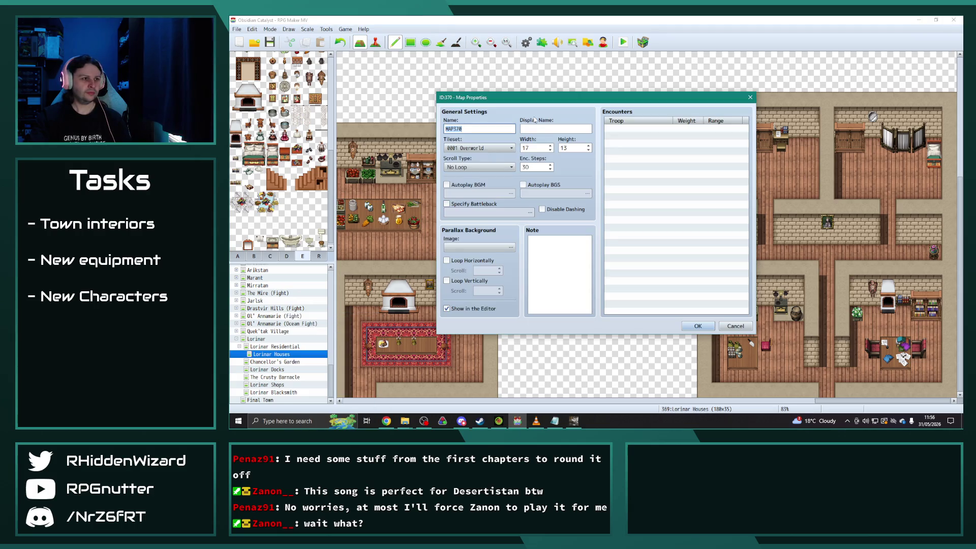
{"action": "left_click", "coordinate": [479, 147]}
{"action": "left_click_drag", "start_coordinate": [543, 186], "coordinate": [544, 365]}
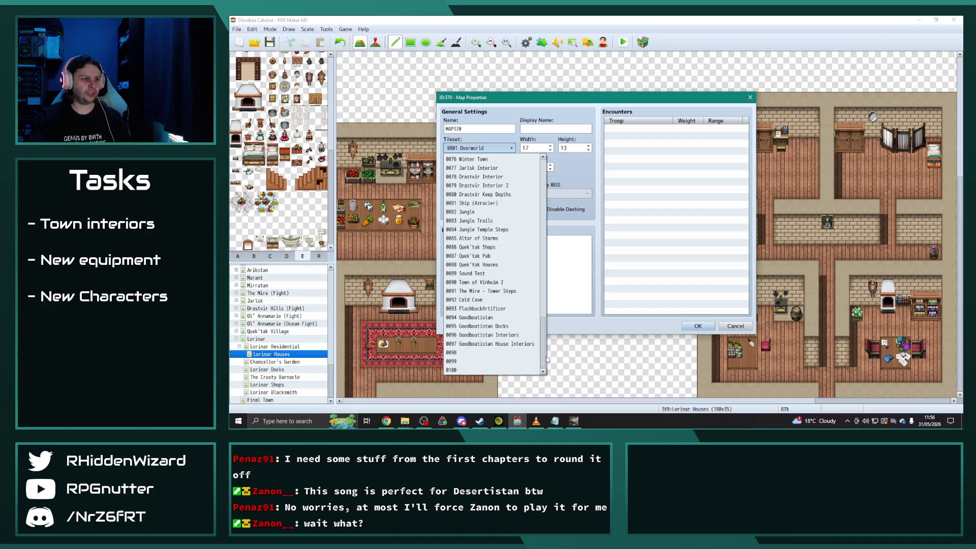
{"action": "left_click", "coordinate": [549, 290]}
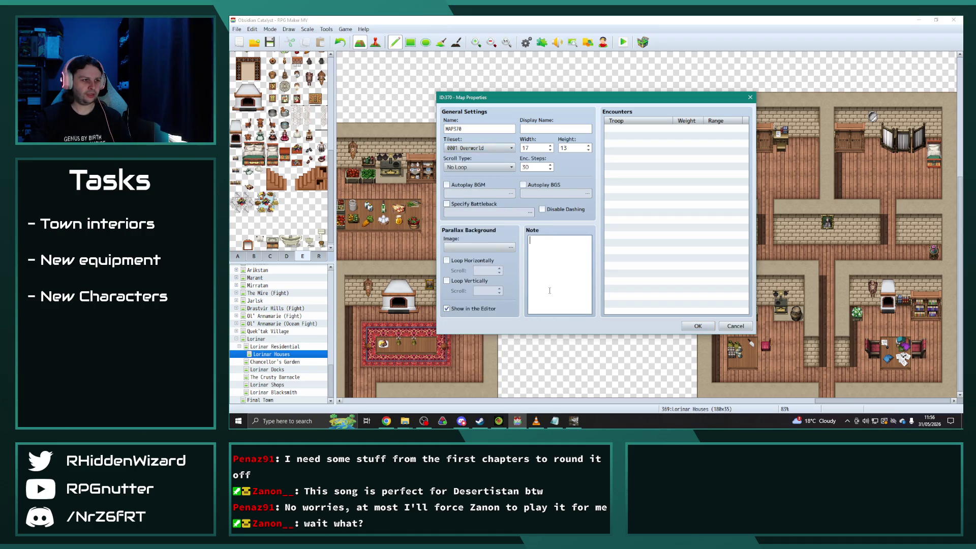
{"action": "left_click", "coordinate": [477, 148]}
{"action": "scroll", "coordinate": [507, 300], "scroll_direction": "down", "scroll_amount": 19}
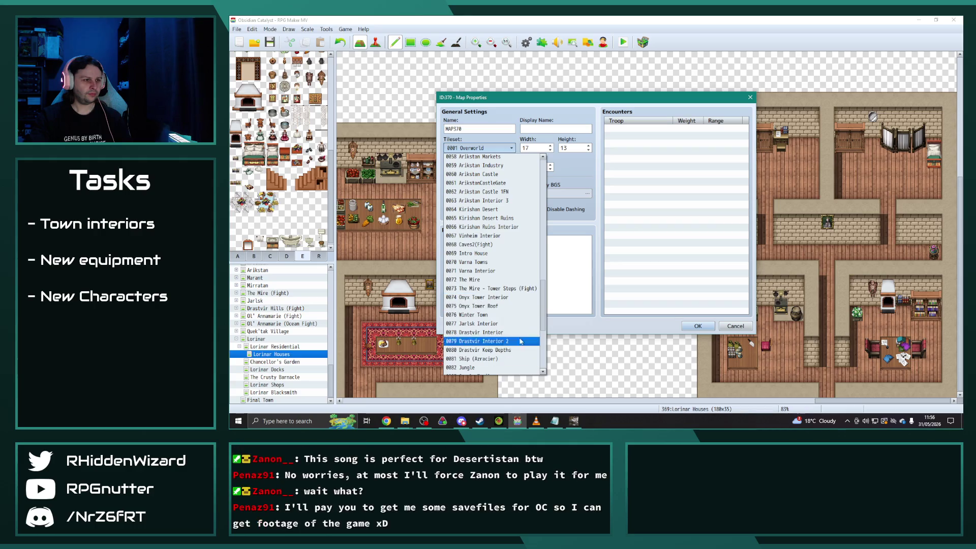
{"action": "scroll", "coordinate": [507, 293], "scroll_direction": "down", "scroll_amount": 6}
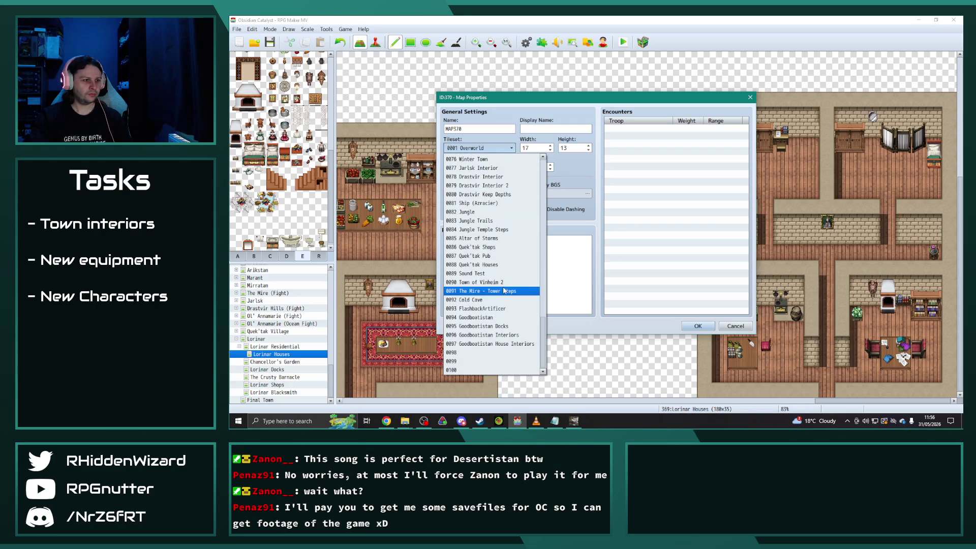
{"action": "scroll", "coordinate": [496, 305], "scroll_direction": "up", "scroll_amount": 3}
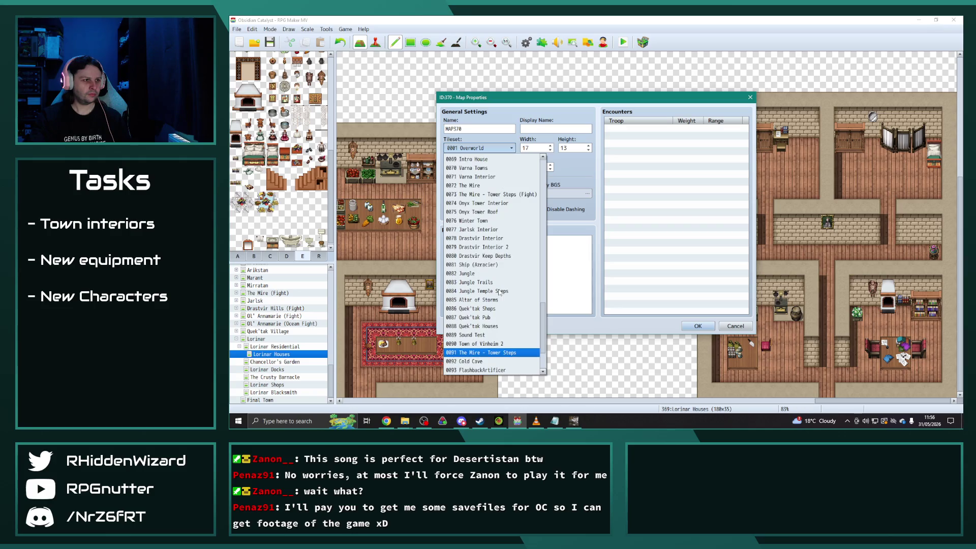
{"action": "left_click", "coordinate": [498, 178]}
Name the new map Basement, fill in its display name, and confirm.
{"action": "double_click", "coordinate": [499, 130]}
{"action": "type", "text": "Basement"}
{"action": "key", "text": "Tab"}
{"action": "type", "text": "asee"}
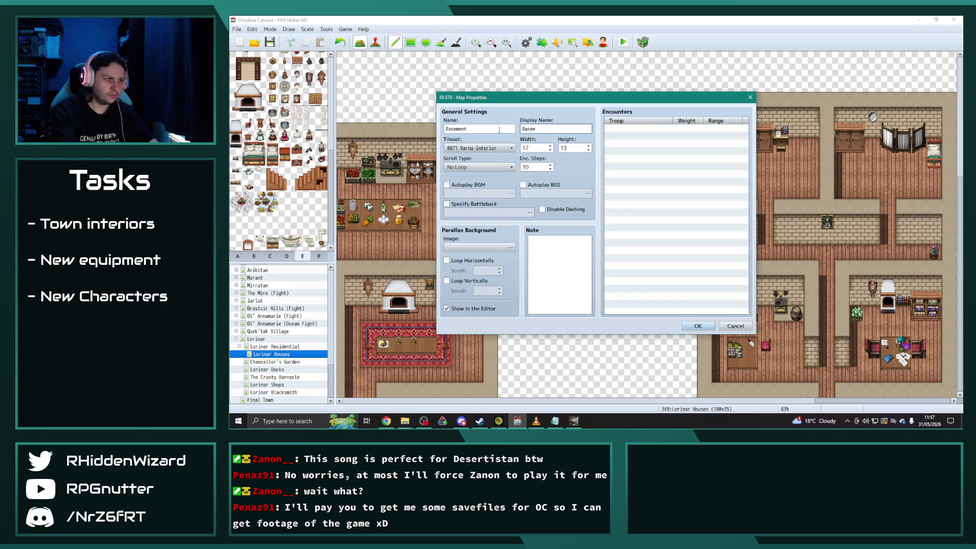
{"action": "key", "text": "BackSpace"}
{"action": "type", "text": "ment"}
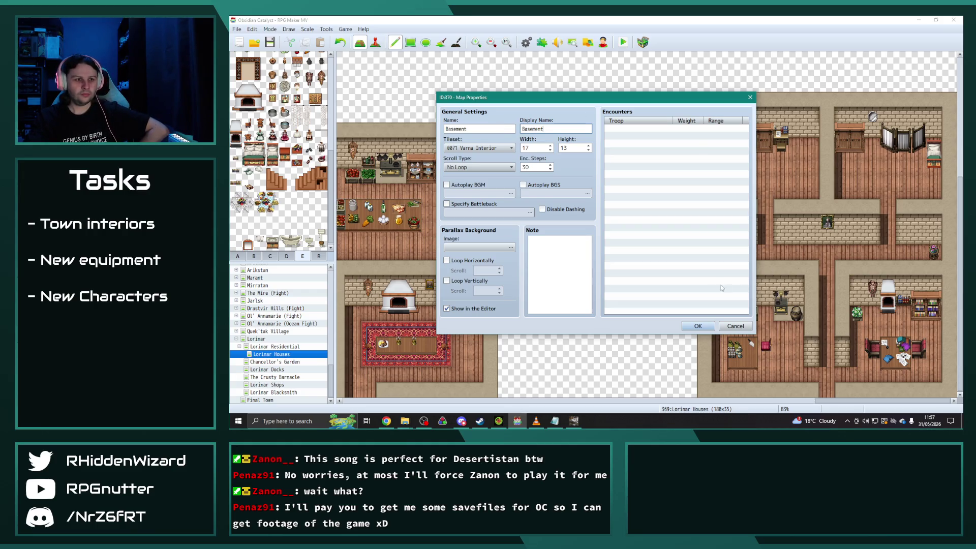
{"action": "left_click", "coordinate": [696, 326]}
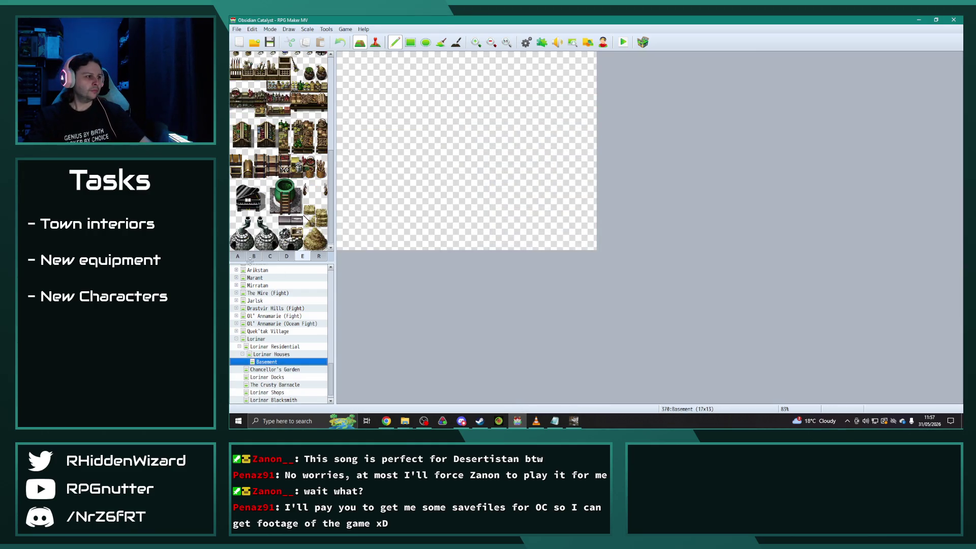
Flood-fill the Basement floor, trying stone floors before settling on tan woven tiles.
{"action": "scroll", "coordinate": [430, 182], "scroll_direction": "up", "scroll_amount": 1}
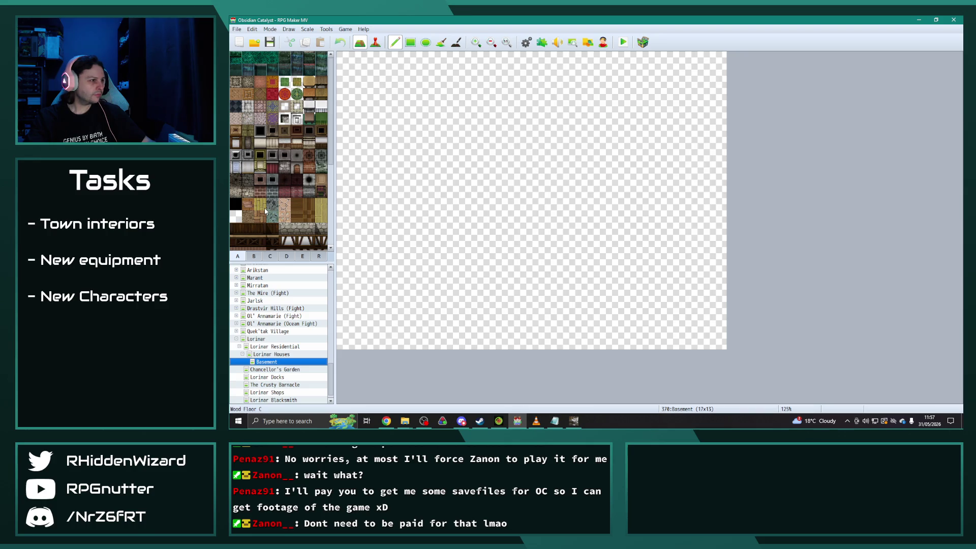
{"action": "left_click", "coordinate": [235, 191]}
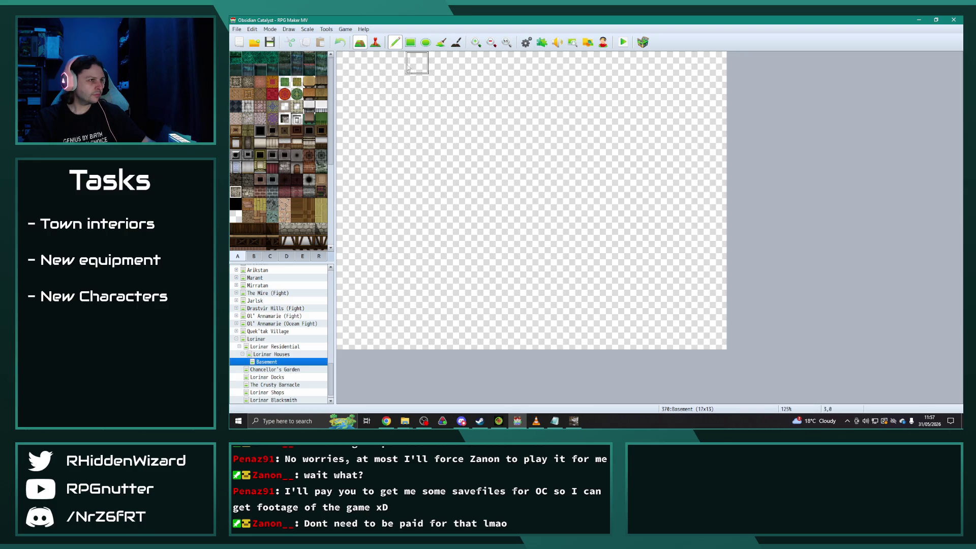
{"action": "left_click", "coordinate": [441, 43]}
{"action": "left_click", "coordinate": [438, 108]}
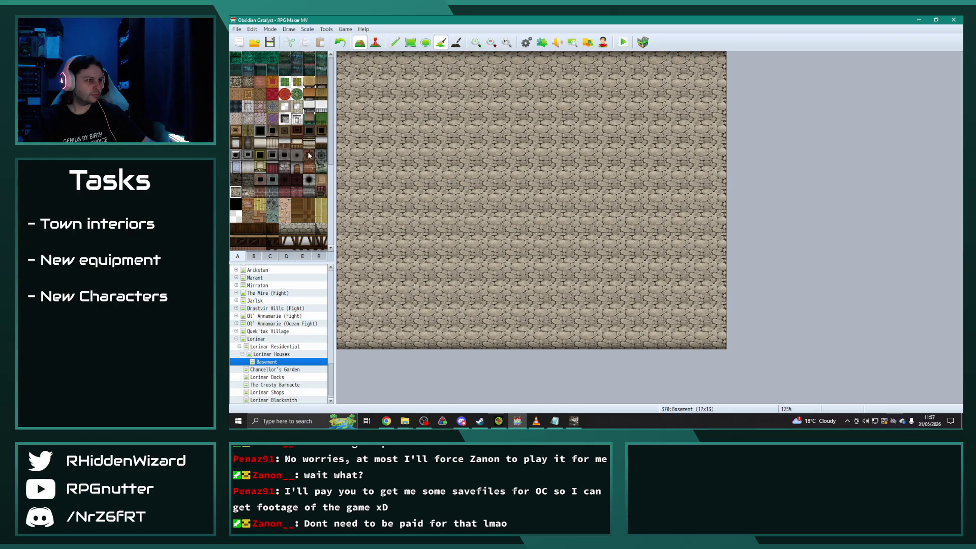
{"action": "scroll", "coordinate": [285, 183], "scroll_direction": "down", "scroll_amount": 1}
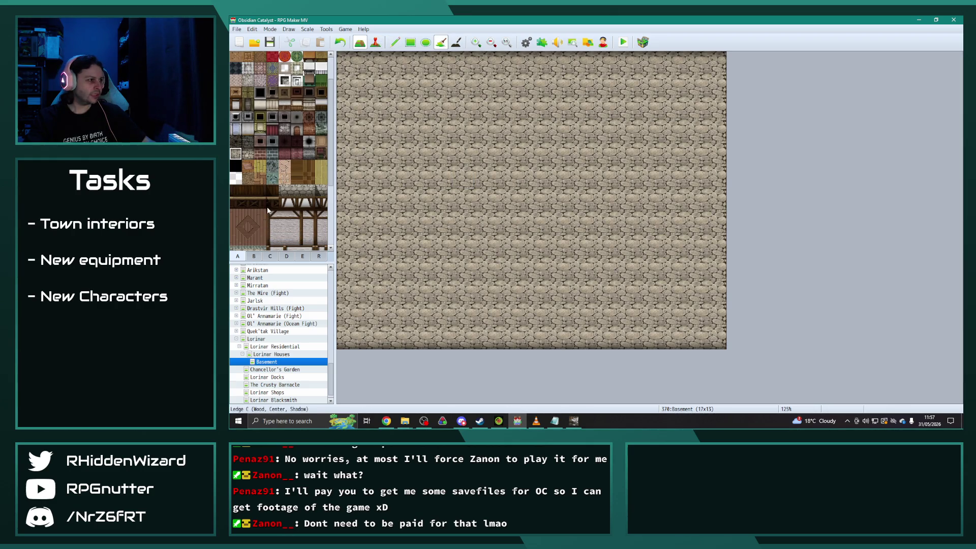
{"action": "scroll", "coordinate": [273, 203], "scroll_direction": "up", "scroll_amount": 1}
{"action": "left_click", "coordinate": [247, 118]}
{"action": "left_click", "coordinate": [387, 213]}
{"action": "left_click", "coordinate": [259, 118]}
{"action": "left_click", "coordinate": [422, 223]}
{"action": "left_click", "coordinate": [236, 117]}
{"action": "left_click", "coordinate": [518, 262]}
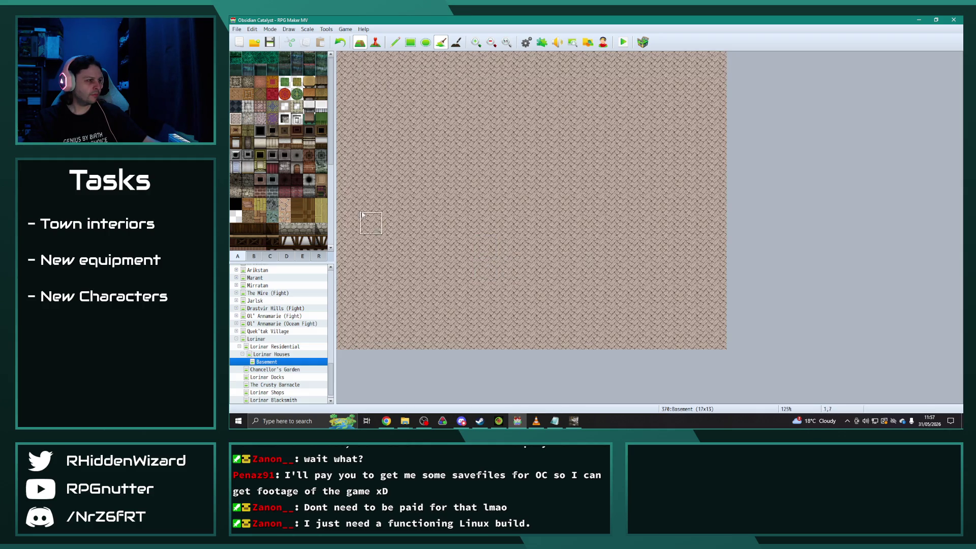
Paint a dark grey brick wall along the top and black border tiles.
{"action": "left_click", "coordinate": [273, 192]}
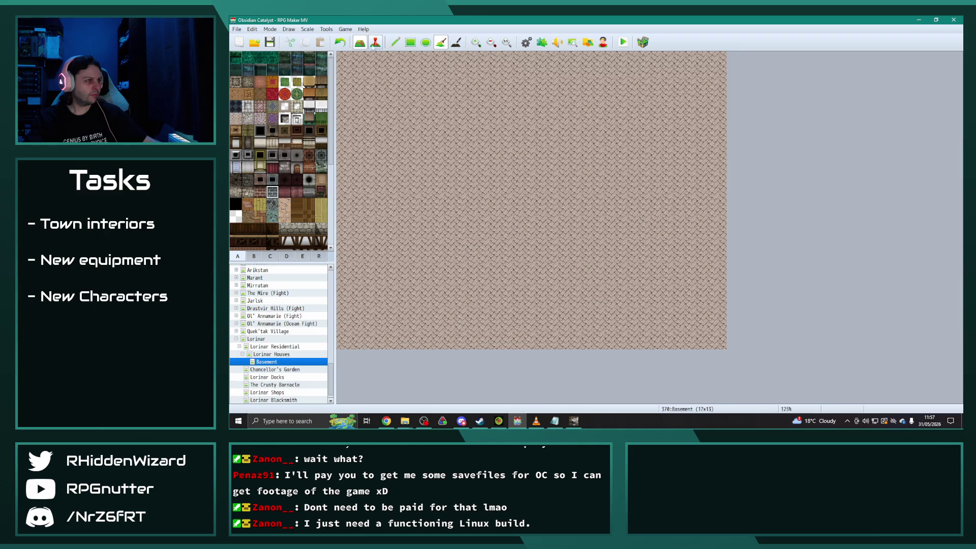
{"action": "left_click", "coordinate": [395, 42]}
{"action": "left_click", "coordinate": [353, 84]}
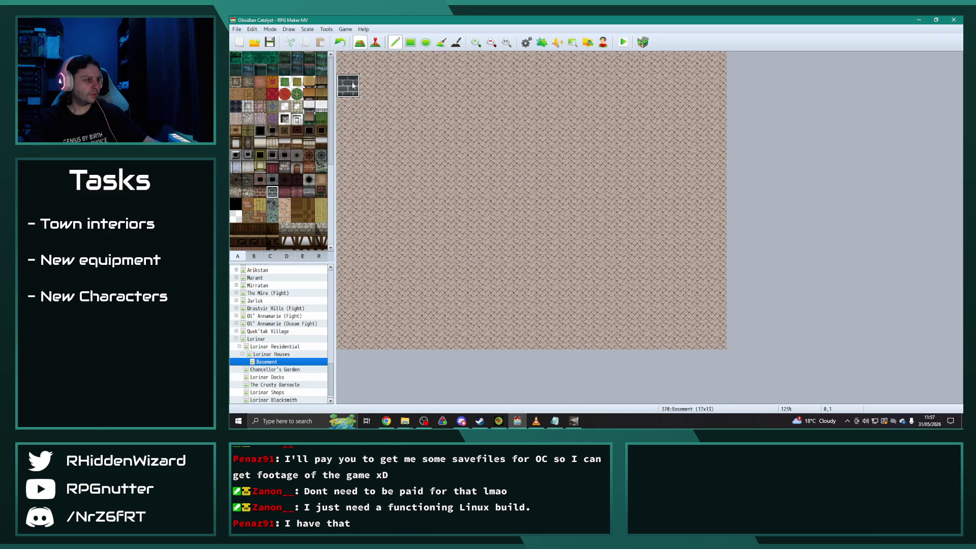
{"action": "mouse_move", "coordinate": [353, 85]}
{"action": "left_mouse_down"}
{"action": "mouse_move", "coordinate": [716, 91]}
{"action": "mouse_move", "coordinate": [628, 115]}
{"action": "mouse_move", "coordinate": [345, 108]}
{"action": "left_mouse_up"}
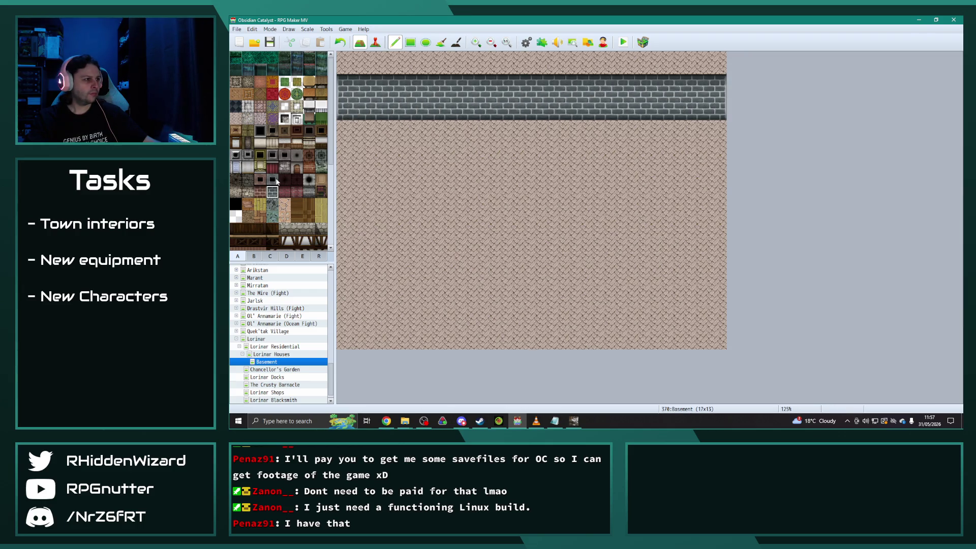
{"action": "mouse_move", "coordinate": [342, 75]}
{"action": "left_mouse_down"}
{"action": "mouse_move", "coordinate": [516, 62]}
{"action": "mouse_move", "coordinate": [715, 69]}
{"action": "mouse_move", "coordinate": [717, 328]}
{"action": "mouse_move", "coordinate": [686, 336]}
{"action": "mouse_move", "coordinate": [366, 337]}
{"action": "mouse_move", "coordinate": [354, 319]}
{"action": "mouse_move", "coordinate": [346, 224]}
{"action": "mouse_move", "coordinate": [345, 73]}
{"action": "left_mouse_up"}
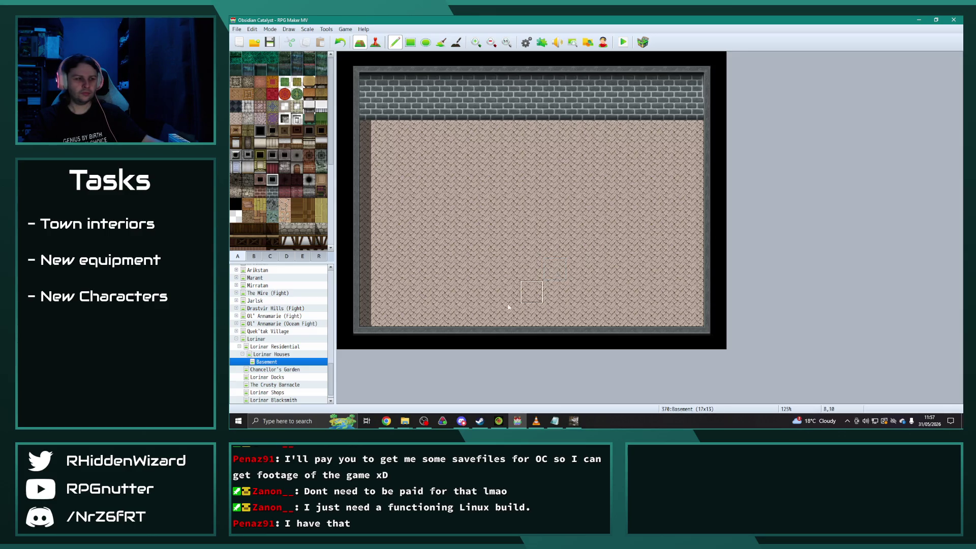
{"action": "right_click", "coordinate": [275, 362]}
{"action": "left_click", "coordinate": [306, 325]}
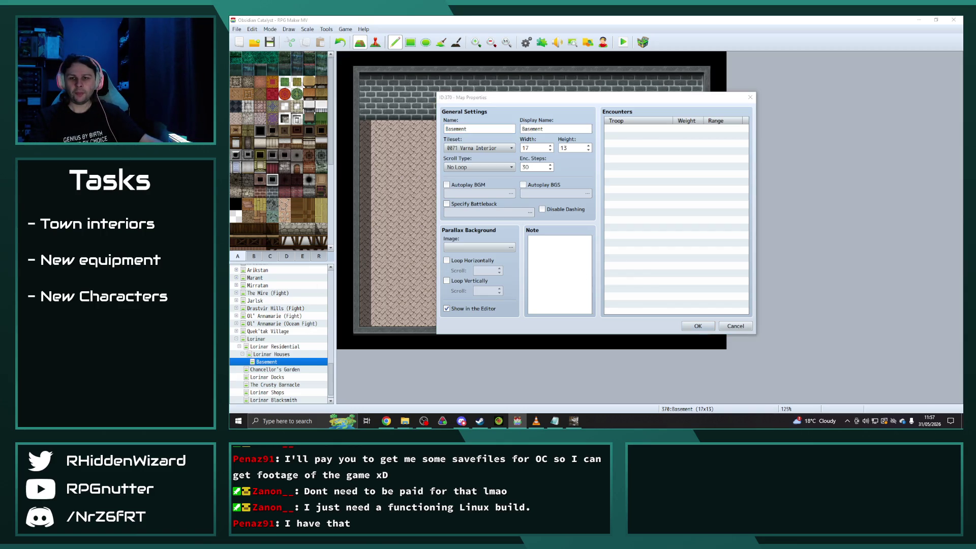
Resize the Basement map to width 13 and height 9.
{"action": "key", "text": "alt+Tab"}
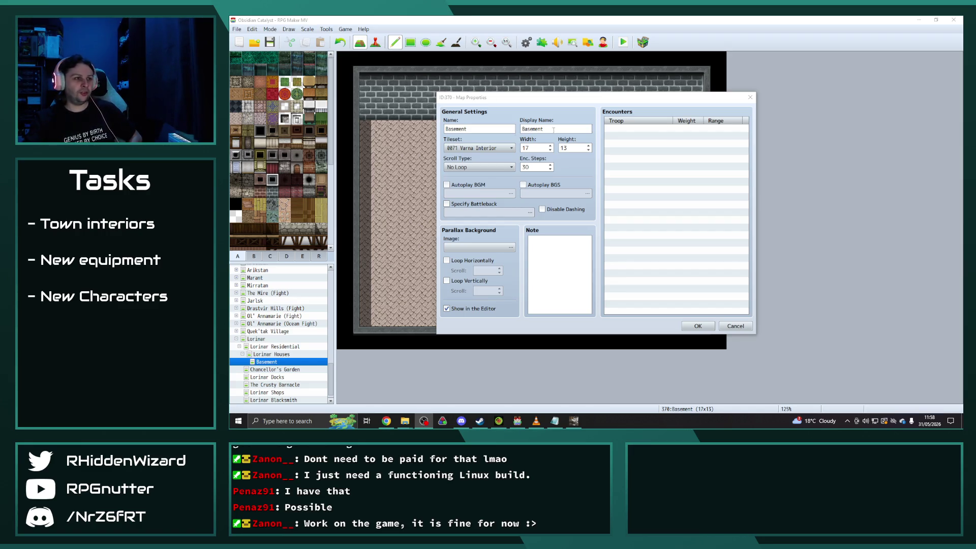
{"action": "double_click", "coordinate": [534, 148]}
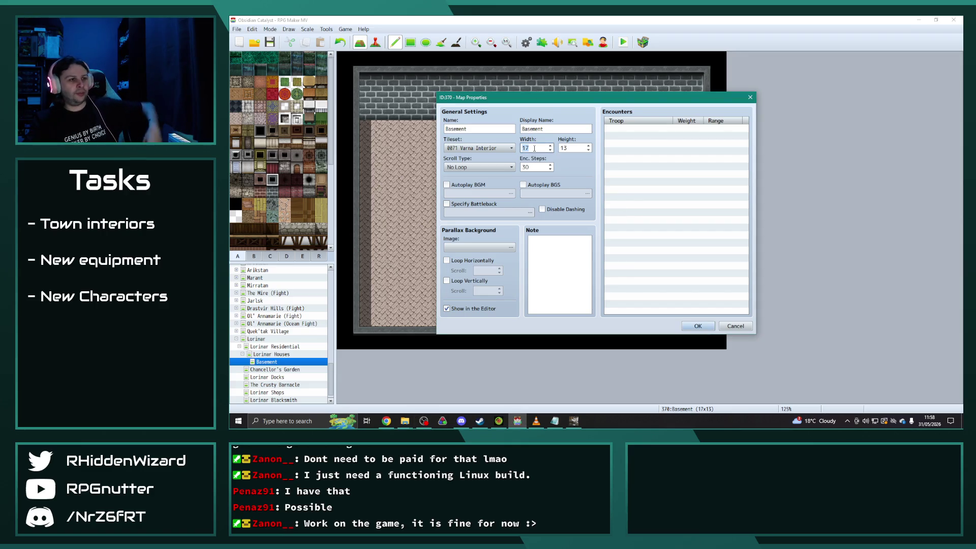
{"action": "type", "text": "11"}
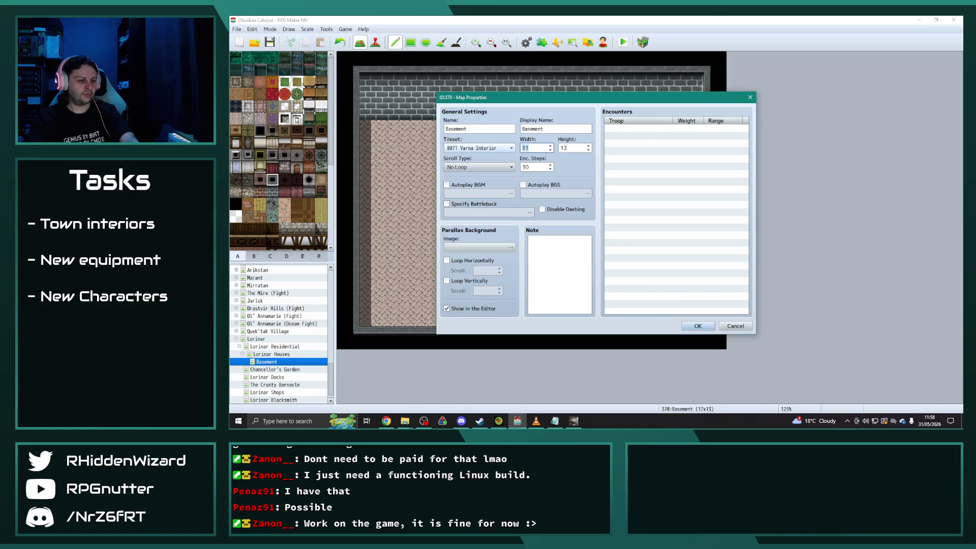
{"action": "type", "text": "13"}
{"action": "key", "text": "Tab"}
{"action": "type", "text": "9"}
{"action": "key", "text": "Return"}
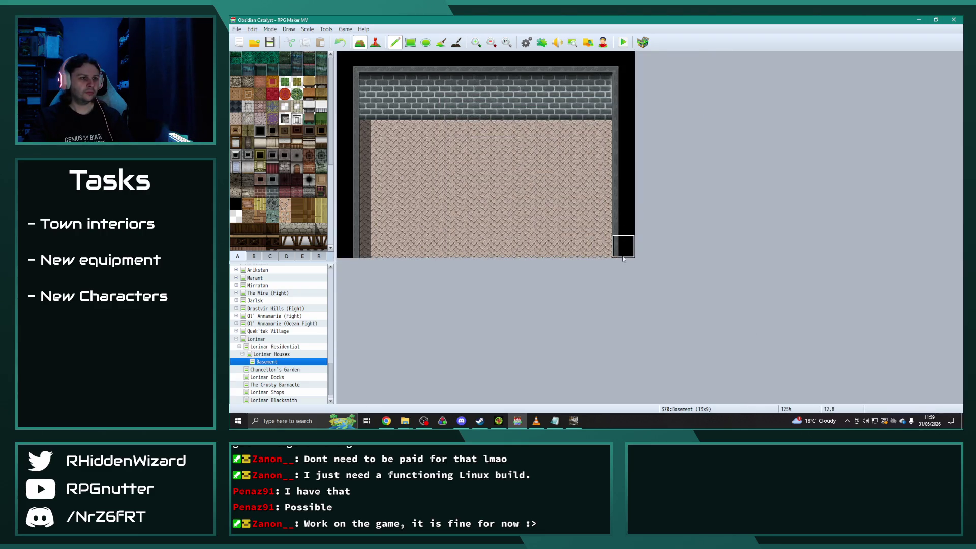
Paint a three-tile door-frame column below the Basement's back wall.
{"action": "left_click", "coordinate": [254, 256]}
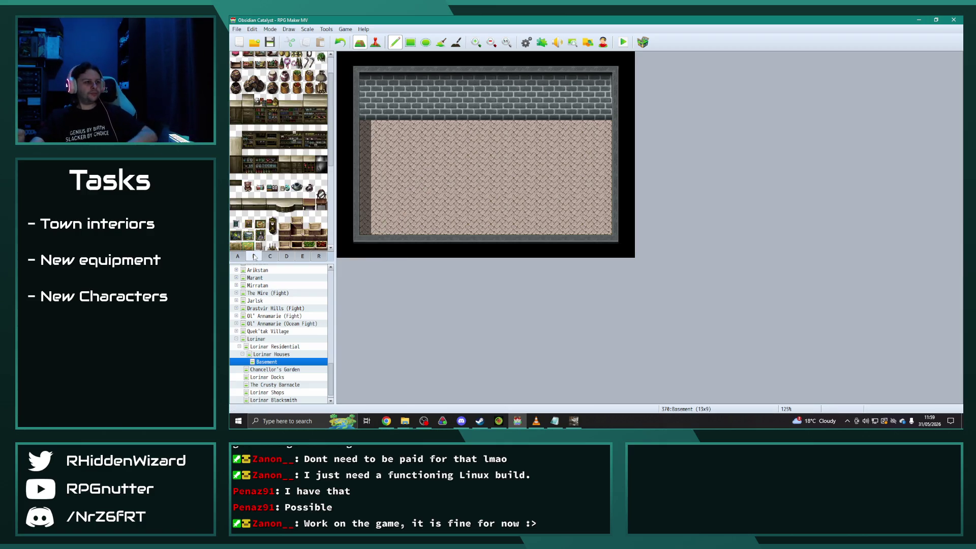
{"action": "left_click", "coordinate": [242, 253]}
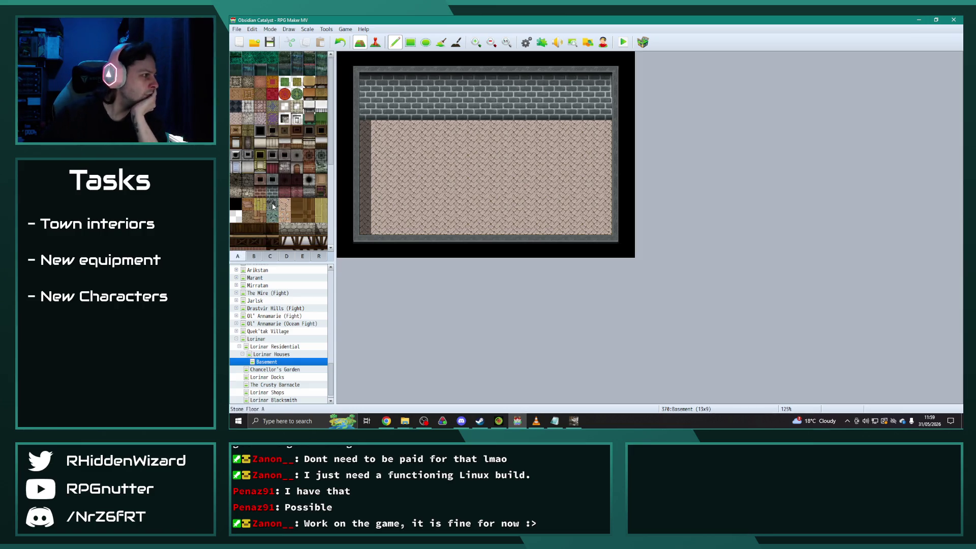
{"action": "left_click", "coordinate": [285, 119]}
{"action": "left_click_drag", "start_coordinate": [470, 142], "coordinate": [465, 183]}
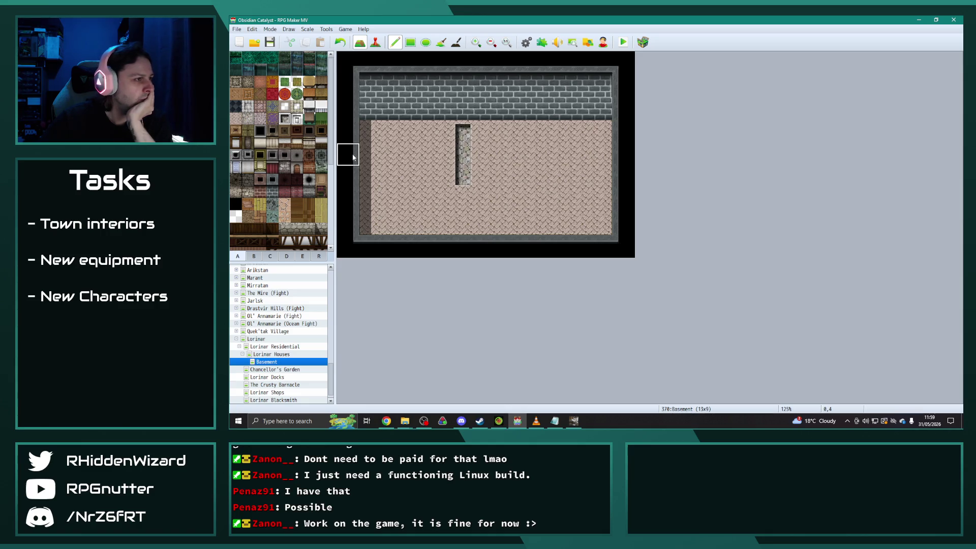
{"action": "left_click", "coordinate": [297, 119]}
{"action": "left_click_drag", "start_coordinate": [463, 131], "coordinate": [462, 176]}
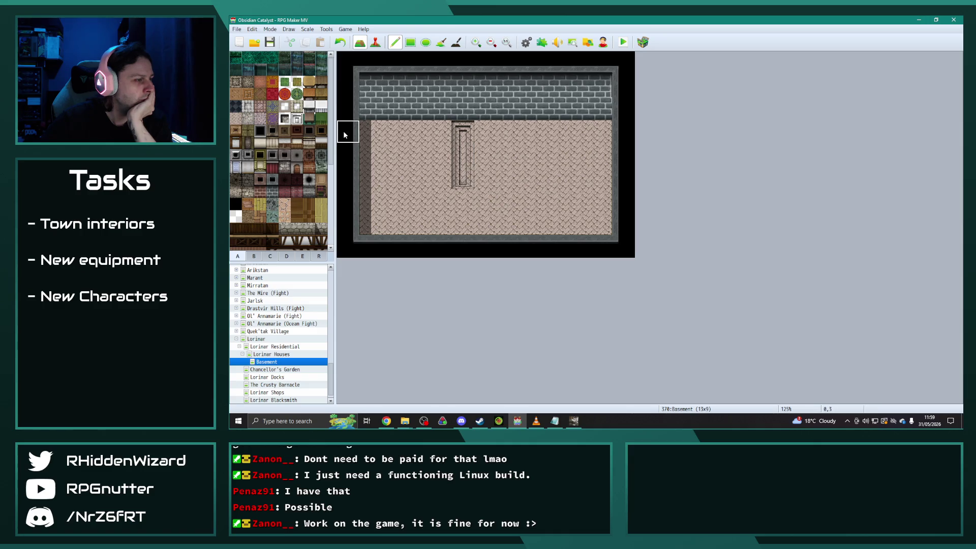
Place a black pot beside the partition, then browse tileset tabs B and C.
{"action": "left_click", "coordinate": [254, 256]}
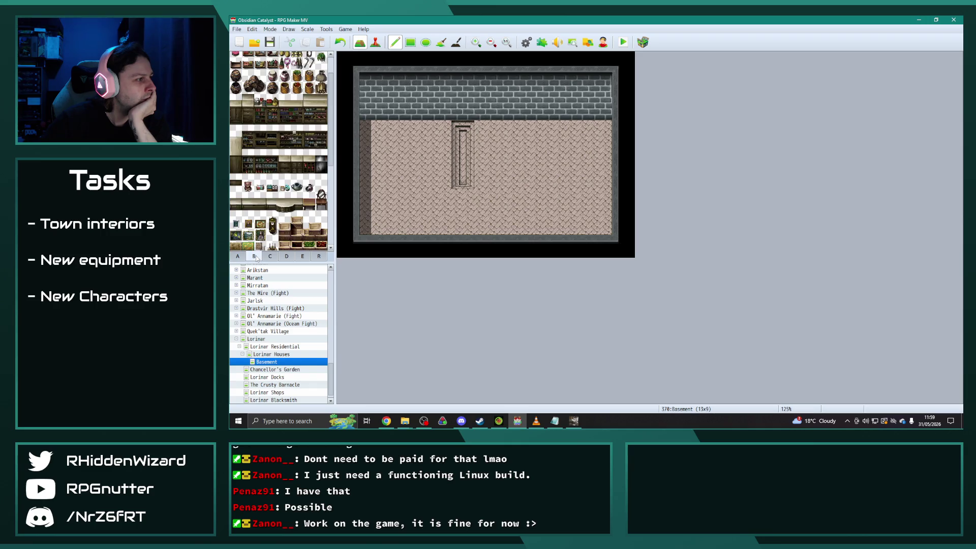
{"action": "left_click", "coordinate": [439, 132]}
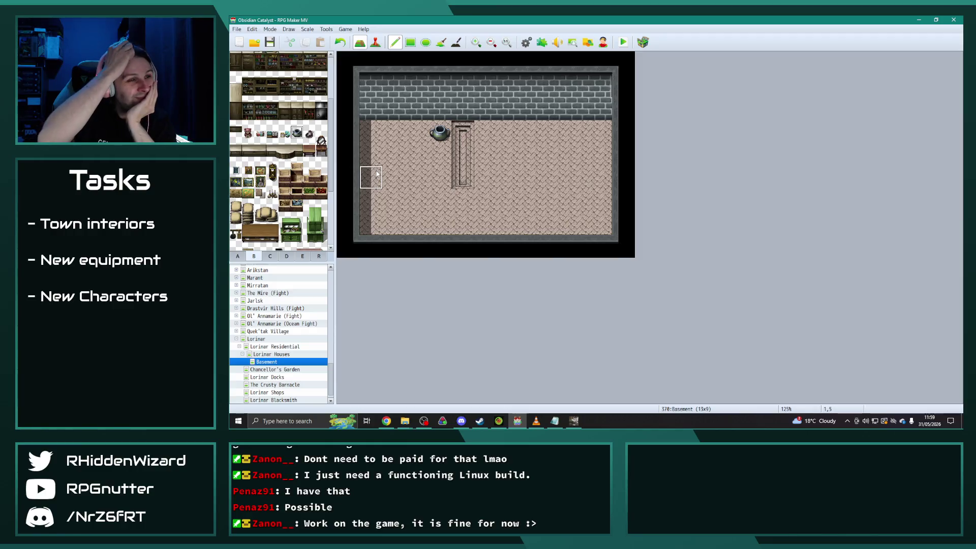
{"action": "left_click", "coordinate": [237, 257]}
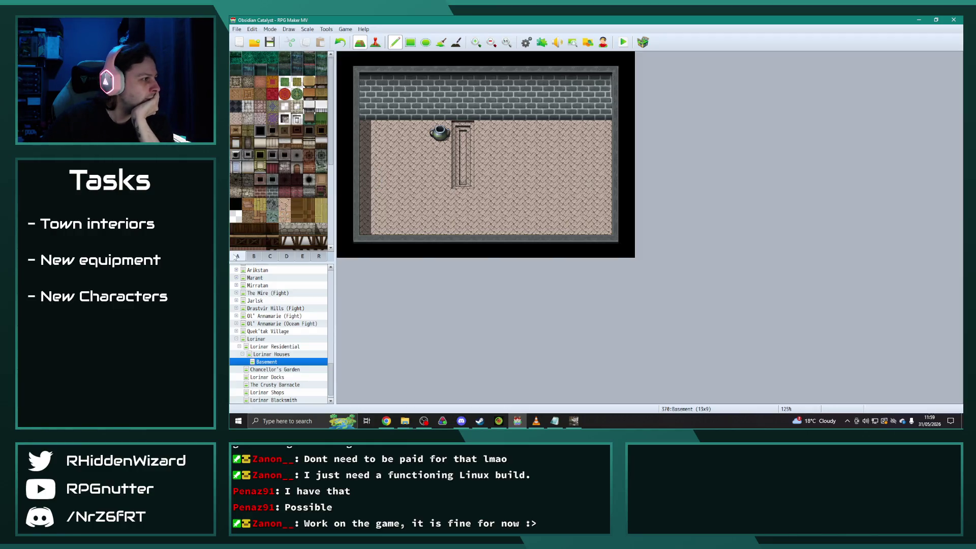
{"action": "scroll", "coordinate": [271, 223], "scroll_direction": "down", "scroll_amount": 5}
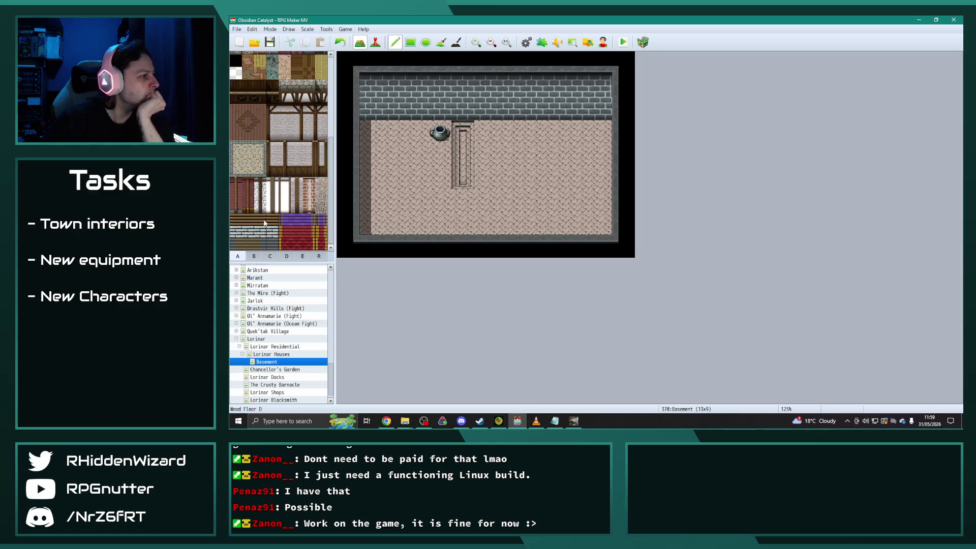
{"action": "left_click", "coordinate": [254, 255]}
{"action": "scroll", "coordinate": [277, 224], "scroll_direction": "up", "scroll_amount": 2}
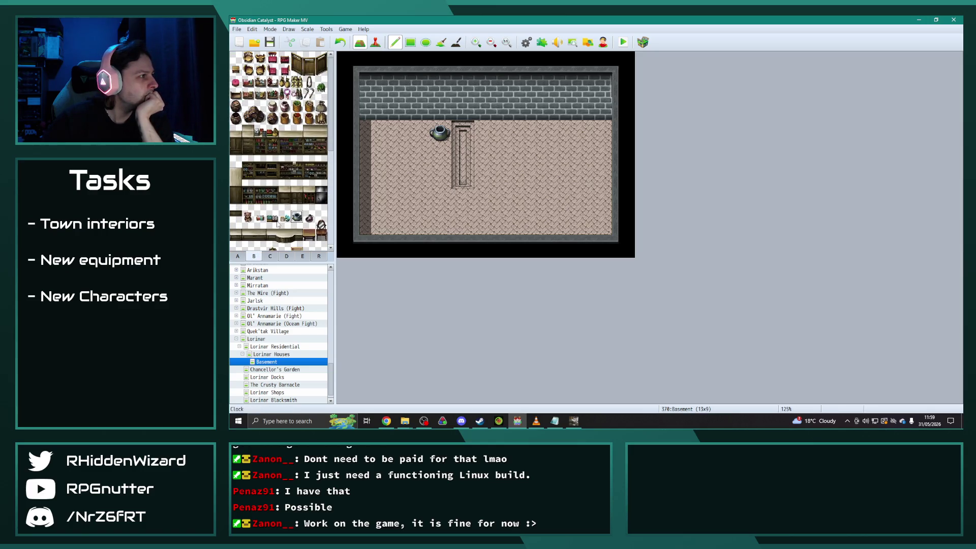
{"action": "scroll", "coordinate": [278, 224], "scroll_direction": "down", "scroll_amount": 10}
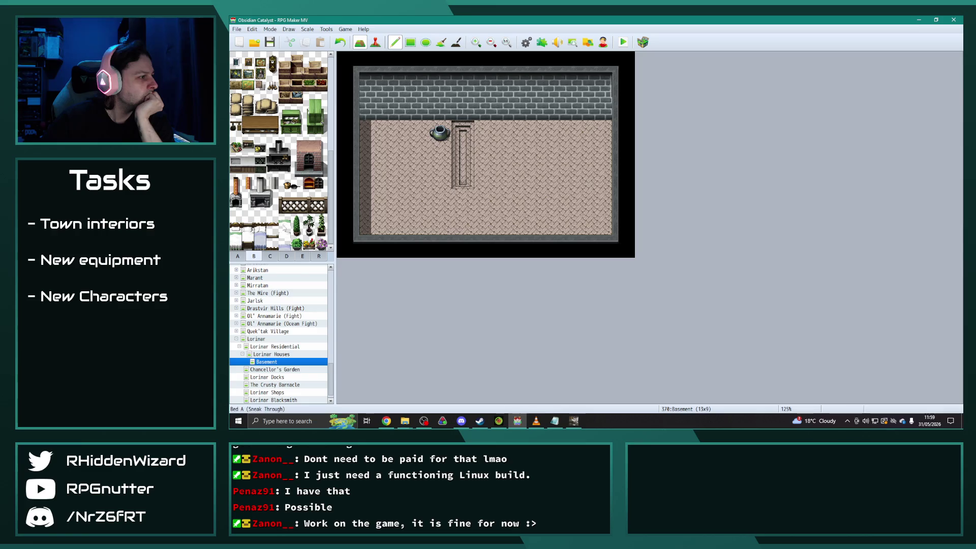
{"action": "left_click", "coordinate": [270, 256]}
{"action": "scroll", "coordinate": [292, 218], "scroll_direction": "down", "scroll_amount": 3}
{"action": "scroll", "coordinate": [290, 217], "scroll_direction": "down", "scroll_amount": 6}
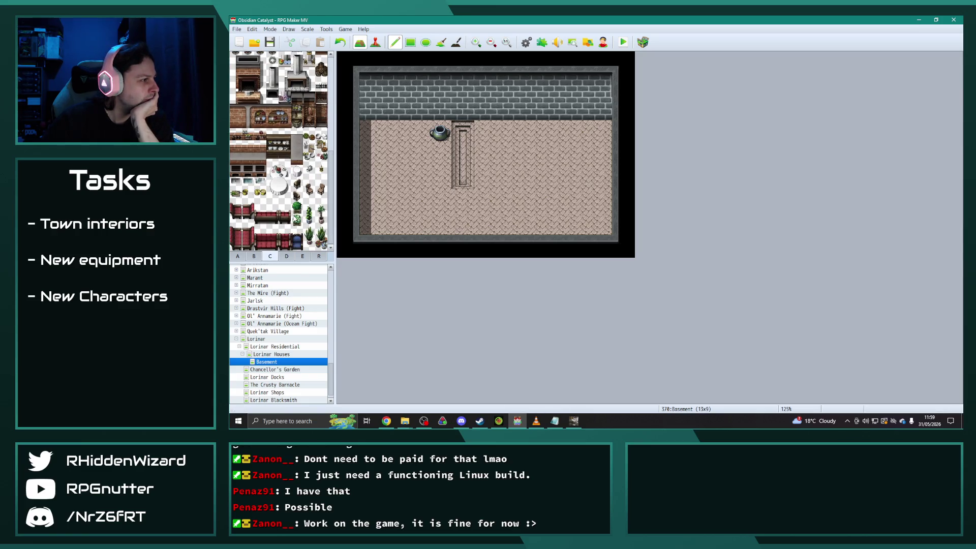
Paint crates and barrels from tab D into the Basement's top-left floor corner.
{"action": "left_click", "coordinate": [286, 256]}
{"action": "left_click_drag", "start_coordinate": [332, 148], "coordinate": [330, 243]}
{"action": "mouse_move", "coordinate": [299, 171]}
{"action": "left_mouse_down"}
{"action": "mouse_move", "coordinate": [323, 185]}
{"action": "mouse_move", "coordinate": [285, 183]}
{"action": "left_mouse_up"}
{"action": "left_click", "coordinate": [367, 128]}
{"action": "left_click", "coordinate": [368, 152]}
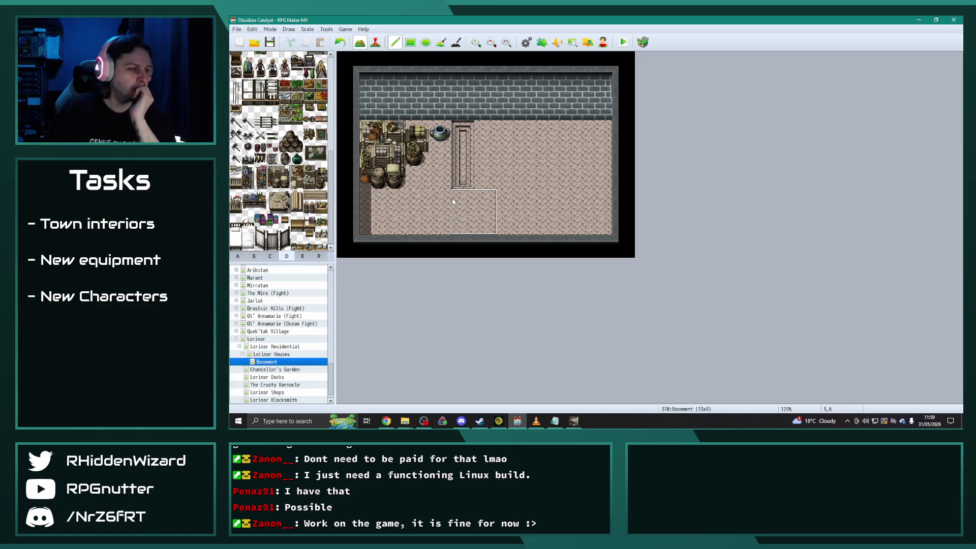
{"action": "right_click", "coordinate": [439, 183]}
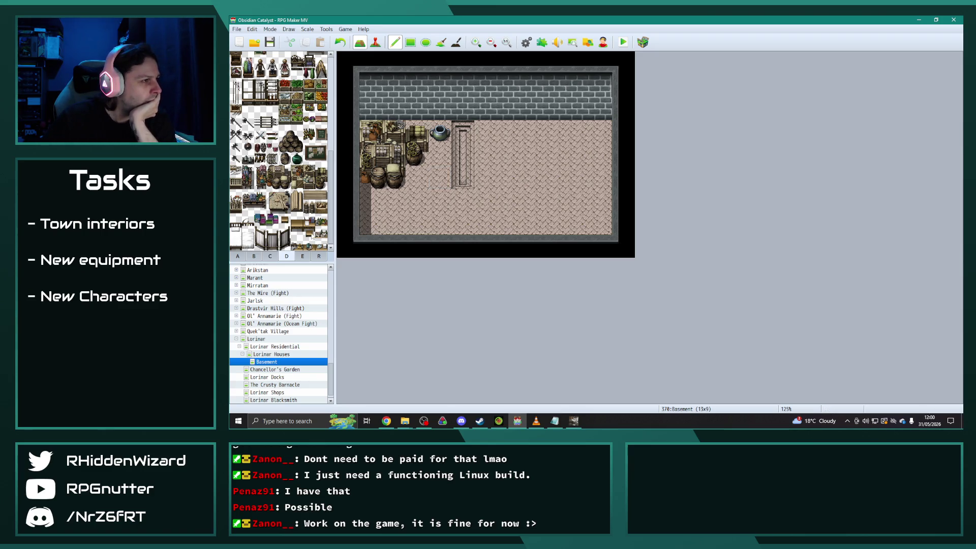
{"action": "left_click", "coordinate": [238, 256]}
{"action": "scroll", "coordinate": [275, 193], "scroll_direction": "up", "scroll_amount": 3}
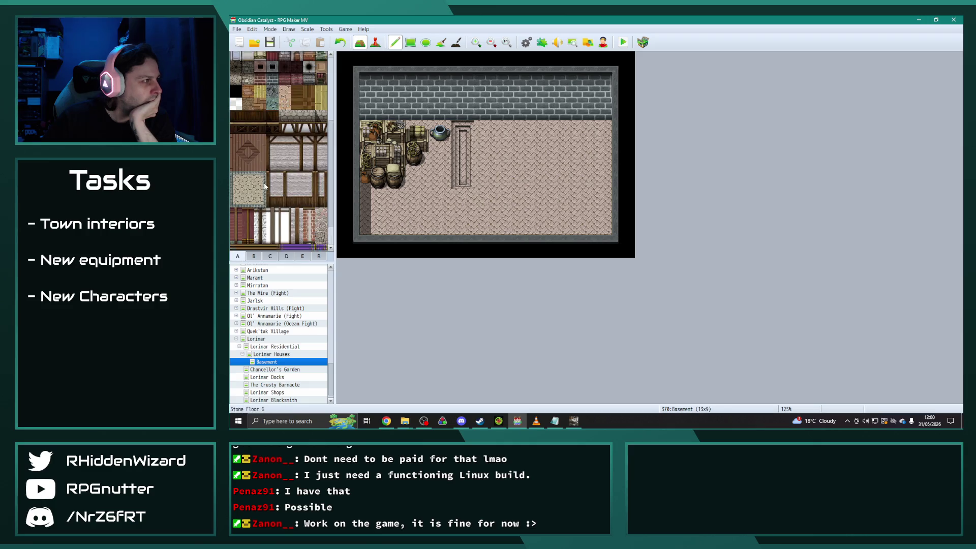
{"action": "scroll", "coordinate": [277, 183], "scroll_direction": "up", "scroll_amount": 2}
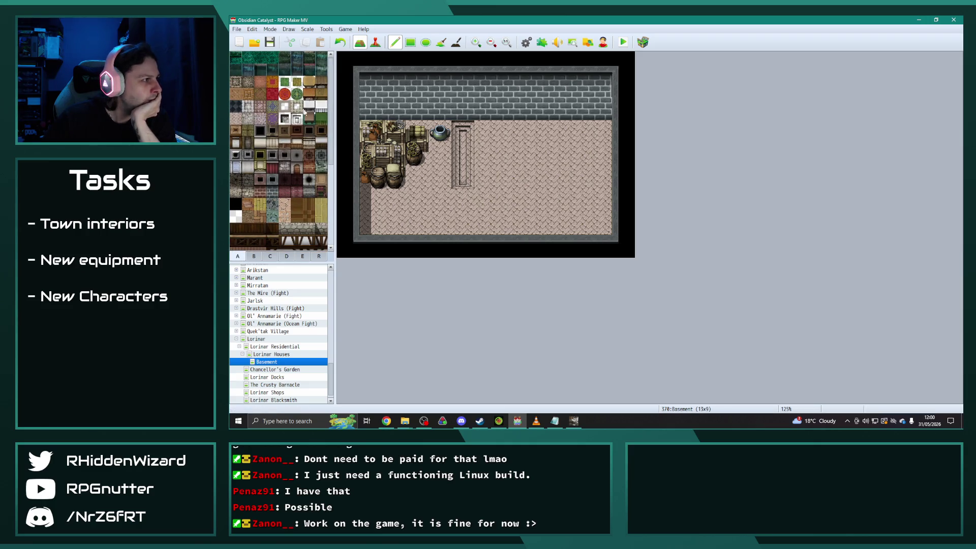
Paint a 2x2 brown wooden table right of the stone partition.
{"action": "left_click", "coordinate": [321, 82]}
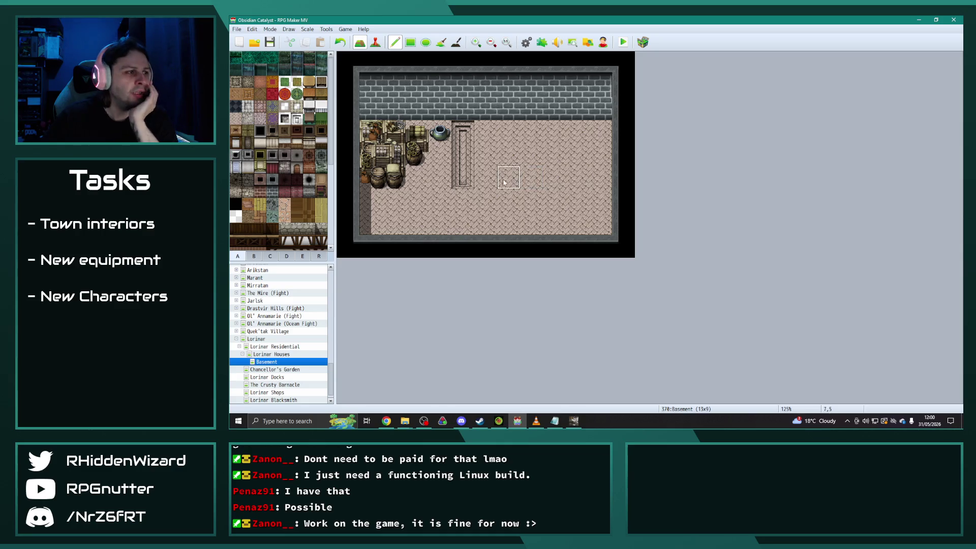
{"action": "left_click", "coordinate": [508, 155]}
{"action": "mouse_move", "coordinate": [508, 155]}
{"action": "left_mouse_down"}
{"action": "mouse_move", "coordinate": [508, 178]}
{"action": "mouse_move", "coordinate": [531, 155]}
{"action": "left_mouse_up"}
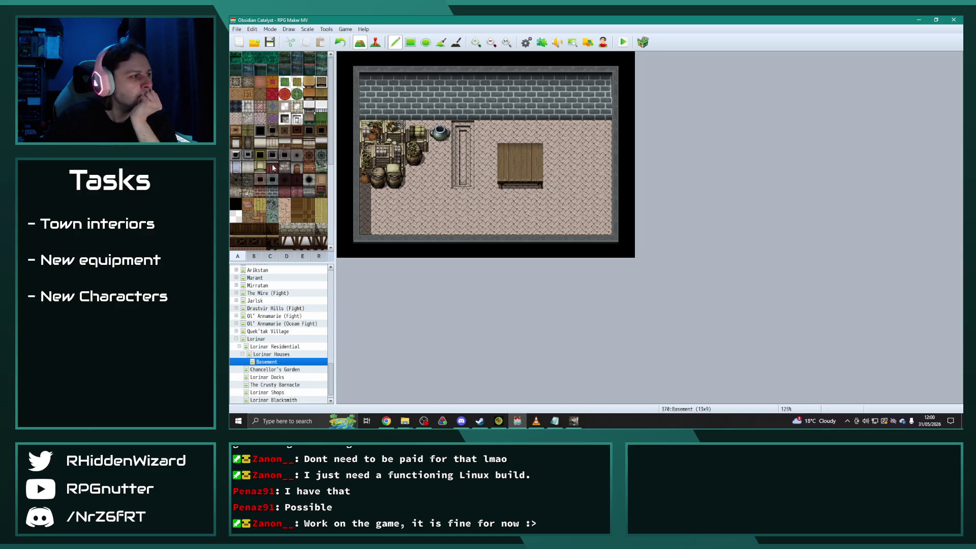
Set a vase and a scale on top of the table.
{"action": "left_click", "coordinate": [270, 256]}
{"action": "left_click", "coordinate": [286, 256]}
{"action": "scroll", "coordinate": [279, 239], "scroll_direction": "down", "scroll_amount": 3}
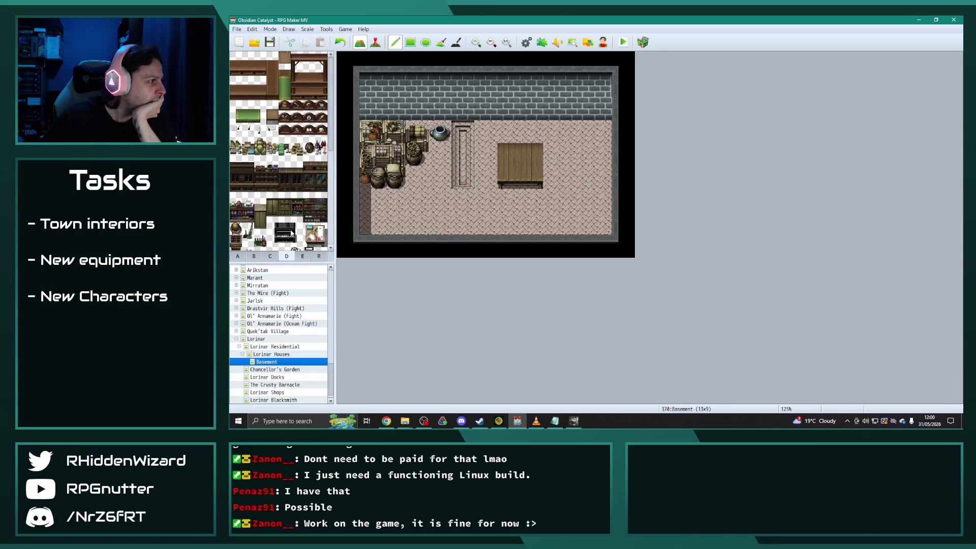
{"action": "left_click", "coordinate": [303, 256]}
{"action": "scroll", "coordinate": [282, 225], "scroll_direction": "down", "scroll_amount": 3}
{"action": "scroll", "coordinate": [282, 225], "scroll_direction": "up", "scroll_amount": 3}
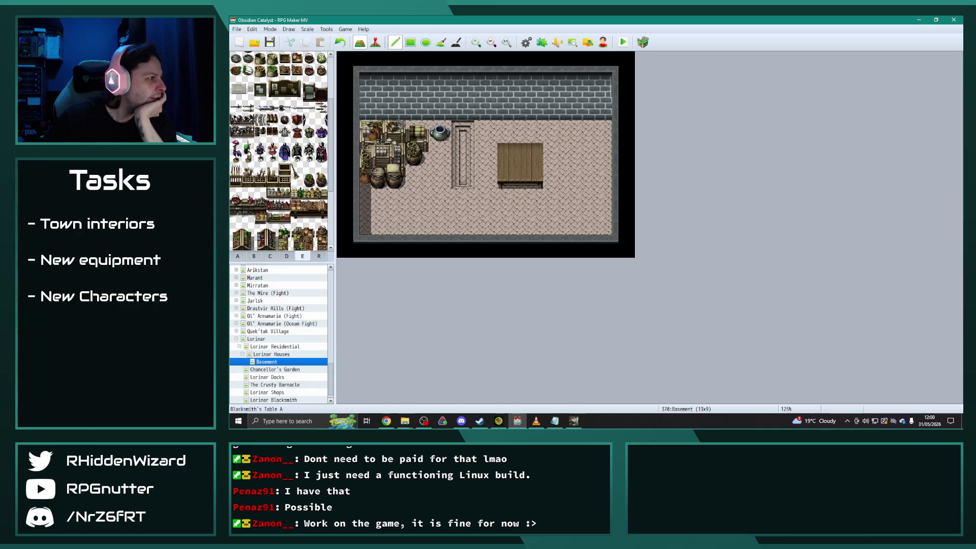
{"action": "left_click", "coordinate": [297, 130]}
{"action": "left_click", "coordinate": [532, 154]}
{"action": "left_click", "coordinate": [285, 131]}
{"action": "left_click", "coordinate": [508, 154]}
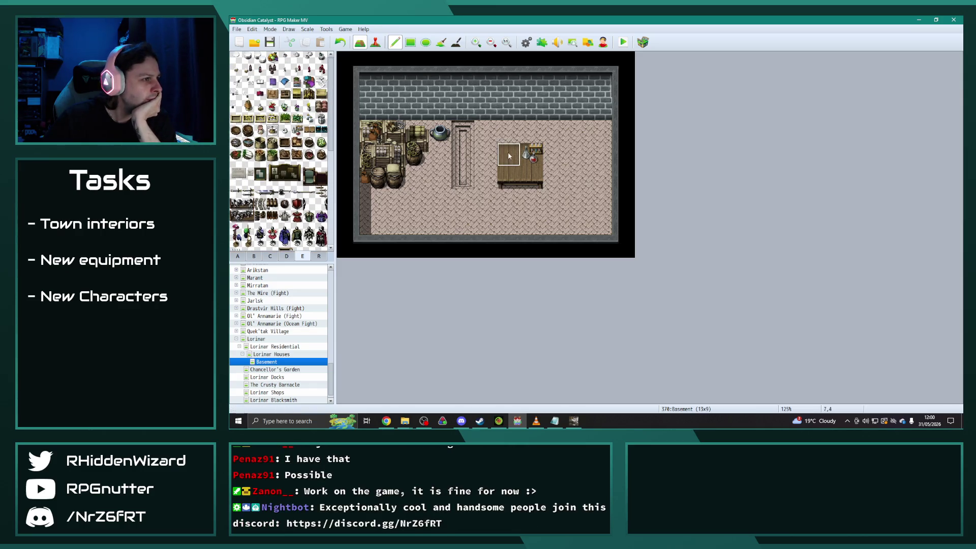
Add a round white item to the table and extend the table one row downward.
{"action": "left_click", "coordinate": [509, 184]}
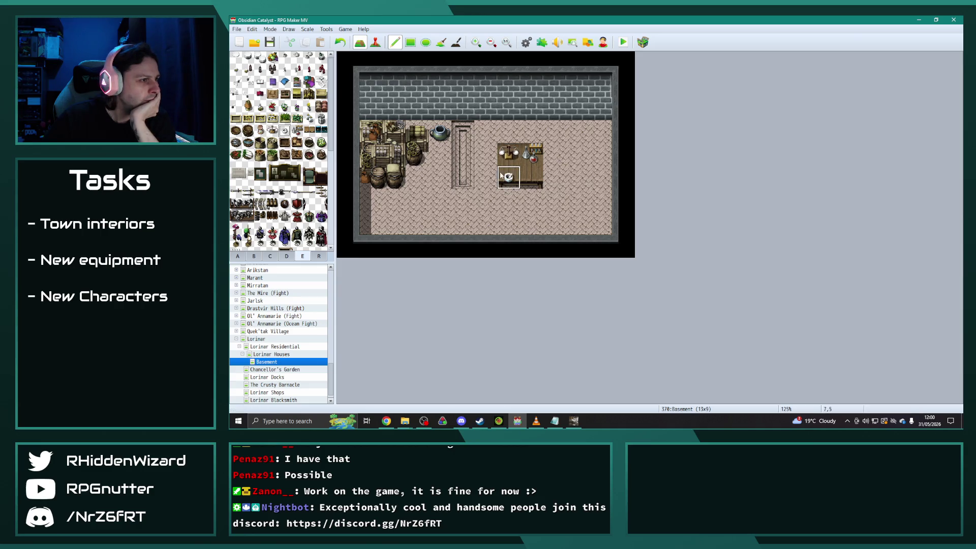
{"action": "left_click", "coordinate": [509, 199]}
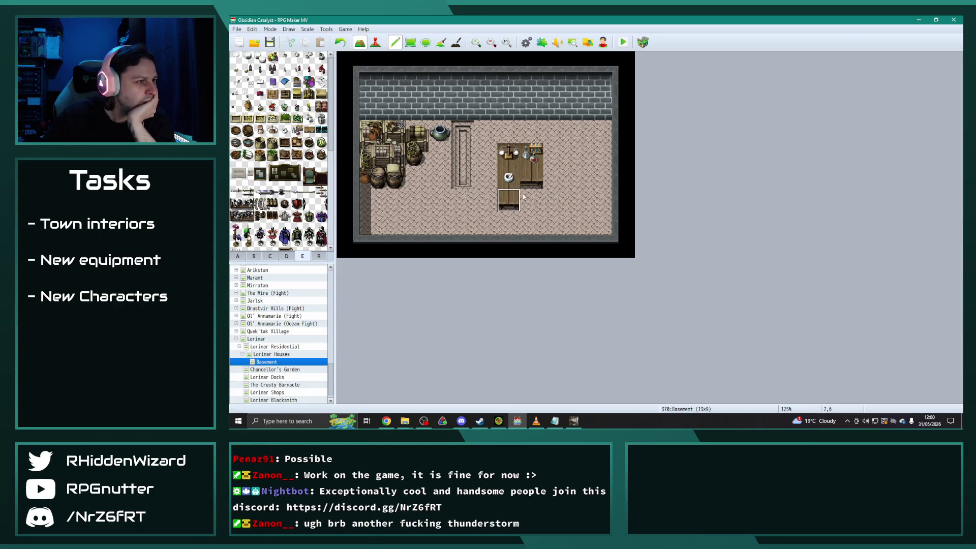
{"action": "left_click", "coordinate": [531, 200]}
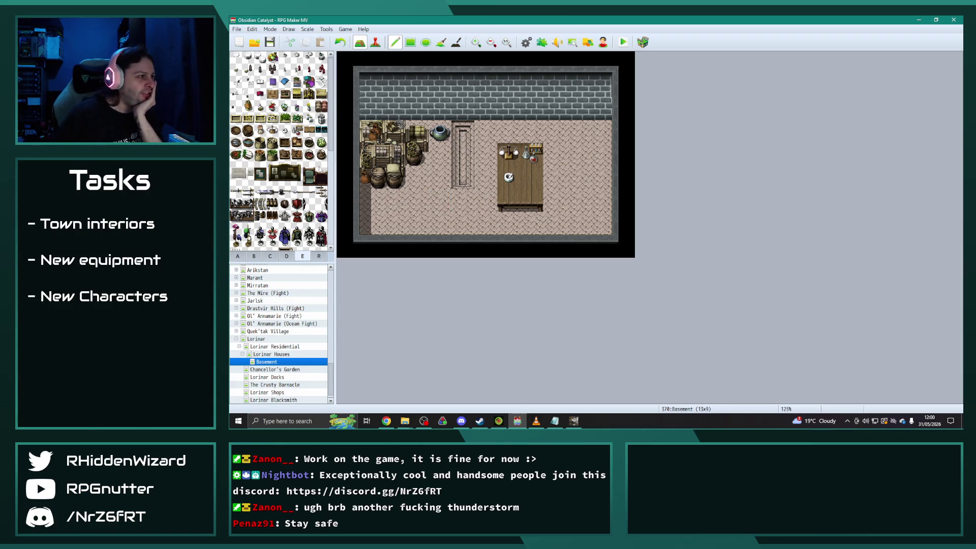
{"action": "left_click", "coordinate": [270, 256]}
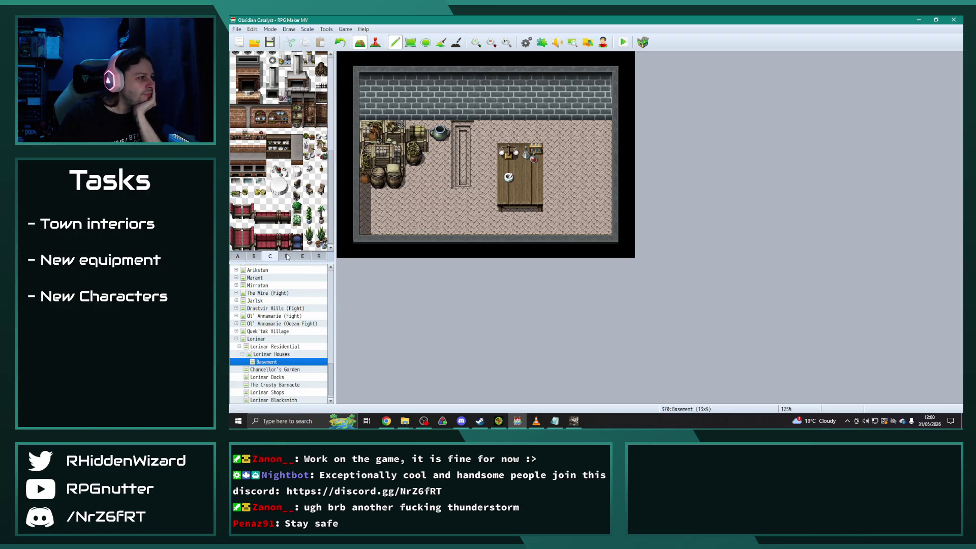
{"action": "left_click", "coordinate": [287, 257]}
{"action": "left_click", "coordinate": [270, 256]}
{"action": "scroll", "coordinate": [279, 229], "scroll_direction": "up", "scroll_amount": 3}
{"action": "scroll", "coordinate": [279, 226], "scroll_direction": "up", "scroll_amount": 5}
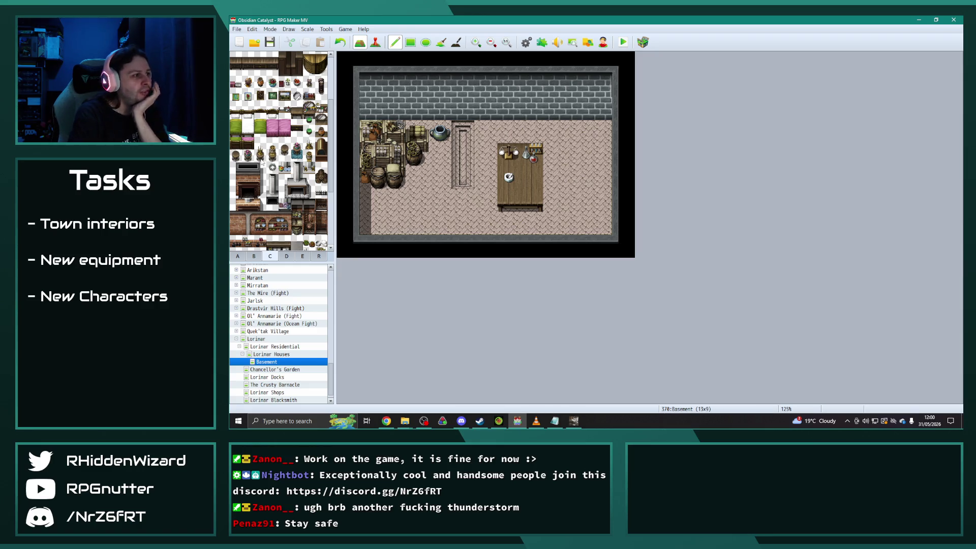
{"action": "scroll", "coordinate": [262, 164], "scroll_direction": "up", "scroll_amount": 4}
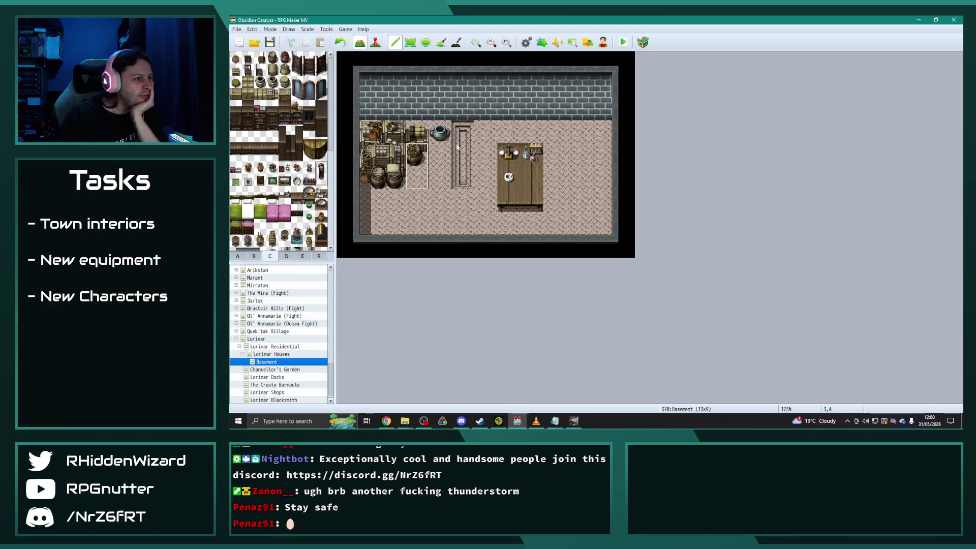
Place a grandfather clock and a block of shelves on the back wall.
{"action": "left_click", "coordinate": [508, 94]}
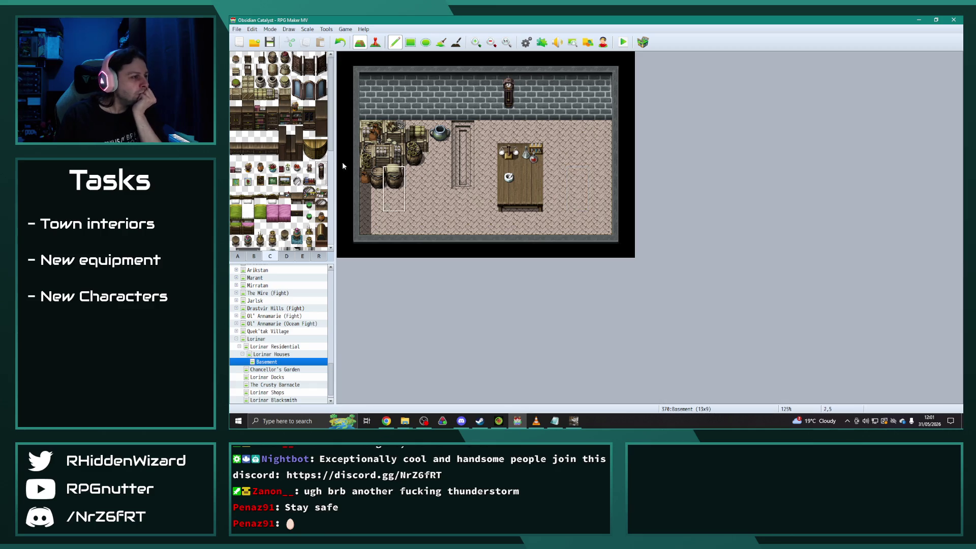
{"action": "left_click", "coordinate": [253, 256]}
{"action": "scroll", "coordinate": [276, 216], "scroll_direction": "down", "scroll_amount": 3}
{"action": "scroll", "coordinate": [276, 216], "scroll_direction": "down", "scroll_amount": 2}
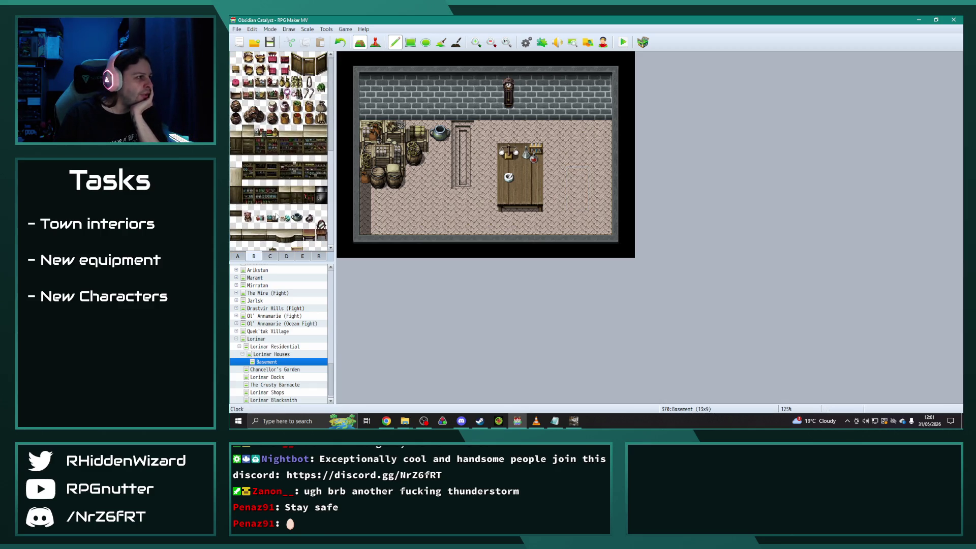
{"action": "left_click", "coordinate": [303, 256]}
{"action": "scroll", "coordinate": [288, 213], "scroll_direction": "down", "scroll_amount": 10}
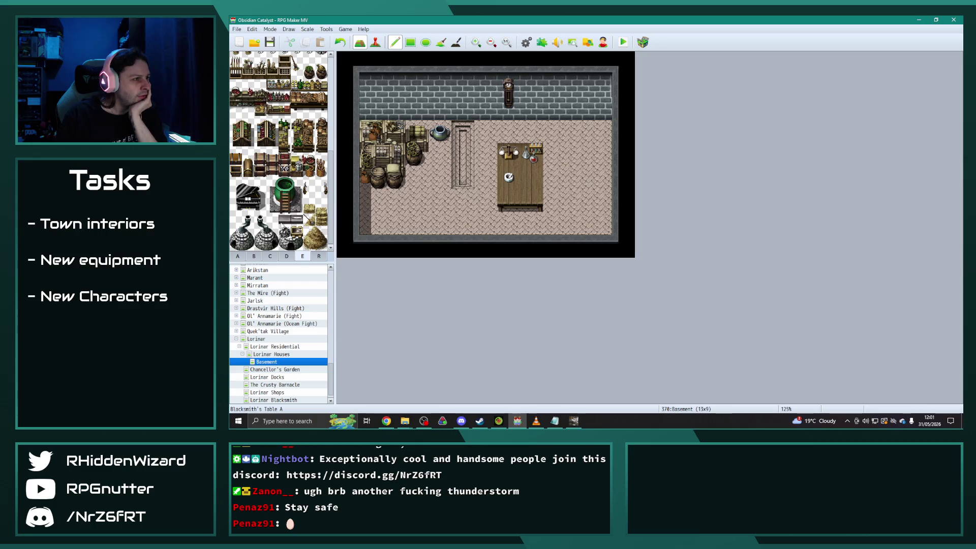
{"action": "left_click_drag", "start_coordinate": [292, 82], "coordinate": [323, 92]}
{"action": "left_click", "coordinate": [380, 112]}
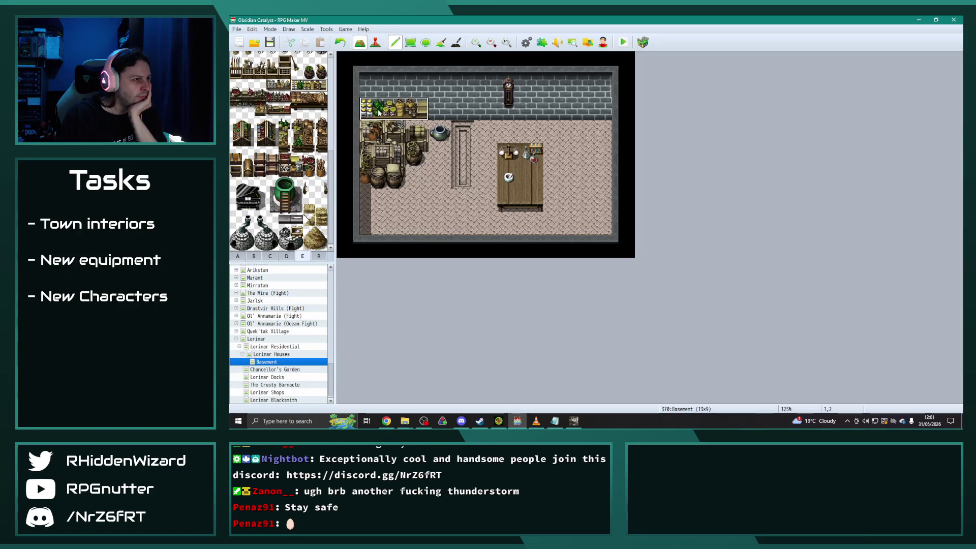
{"action": "key", "text": "ctrl+z"}
{"action": "left_click", "coordinate": [427, 105]}
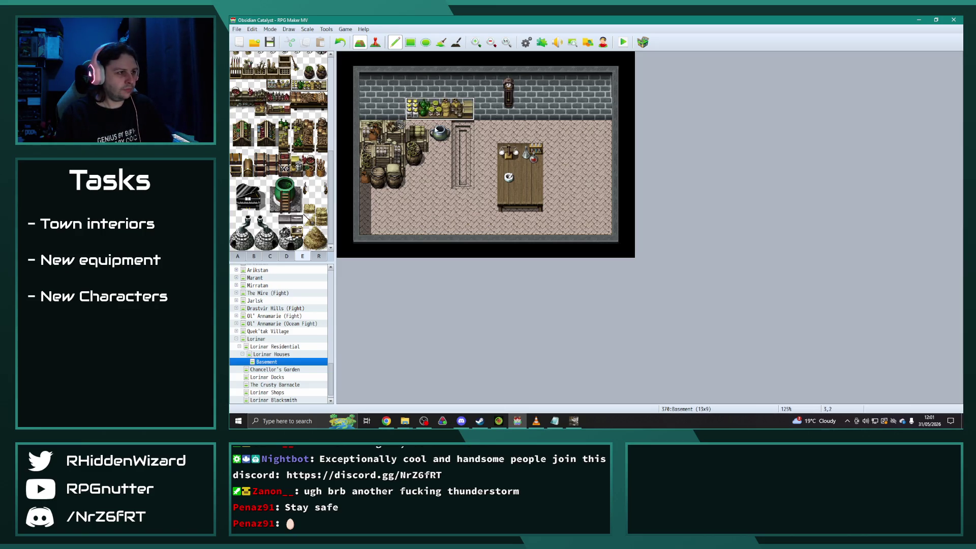
{"action": "scroll", "coordinate": [279, 153], "scroll_direction": "up", "scroll_amount": 4}
{"action": "scroll", "coordinate": [311, 208], "scroll_direction": "up", "scroll_amount": 3}
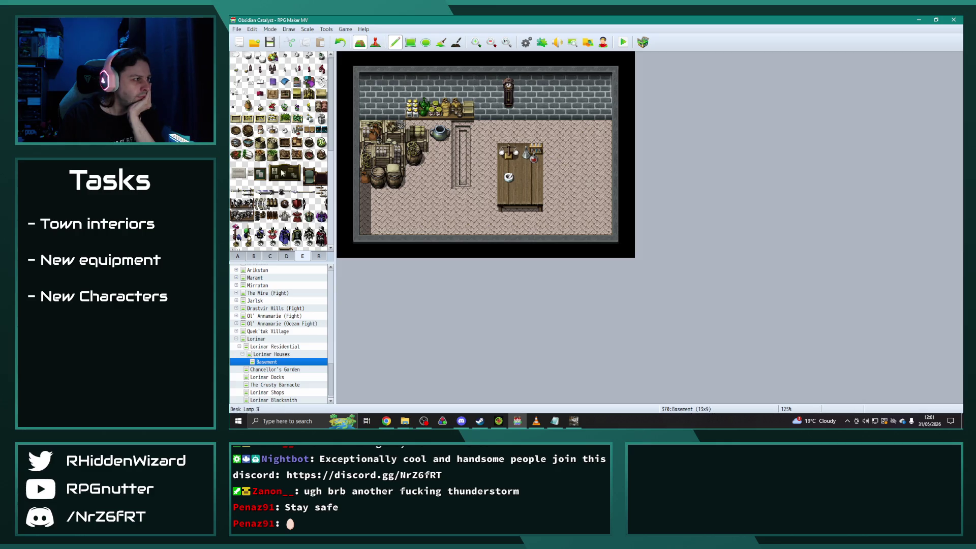
Place a two-tile golden stand and a chair right of the table.
{"action": "left_click", "coordinate": [254, 255]}
{"action": "scroll", "coordinate": [278, 223], "scroll_direction": "down", "scroll_amount": 4}
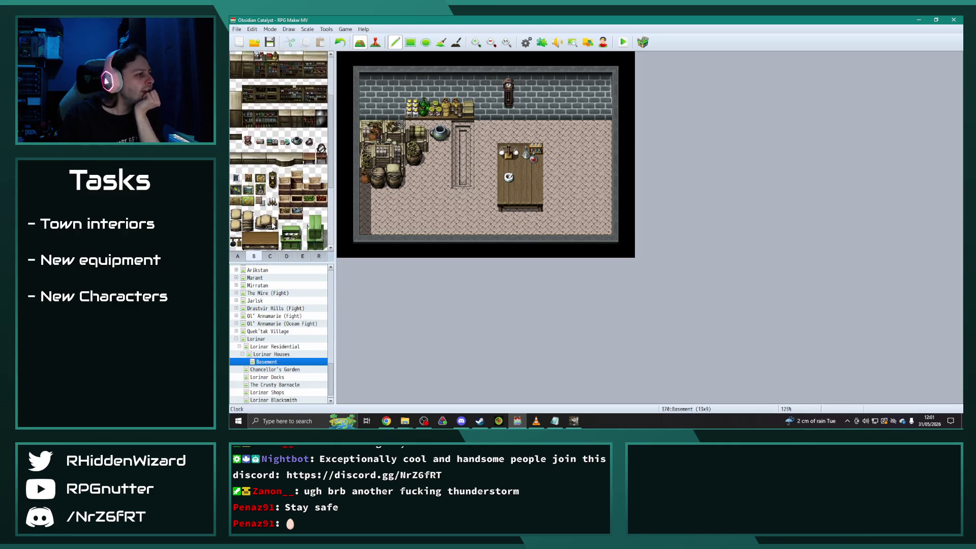
{"action": "scroll", "coordinate": [278, 203], "scroll_direction": "down", "scroll_amount": 5}
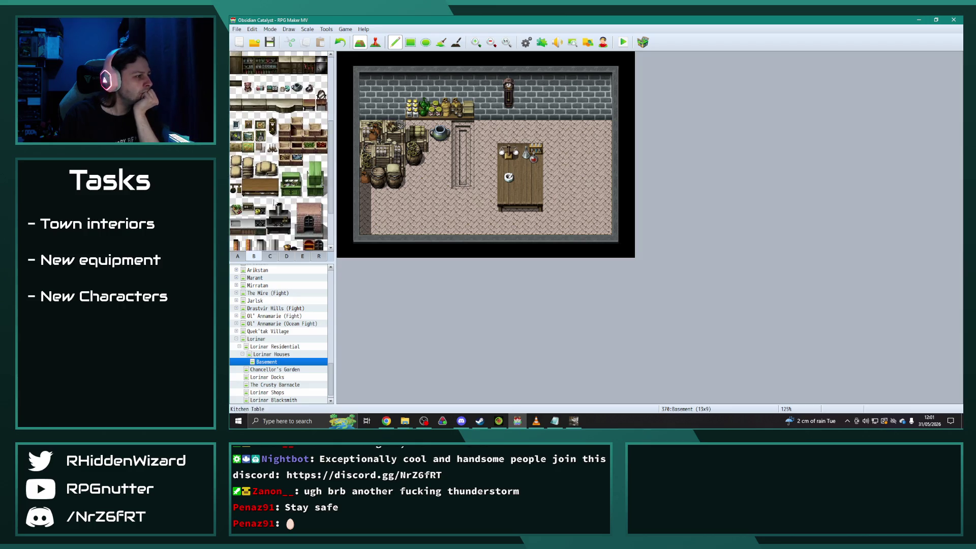
{"action": "left_click", "coordinate": [271, 257]}
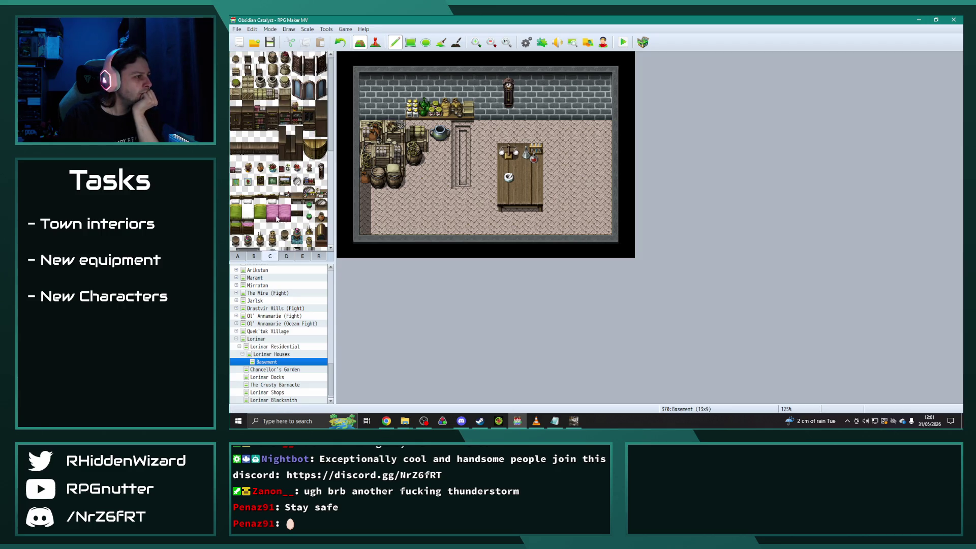
{"action": "scroll", "coordinate": [278, 218], "scroll_direction": "down", "scroll_amount": 3}
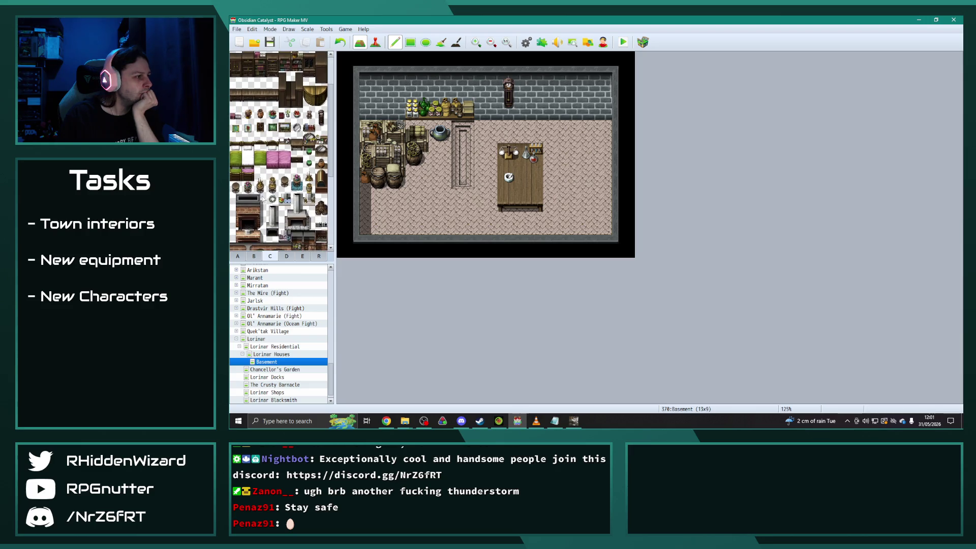
{"action": "left_click_drag", "start_coordinate": [263, 188], "coordinate": [260, 176]}
{"action": "left_click", "coordinate": [551, 160]}
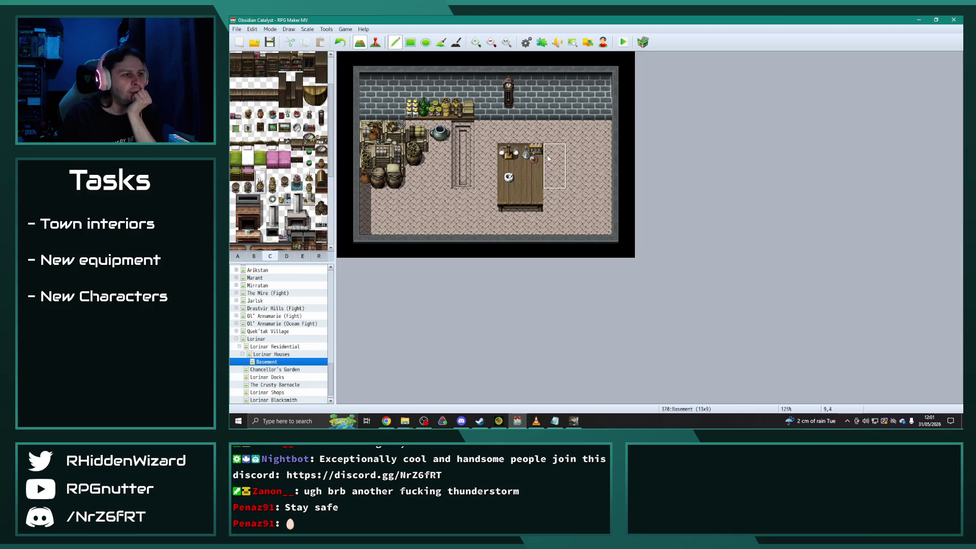
{"action": "key", "text": "ctrl+z"}
{"action": "left_click", "coordinate": [554, 135]}
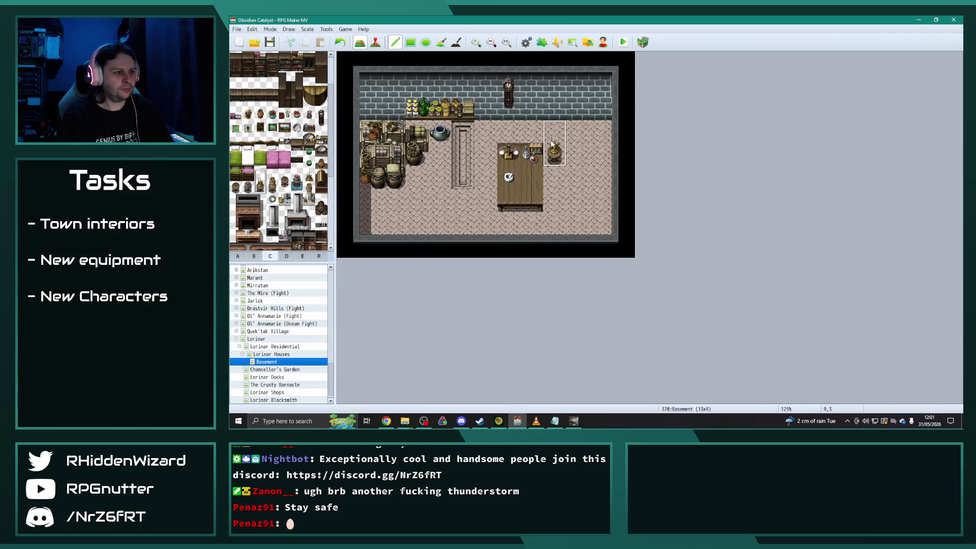
{"action": "scroll", "coordinate": [272, 199], "scroll_direction": "down", "scroll_amount": 2}
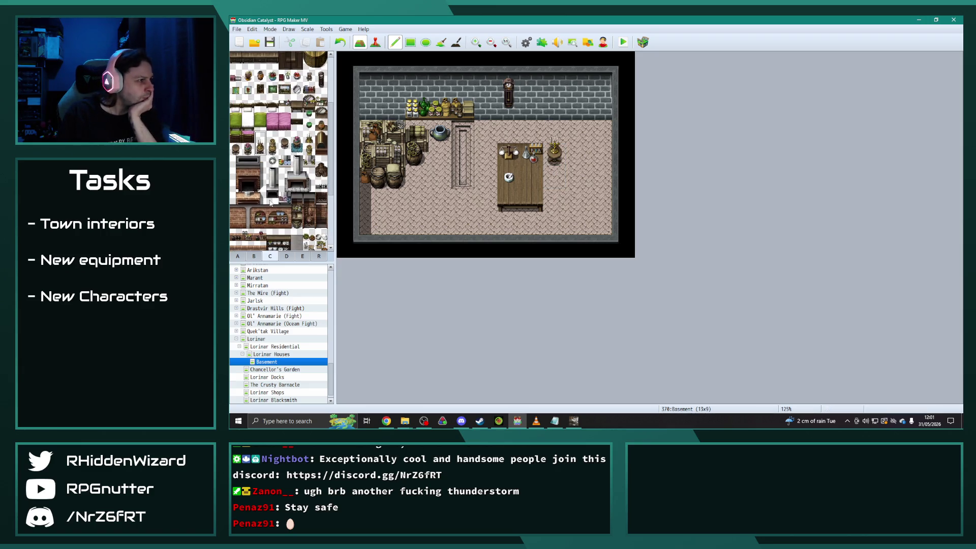
{"action": "scroll", "coordinate": [278, 196], "scroll_direction": "down", "scroll_amount": 5}
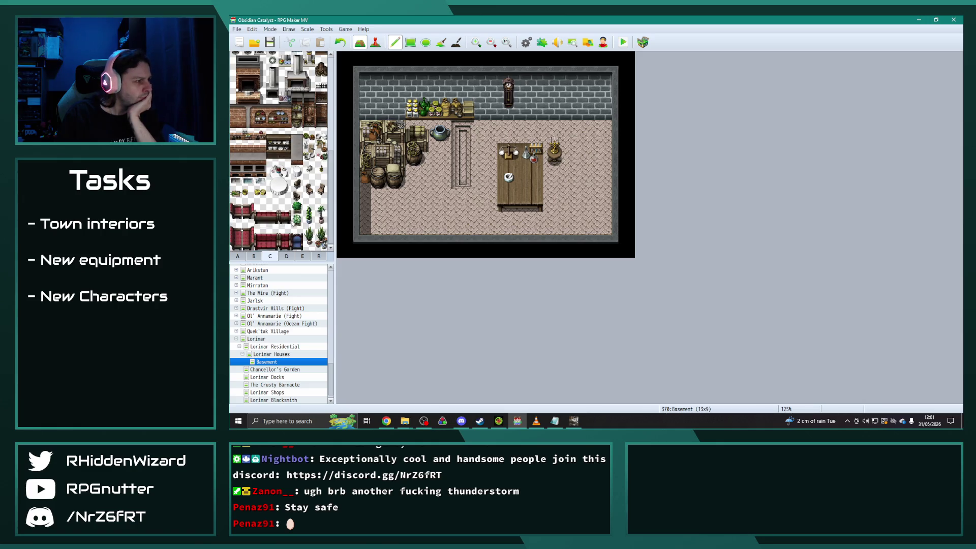
{"action": "left_click", "coordinate": [297, 183]}
{"action": "left_click", "coordinate": [555, 179]}
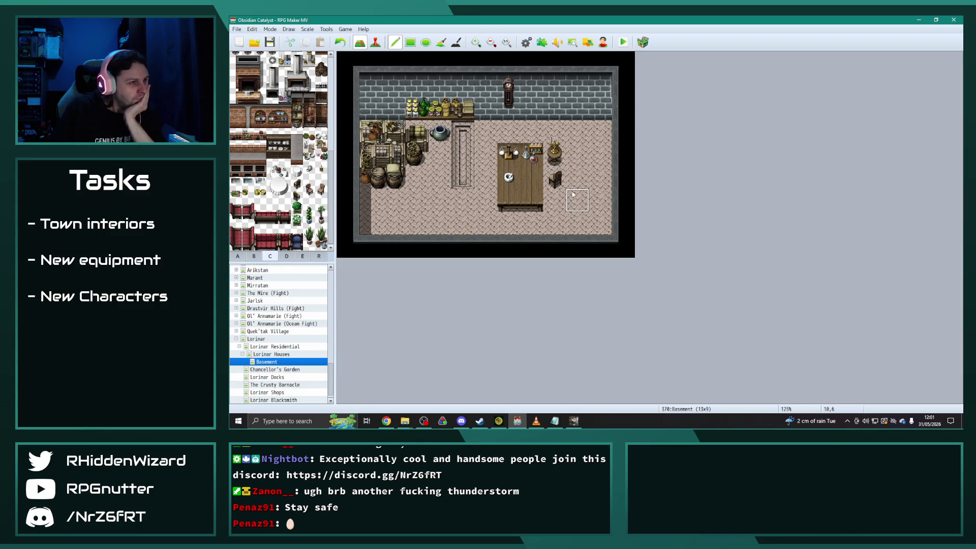
Add the Simple Shelf (Bottles) and a red box to the back wall's left side.
{"action": "left_click", "coordinate": [237, 256]}
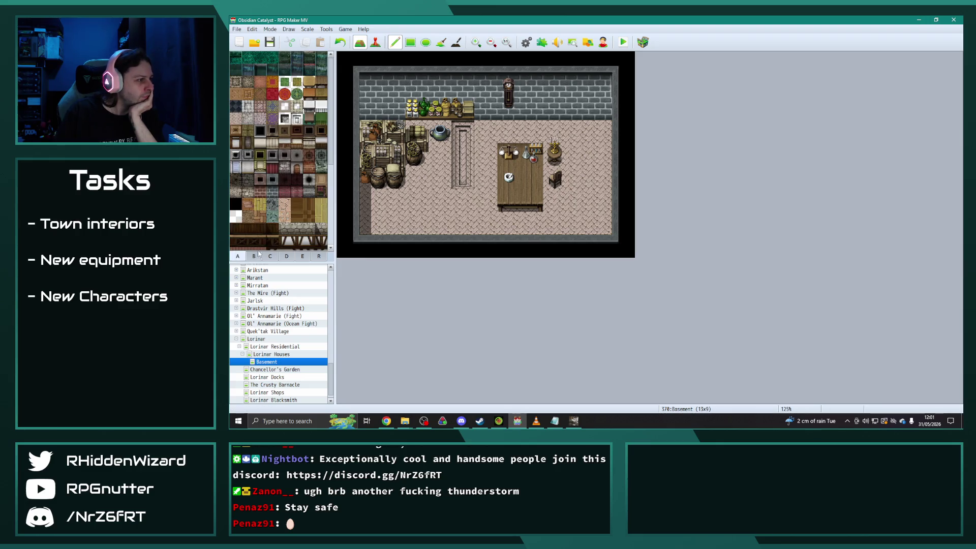
{"action": "left_click", "coordinate": [255, 256]}
{"action": "scroll", "coordinate": [275, 178], "scroll_direction": "down", "scroll_amount": 5}
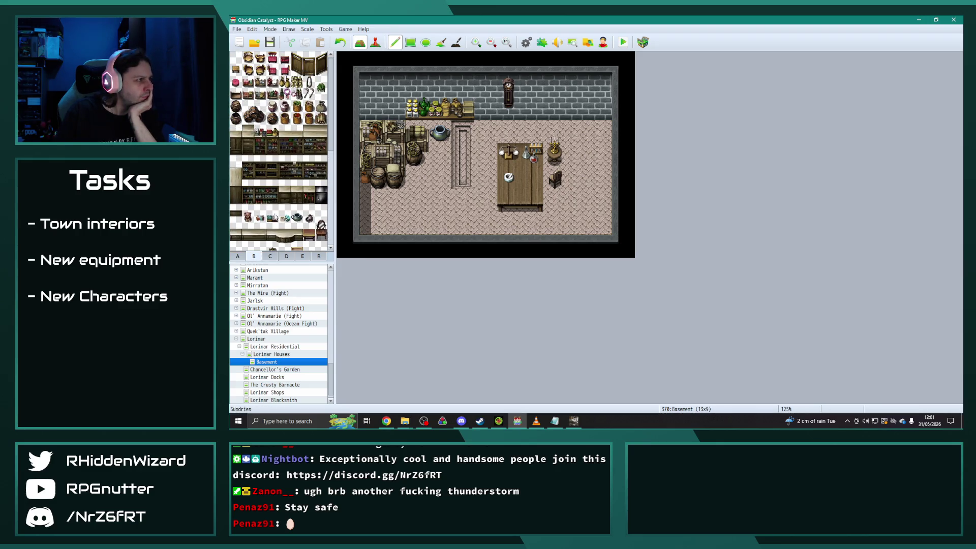
{"action": "left_click", "coordinate": [260, 82]}
{"action": "left_click", "coordinate": [393, 108]}
{"action": "left_click", "coordinate": [283, 82]}
{"action": "left_click", "coordinate": [371, 108]}
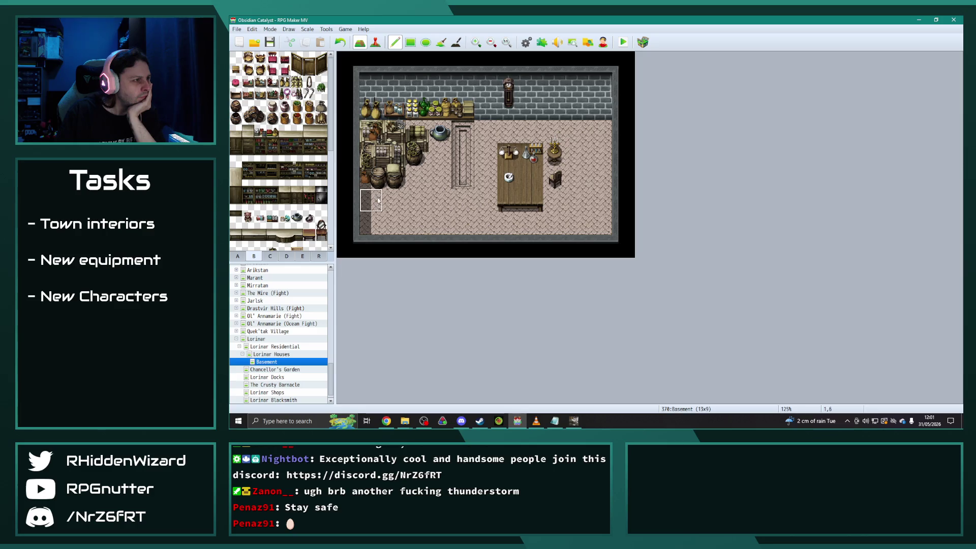
{"action": "key", "text": "ctrl+z"}
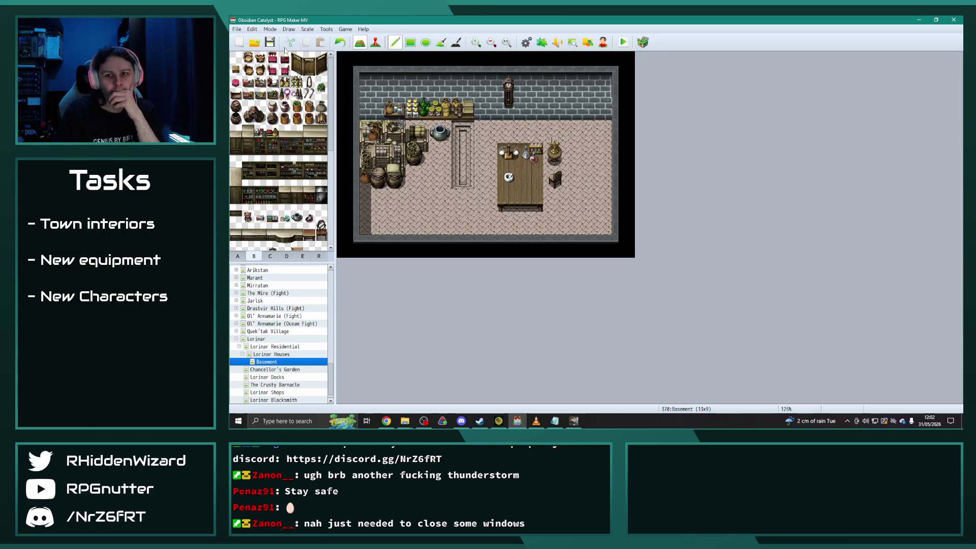
{"action": "left_click", "coordinate": [247, 94]}
{"action": "left_click", "coordinate": [369, 108]}
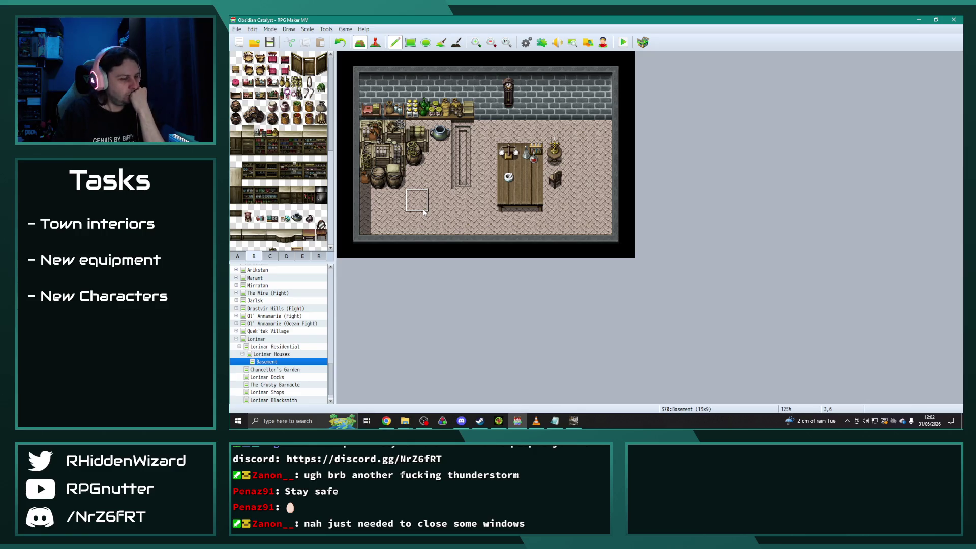
Place a pile of Barrel C barrels on the floor.
{"action": "left_click", "coordinate": [248, 117]}
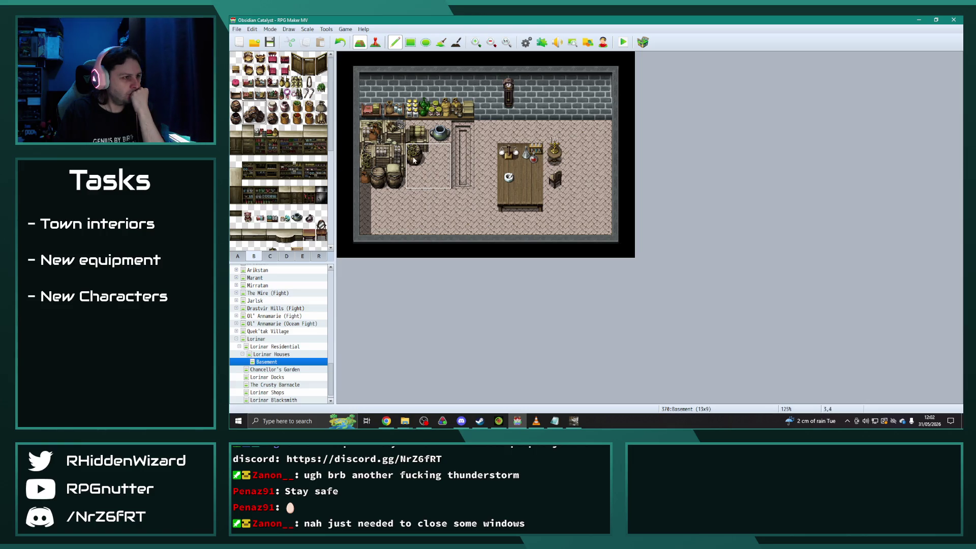
{"action": "left_click", "coordinate": [418, 174]}
{"action": "left_click", "coordinate": [437, 168]}
Place a crate on the floor one cell in from the left wall.
{"action": "left_click", "coordinate": [270, 256]}
{"action": "left_click", "coordinate": [286, 256]}
{"action": "scroll", "coordinate": [285, 240], "scroll_direction": "down", "scroll_amount": 5}
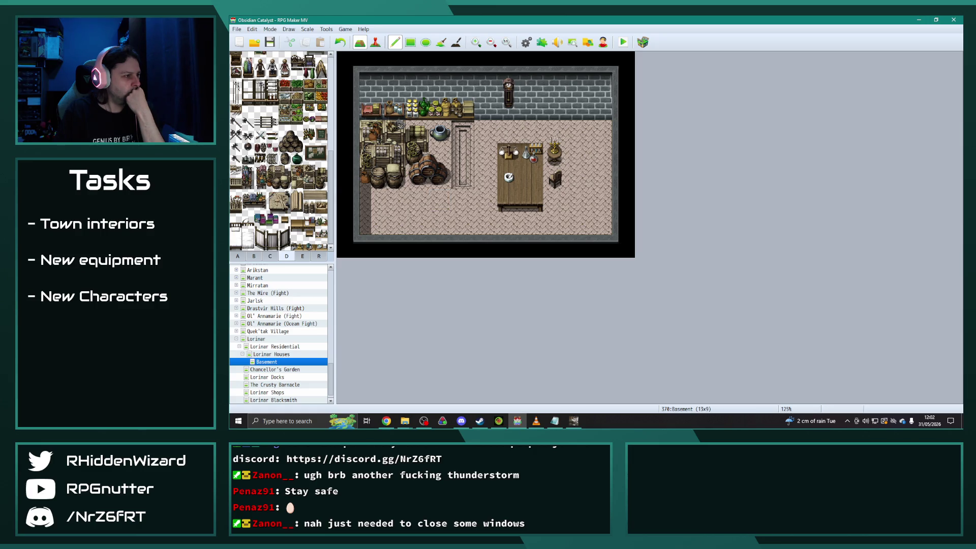
{"action": "left_click", "coordinate": [322, 206]}
{"action": "left_click", "coordinate": [371, 200]}
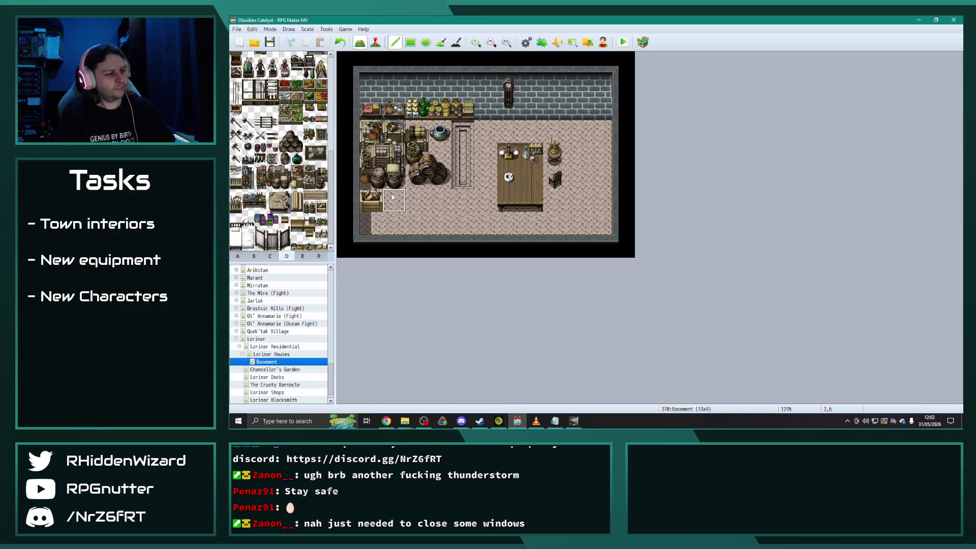
{"action": "key", "text": "ctrl+z"}
{"action": "left_click", "coordinate": [394, 199]}
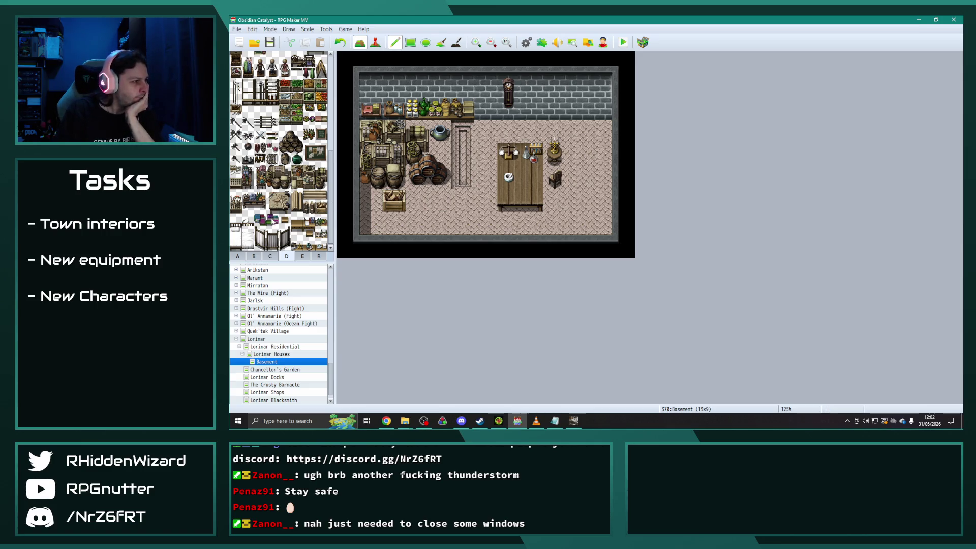
Try books at the table's lower-left corner, then undo them.
{"action": "left_click", "coordinate": [261, 219]}
{"action": "left_click", "coordinate": [508, 200]}
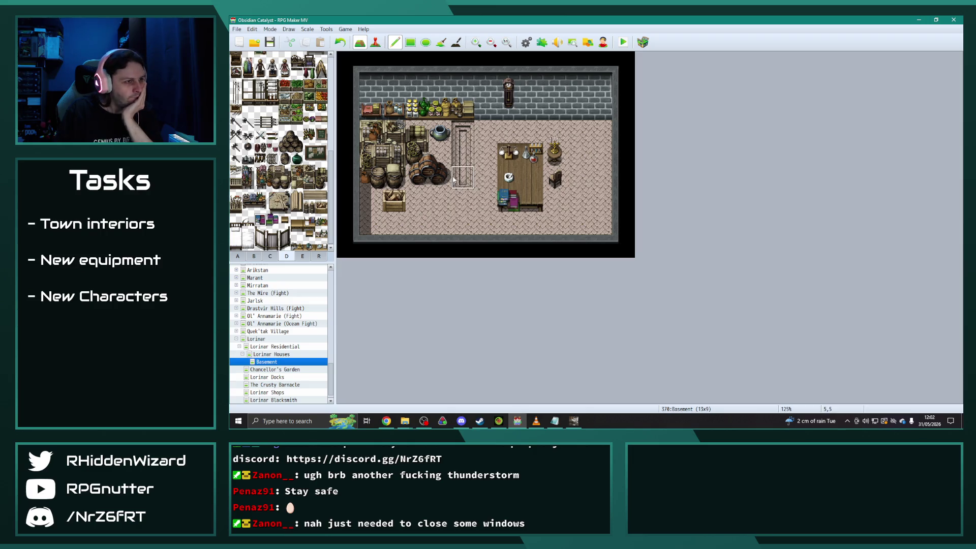
{"action": "key", "text": "ctrl+z"}
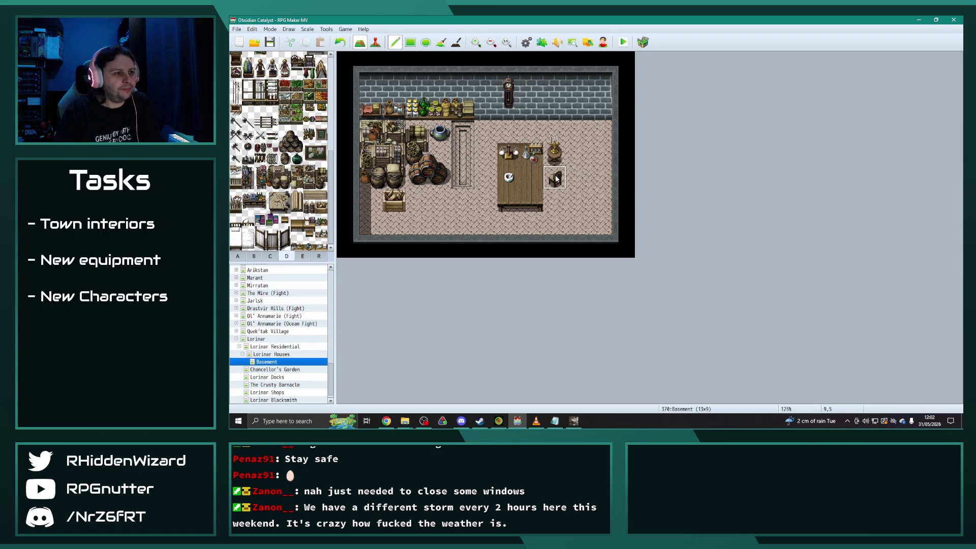
{"action": "left_click", "coordinate": [254, 257]}
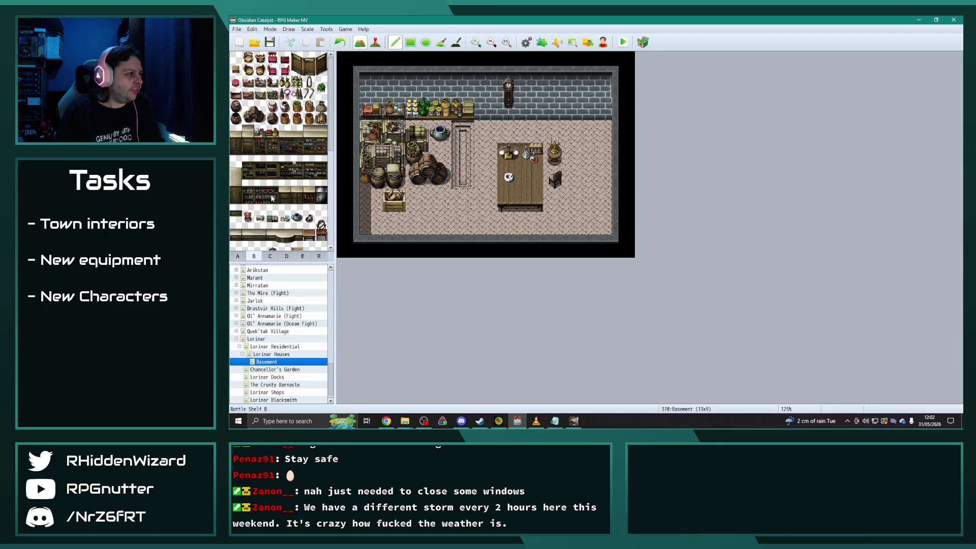
Lay scattered papers on the table and lean a two-tile broom against the back wall.
{"action": "scroll", "coordinate": [276, 208], "scroll_direction": "down", "scroll_amount": 10}
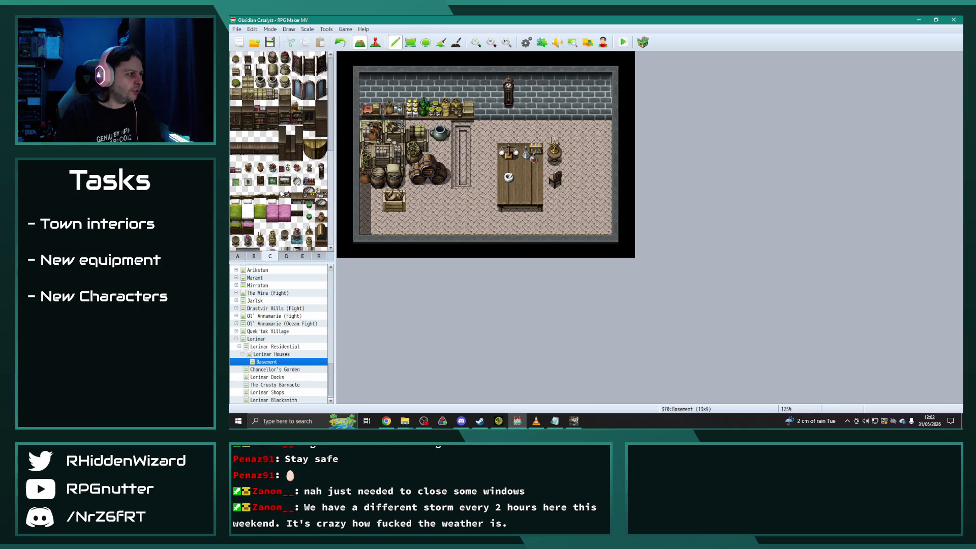
{"action": "left_click", "coordinate": [302, 257]}
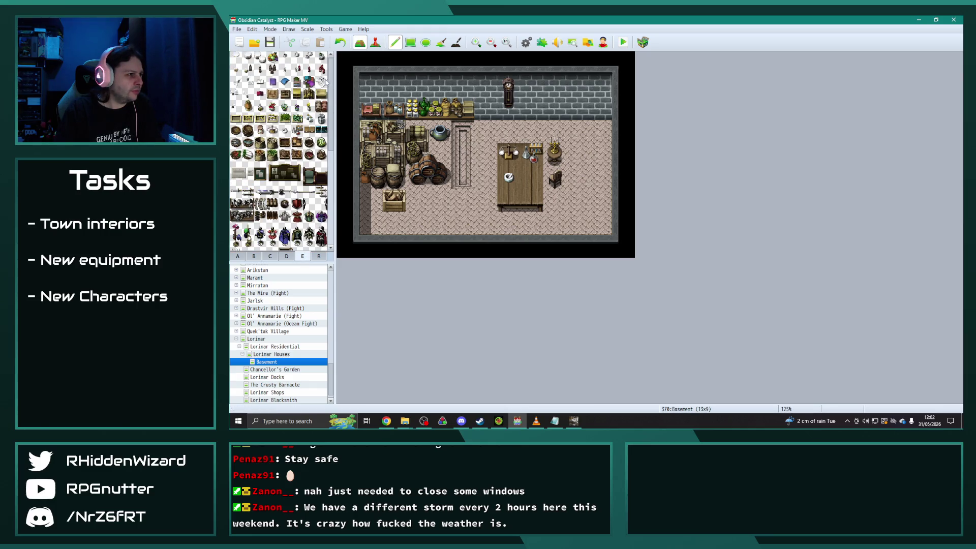
{"action": "left_click", "coordinate": [526, 177]}
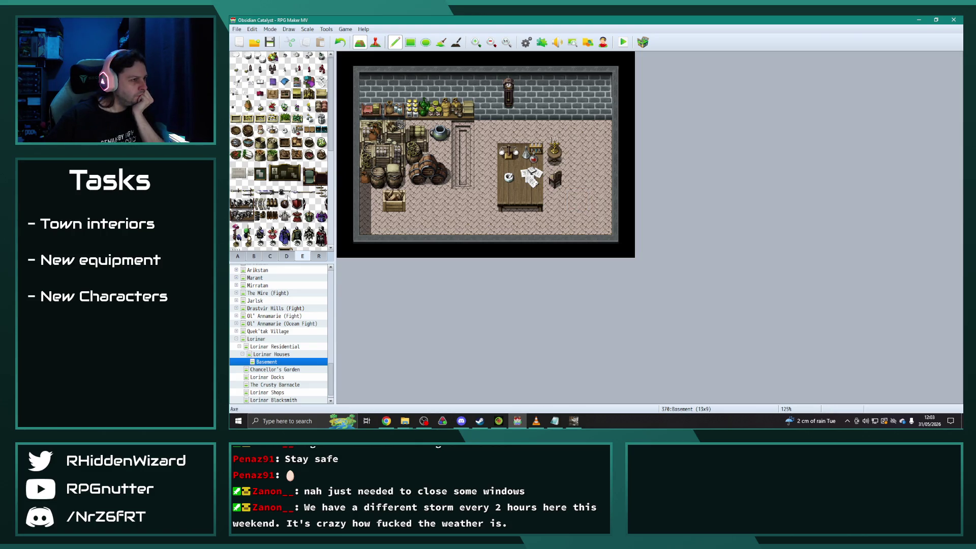
{"action": "scroll", "coordinate": [282, 194], "scroll_direction": "down", "scroll_amount": 4}
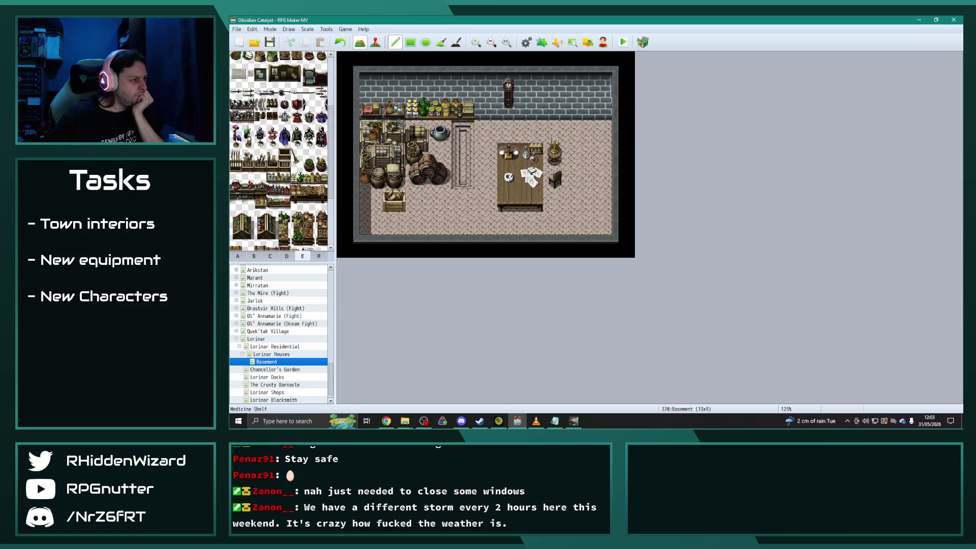
{"action": "left_click_drag", "start_coordinate": [295, 161], "coordinate": [297, 169]}
{"action": "left_click", "coordinate": [487, 116]}
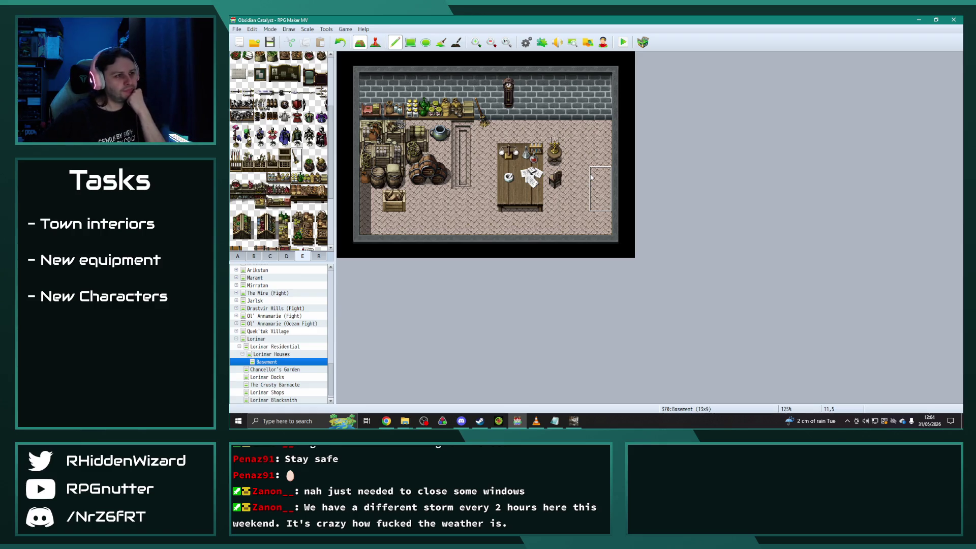
Place the 2x2 bottle table on the back wall, save, and switch to the OC Kanban sheet.
{"action": "scroll", "coordinate": [281, 169], "scroll_direction": "down", "scroll_amount": 2}
{"action": "left_click", "coordinate": [286, 256]}
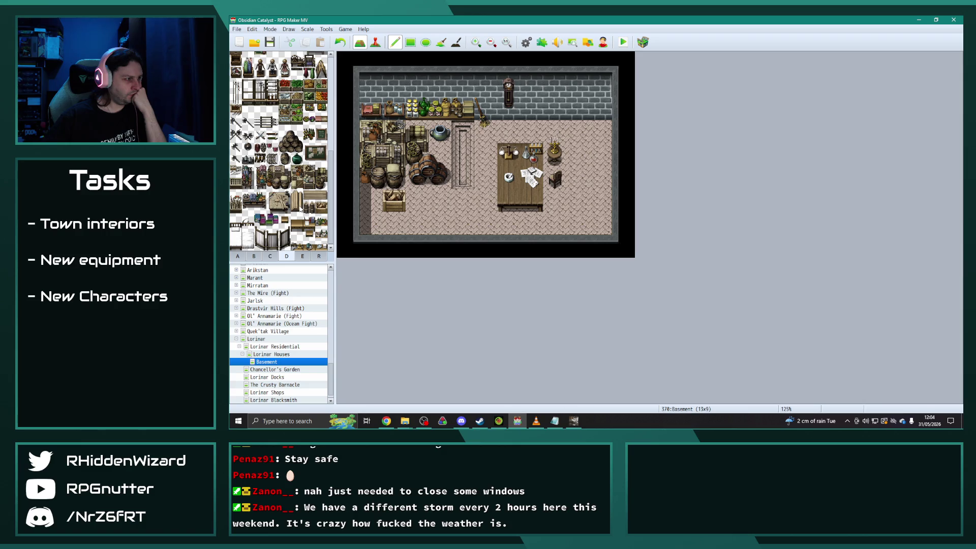
{"action": "left_click_drag", "start_coordinate": [247, 205], "coordinate": [260, 196]}
{"action": "left_click", "coordinate": [523, 103]}
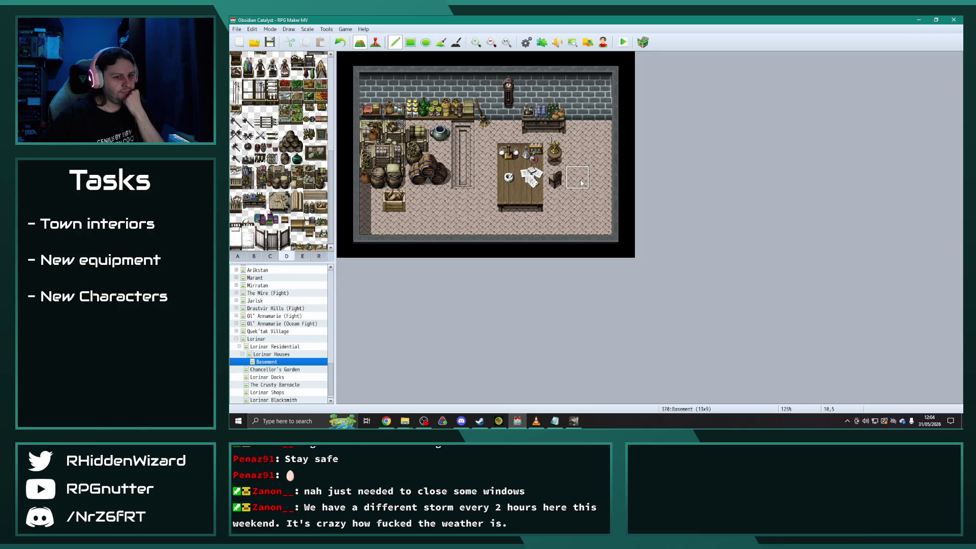
{"action": "key", "text": "ctrl+s"}
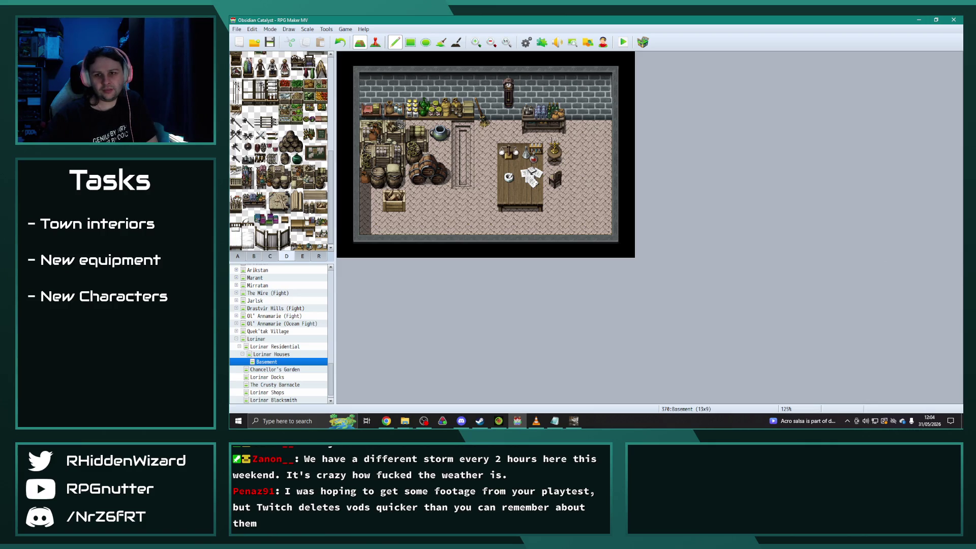
{"action": "key", "text": "alt+Tab"}
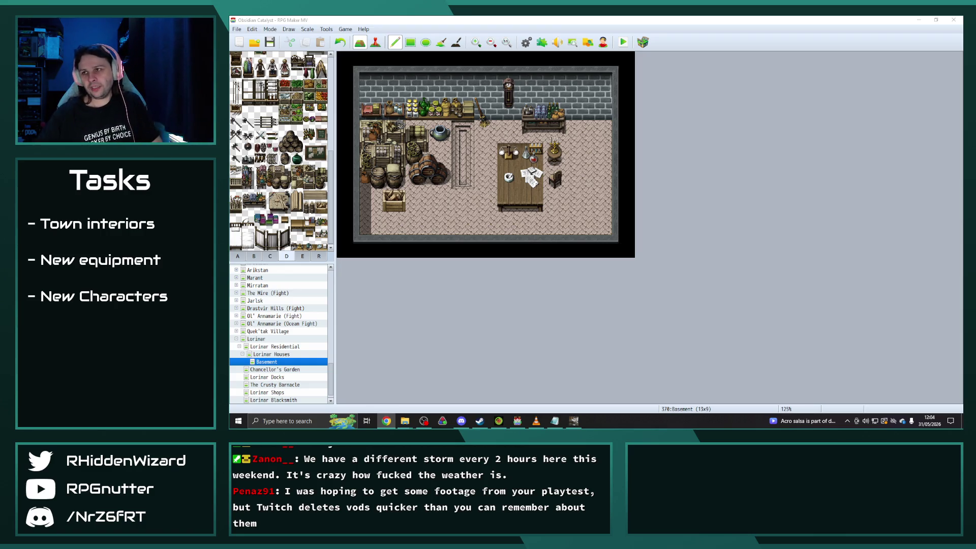
{"action": "key", "text": "alt+Tab"}
{"action": "scroll", "coordinate": [586, 245], "scroll_direction": "down", "scroll_amount": 2}
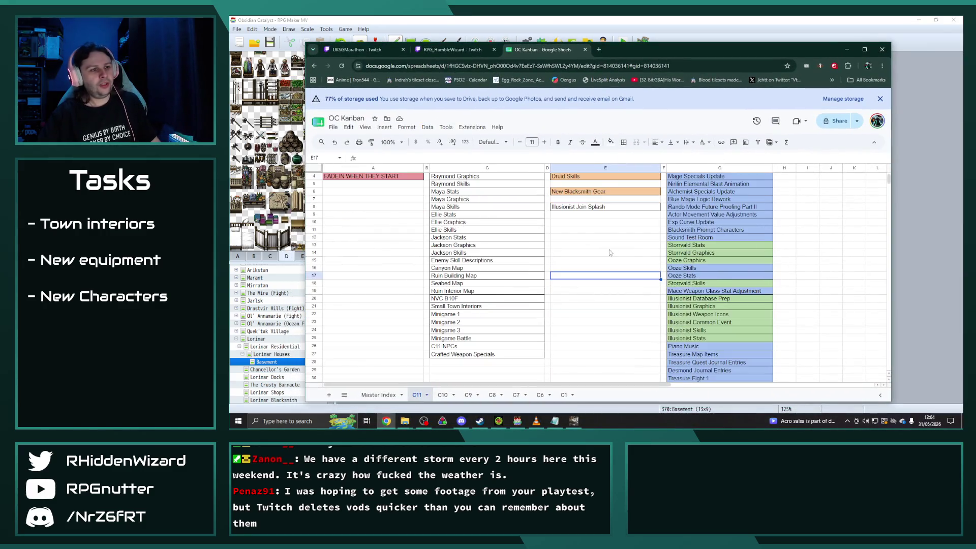
{"action": "scroll", "coordinate": [589, 224], "scroll_direction": "up", "scroll_amount": 3}
{"action": "left_click", "coordinate": [592, 199]}
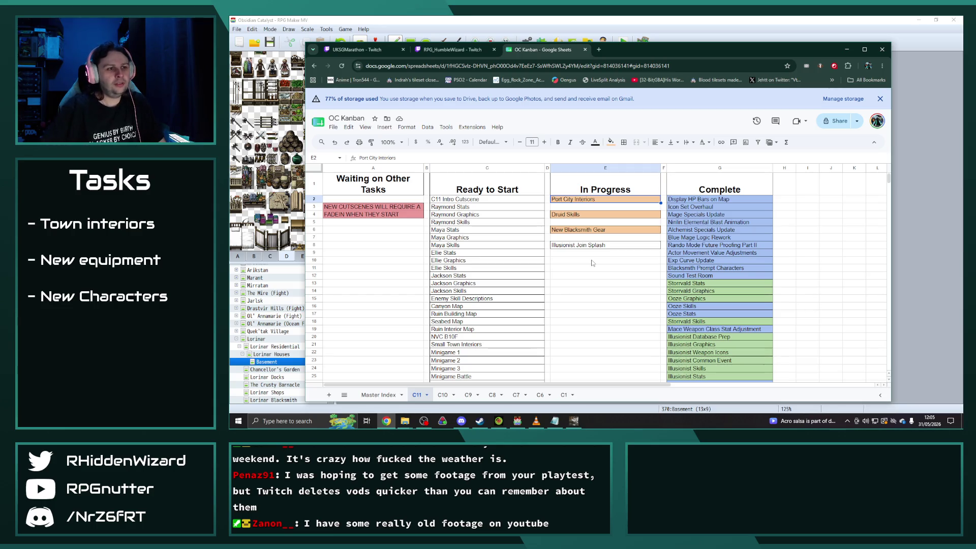
{"action": "left_click", "coordinate": [620, 23]}
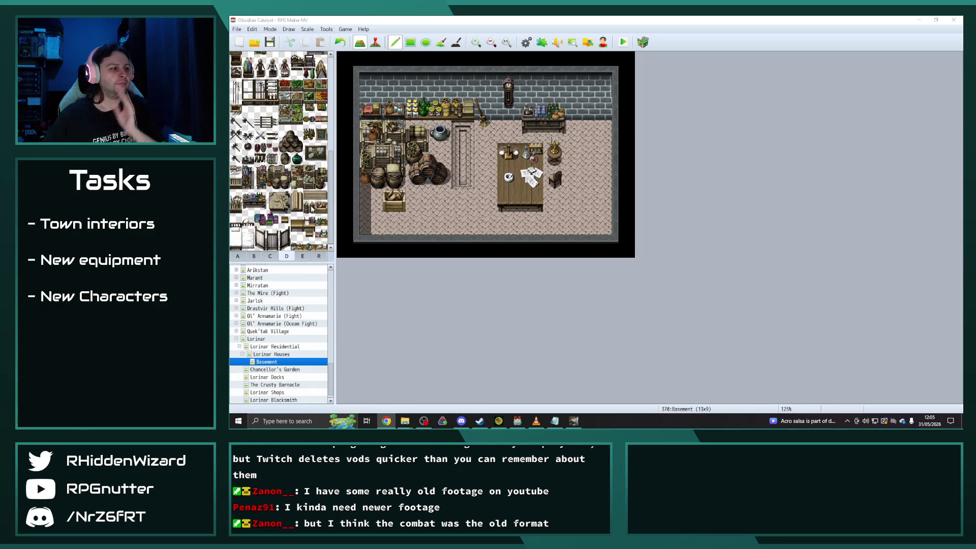
Select Chancellor's Garden in the map tree, then move down to load Lorinar Docks.
{"action": "scroll", "coordinate": [307, 330], "scroll_direction": "down", "scroll_amount": 1}
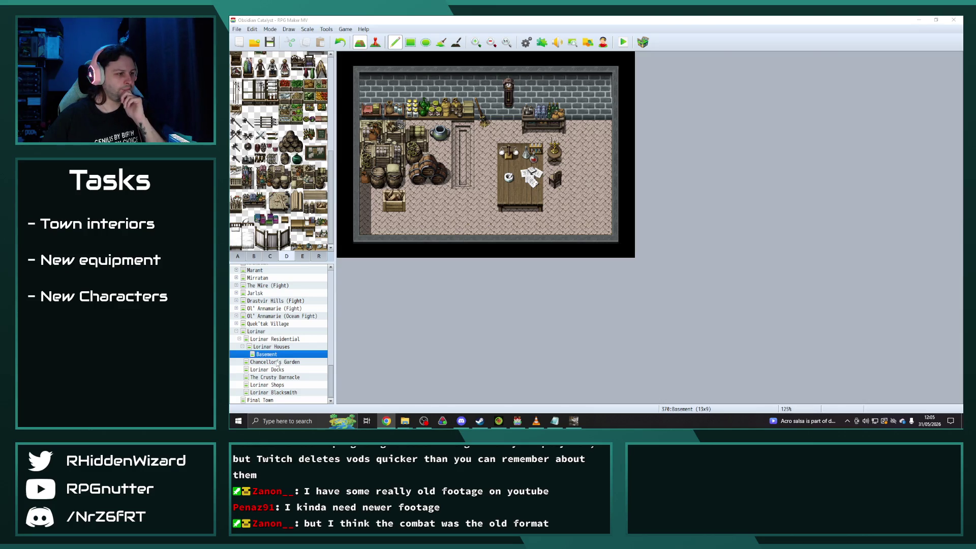
{"action": "left_click", "coordinate": [277, 362]}
{"action": "scroll", "coordinate": [546, 350], "scroll_direction": "down", "scroll_amount": 2}
{"action": "scroll", "coordinate": [539, 351], "scroll_direction": "up", "scroll_amount": 2}
{"action": "key", "text": "Down"}
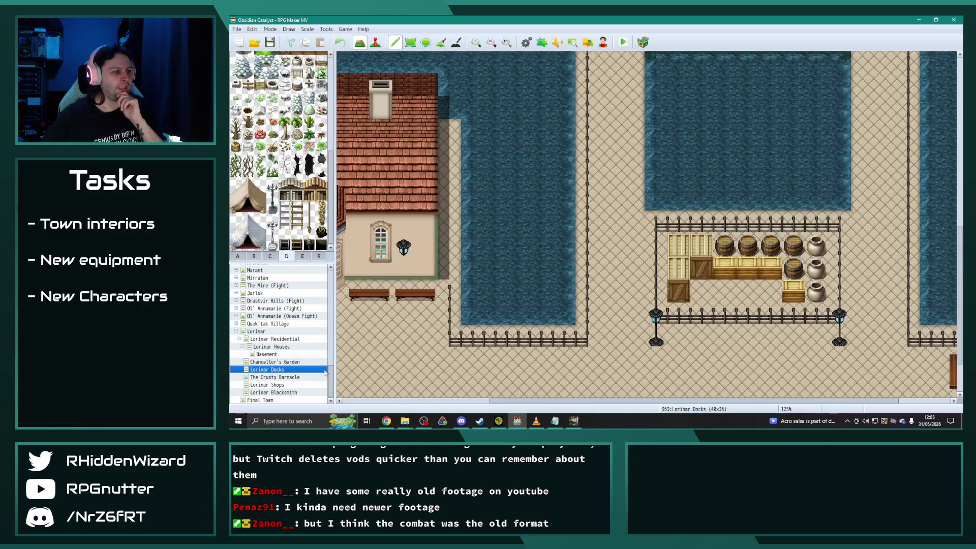
Step through The Crusty Barnacle, Lorinar Shops and Lorinar Blacksmith maps.
{"action": "key", "text": "Down"}
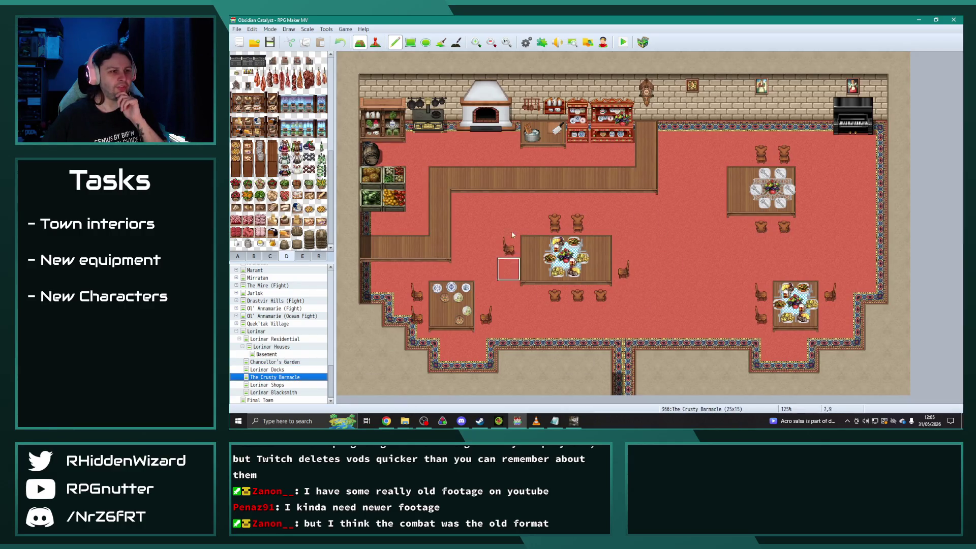
{"action": "left_click", "coordinate": [274, 385]}
{"action": "left_click", "coordinate": [281, 400]}
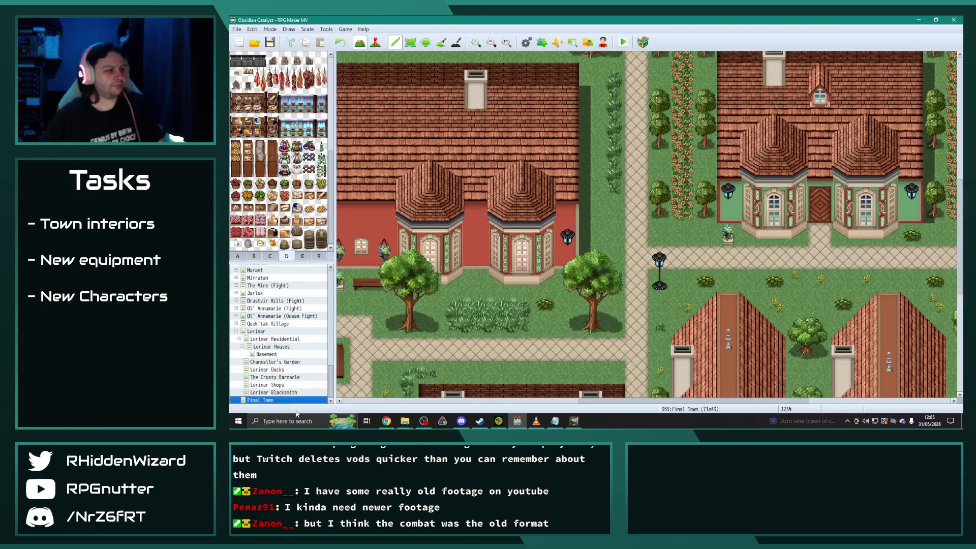
{"action": "left_click", "coordinate": [274, 393]}
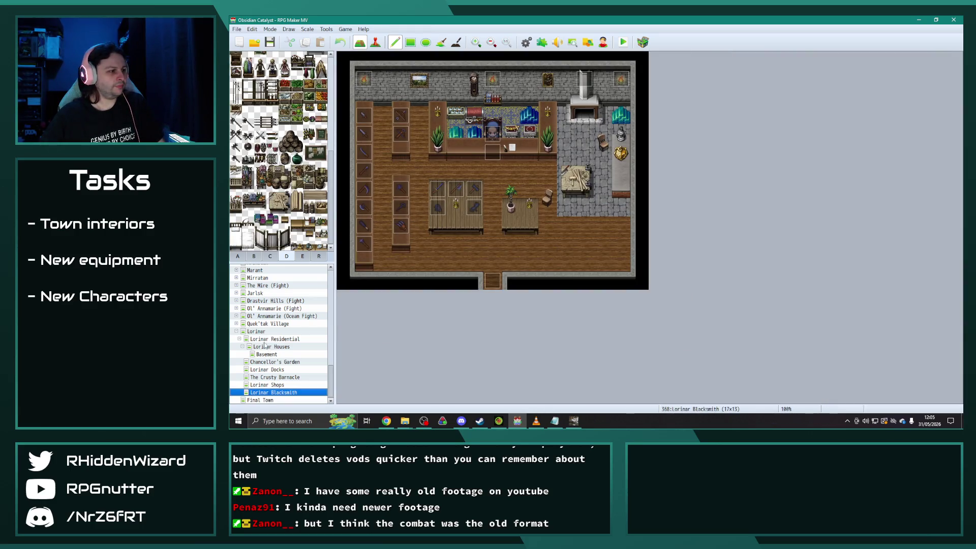
Zoom out over the Lorinar Residential and Lorinar Houses maps, then open Final Town.
{"action": "left_click", "coordinate": [268, 339]}
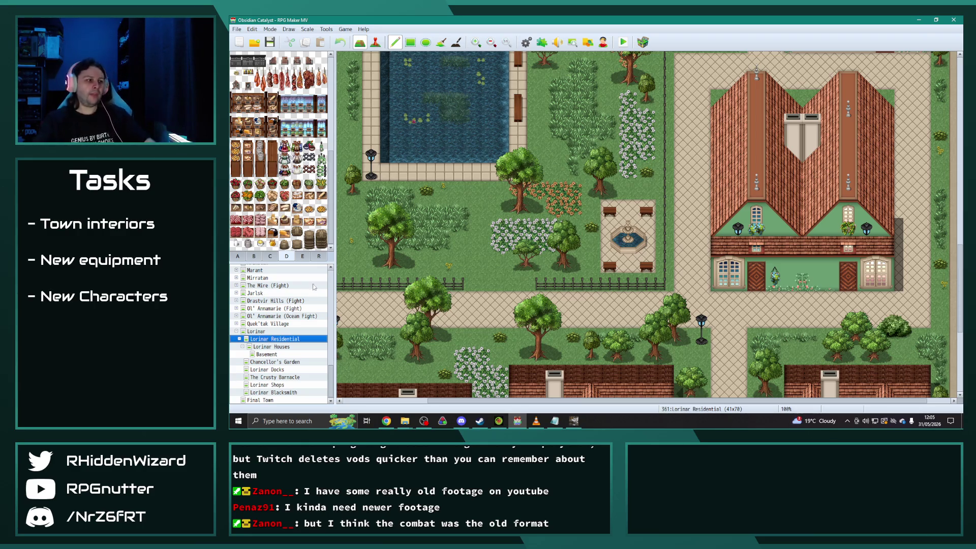
{"action": "key", "text": "ctrl+minus"}
{"action": "scroll", "coordinate": [470, 276], "scroll_direction": "up", "scroll_amount": 5}
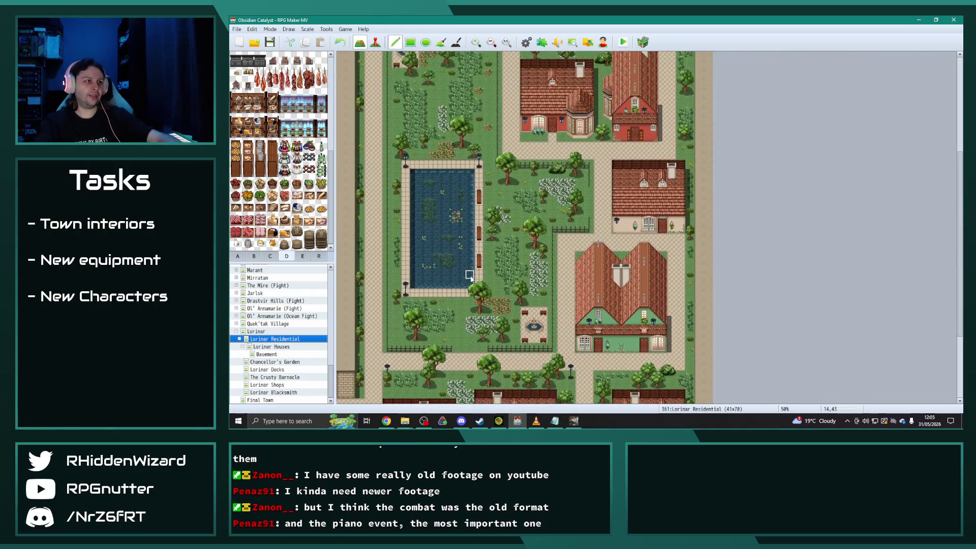
{"action": "scroll", "coordinate": [470, 276], "scroll_direction": "up", "scroll_amount": 5}
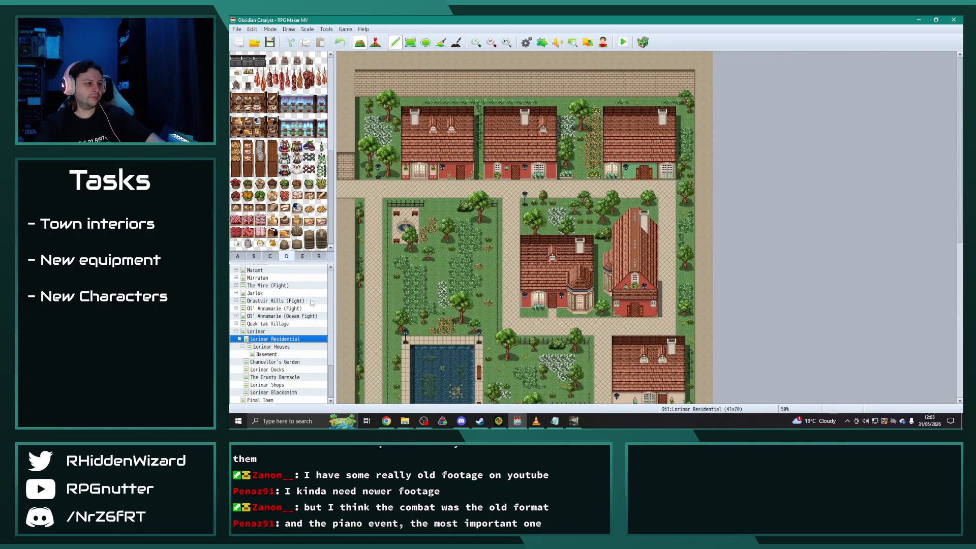
{"action": "left_click", "coordinate": [276, 348]}
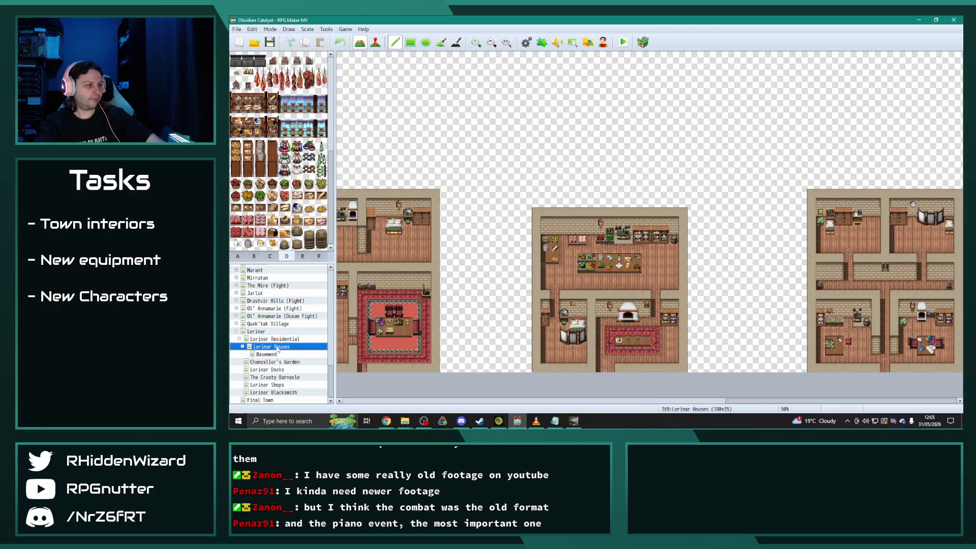
{"action": "key", "text": "ctrl+minus"}
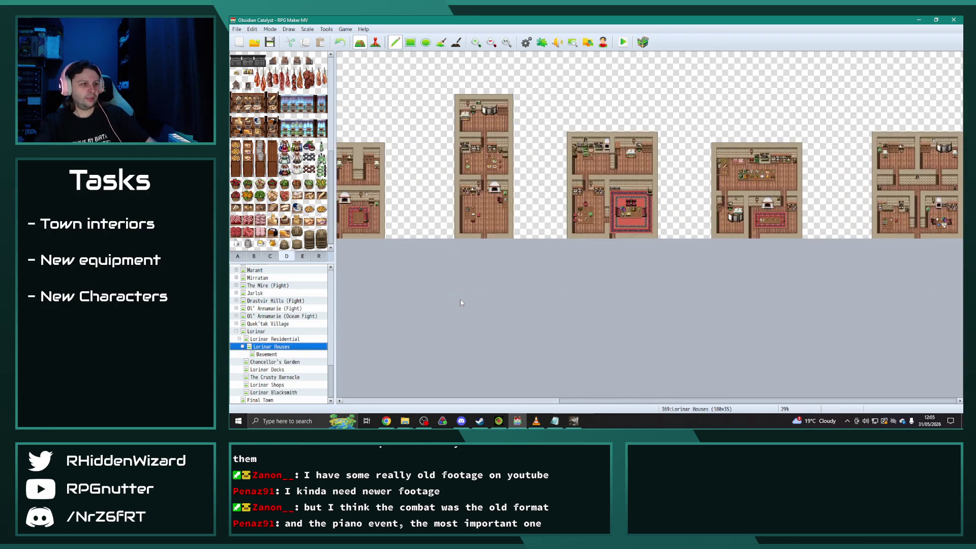
{"action": "key", "text": "ctrl+minus"}
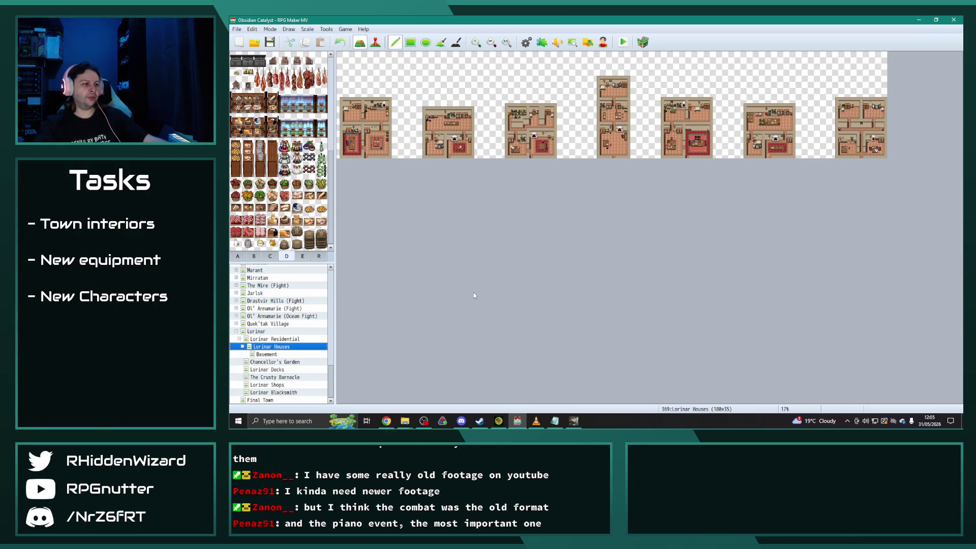
{"action": "left_click", "coordinate": [270, 401]}
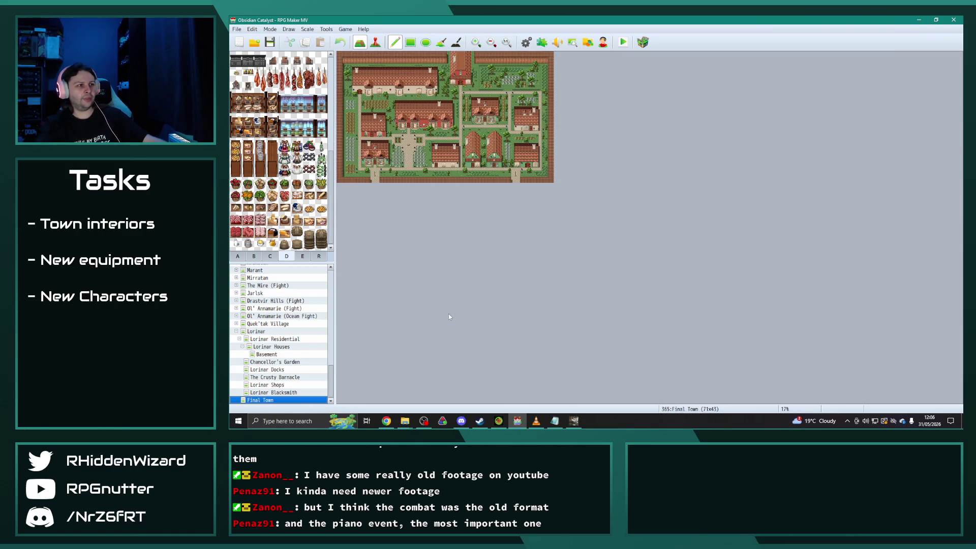
{"action": "scroll", "coordinate": [409, 200], "scroll_direction": "up", "scroll_amount": 2}
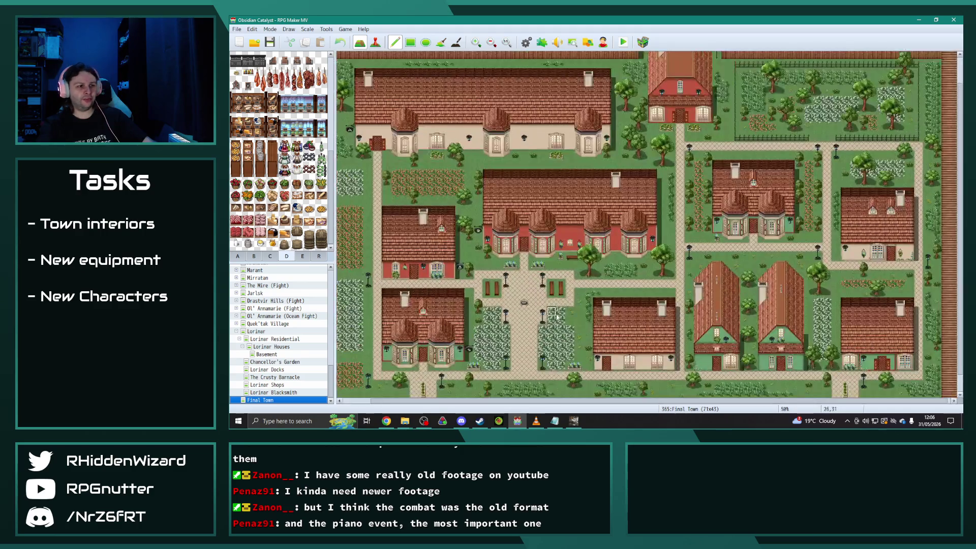
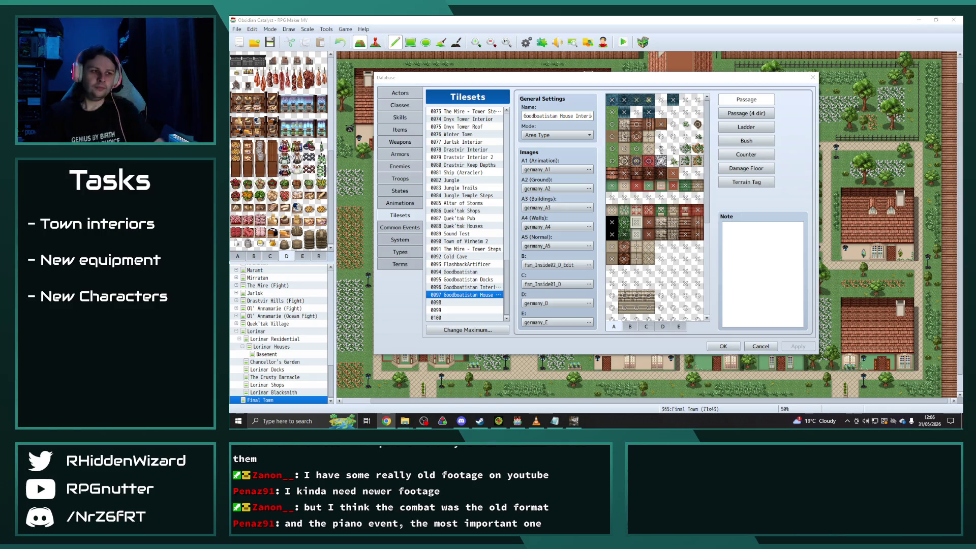
Switch the Database to Weapons and select Frostforged Blade (price 6000, attack 22).
{"action": "left_click", "coordinate": [399, 143]}
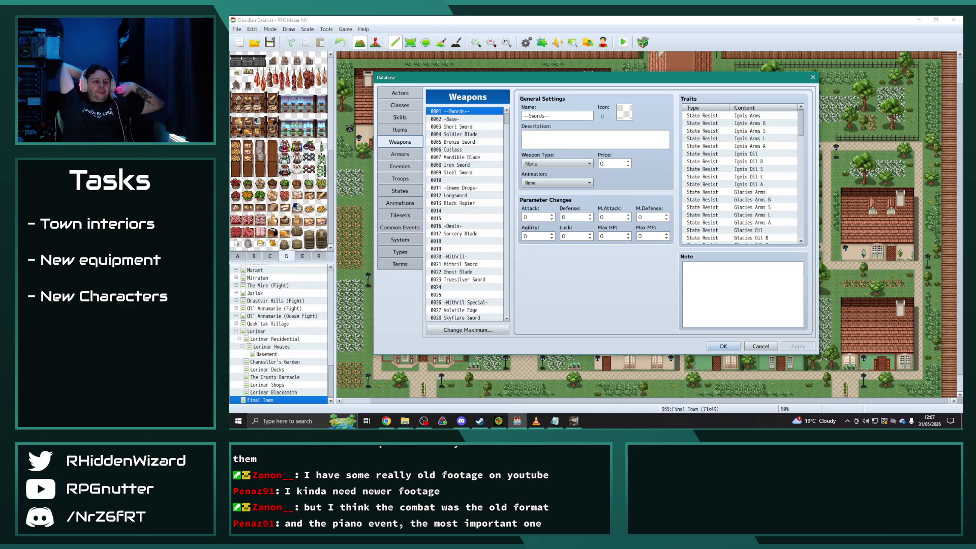
{"action": "scroll", "coordinate": [479, 203], "scroll_direction": "down", "scroll_amount": 9}
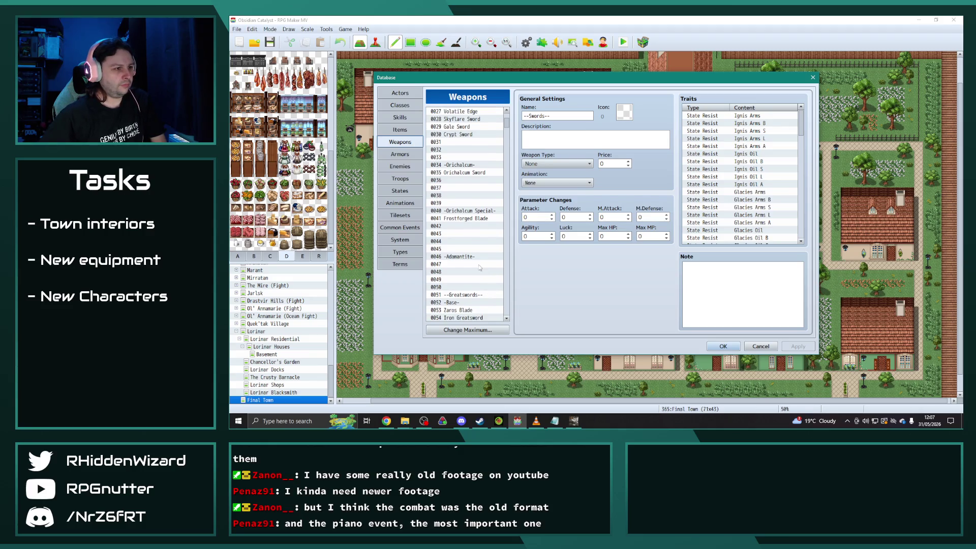
{"action": "left_click", "coordinate": [468, 219]}
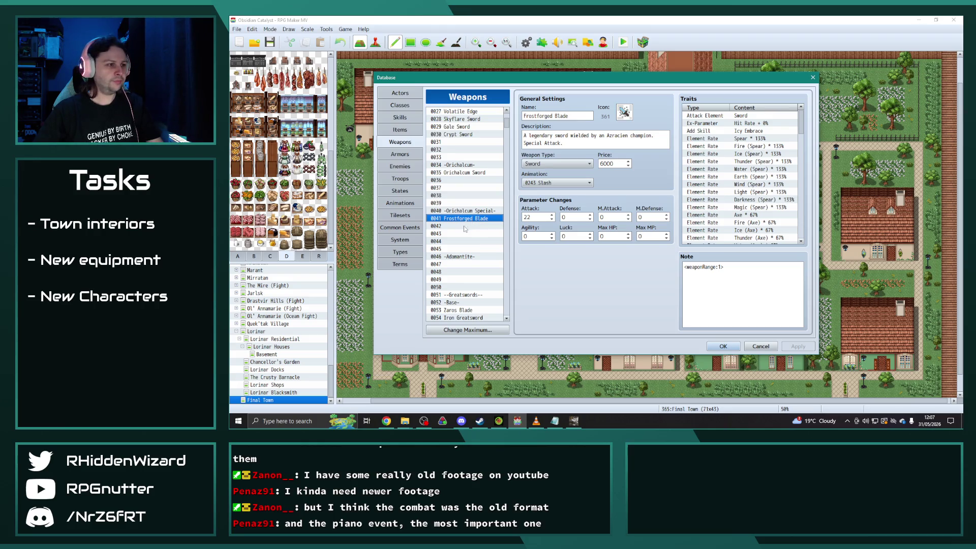
Name weapon 0042 'Seraphim Sword' and give it icon 366.
{"action": "left_click", "coordinate": [464, 226]}
{"action": "left_click", "coordinate": [567, 114]}
{"action": "type", "text": "Seraphim Sword"}
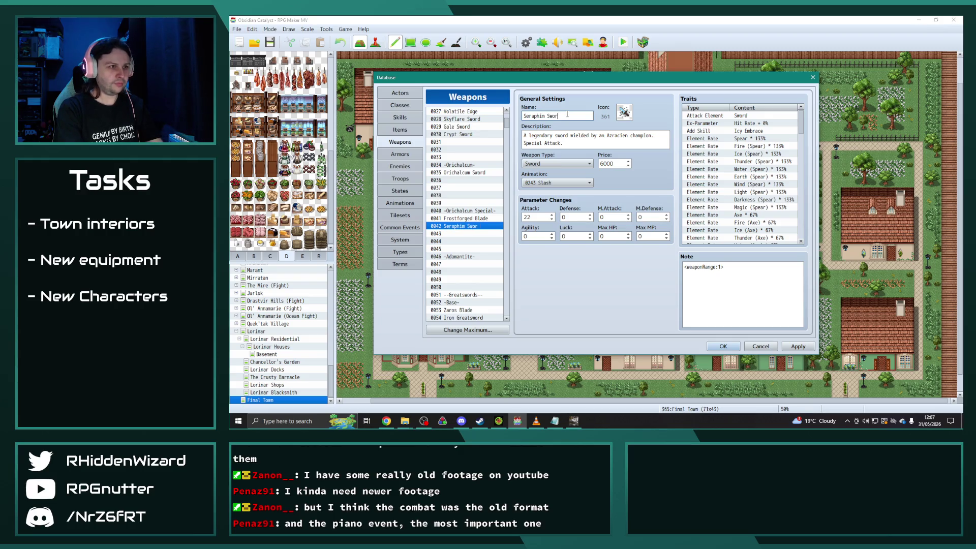
{"action": "left_click", "coordinate": [624, 112]}
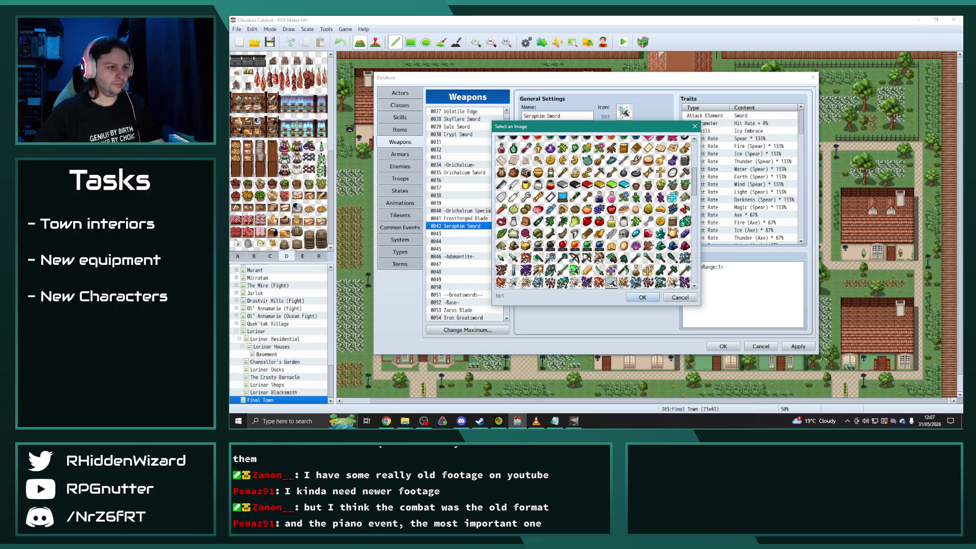
{"action": "scroll", "coordinate": [595, 212], "scroll_direction": "down", "scroll_amount": 2}
{"action": "double_click", "coordinate": [673, 230]}
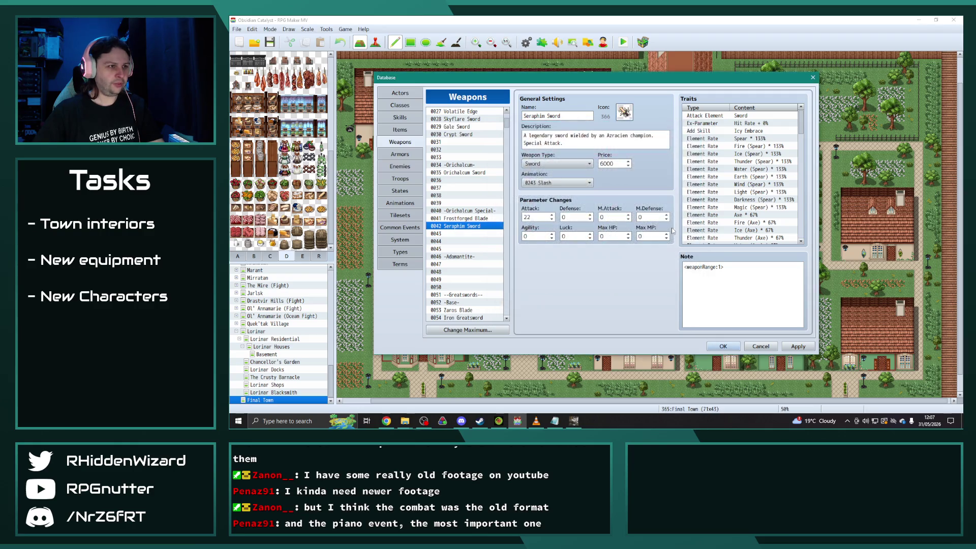
Rewrite its description as a sword used by a deity in a crusade against evil.
{"action": "left_click", "coordinate": [652, 138]}
{"action": "left_click", "coordinate": [660, 135]}
{"action": "type", "text": "."}
{"action": "left_click_drag", "start_coordinate": [656, 135], "coordinate": [528, 136]}
{"action": "type", "text": "s"}
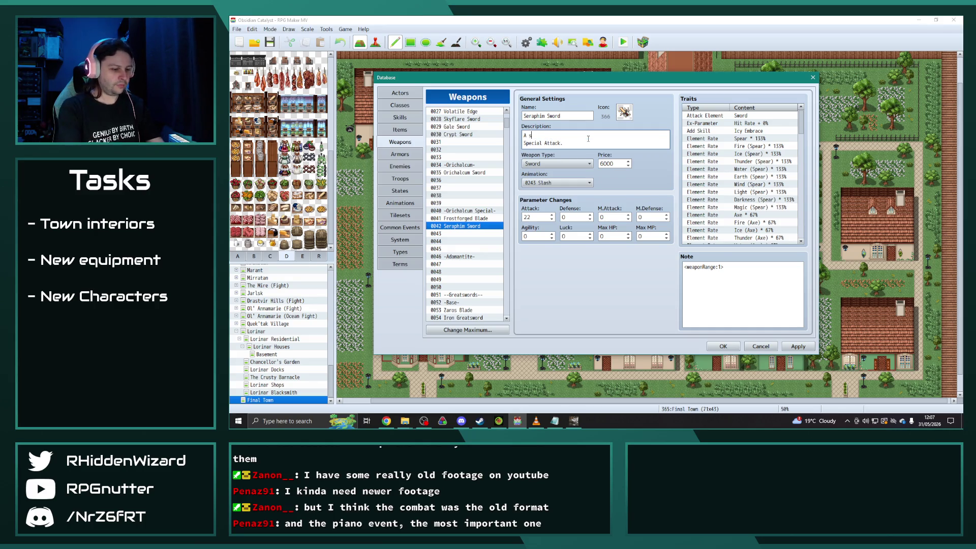
{"action": "type", "text": "word used by a deity in a crusa"}
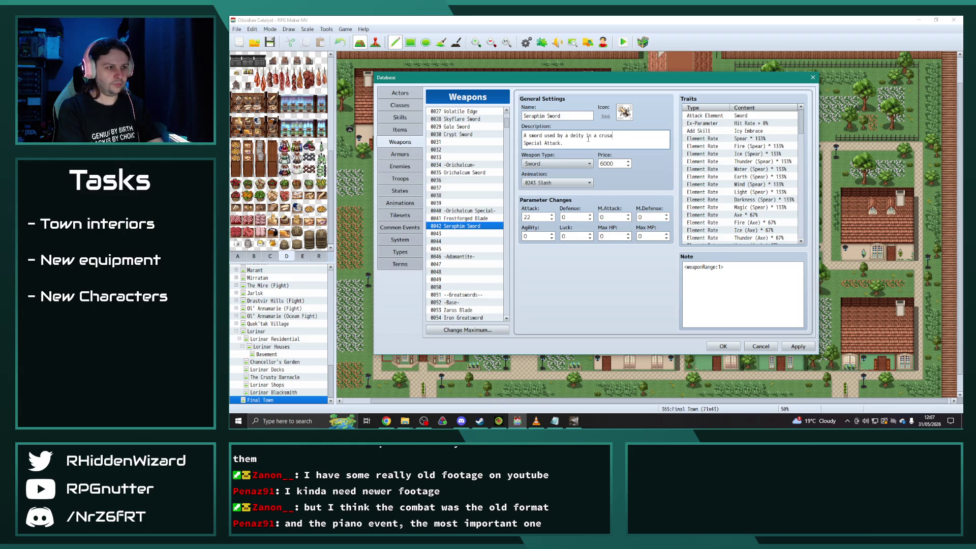
{"action": "type", "text": "de against darknes"}
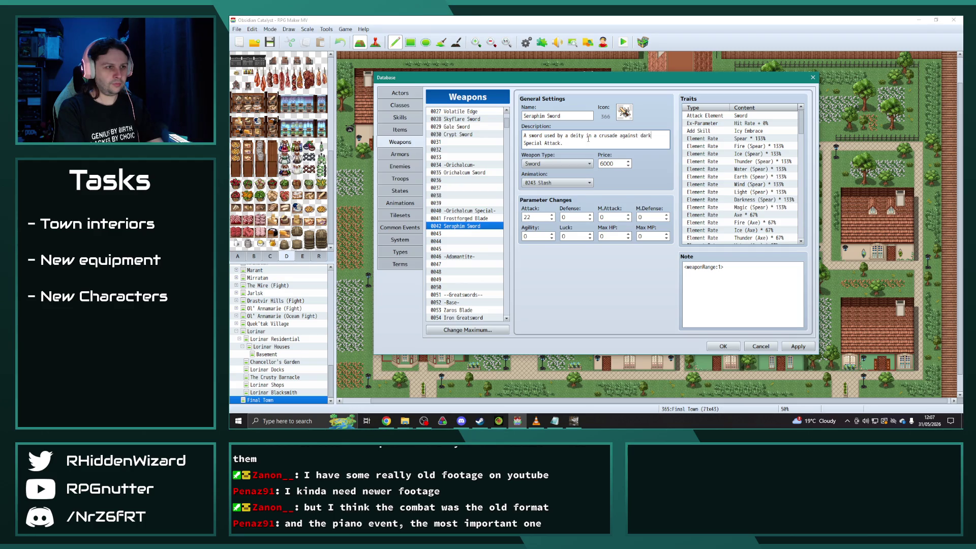
{"action": "key", "text": "BackSpace"}
{"action": "key", "text": "BackSpace"}
{"action": "key", "text": "BackSpace"}
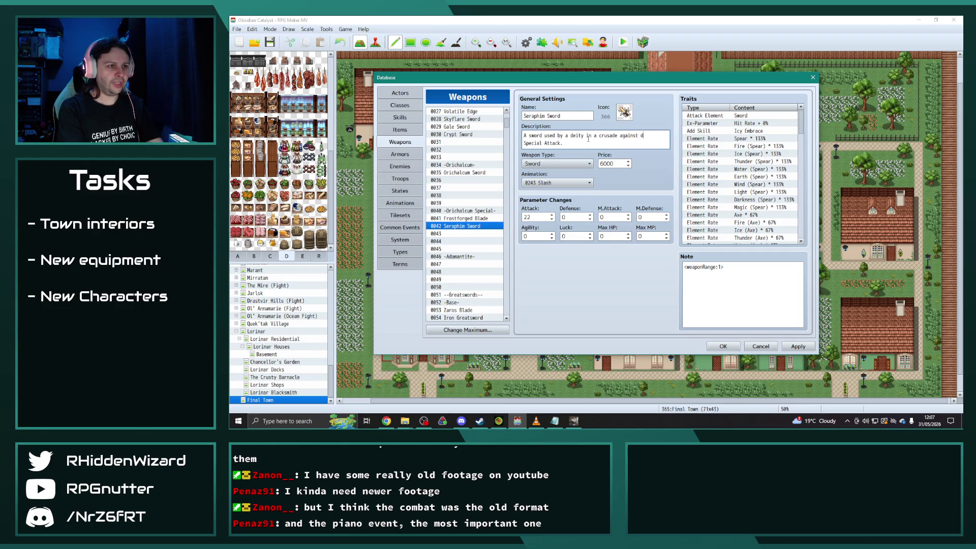
{"action": "type", "text": "evil."}
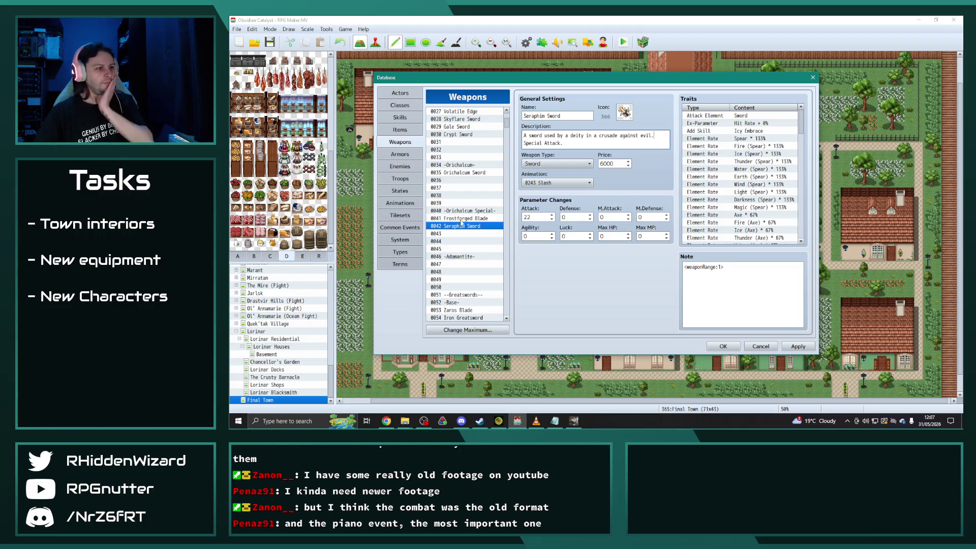
Set the Seraphim Sword's Attack to 25, checking it against Frostforged Blade.
{"action": "left_click", "coordinate": [462, 172]}
{"action": "left_click", "coordinate": [467, 225]}
{"action": "double_click", "coordinate": [528, 217]}
{"action": "type", "text": "25"}
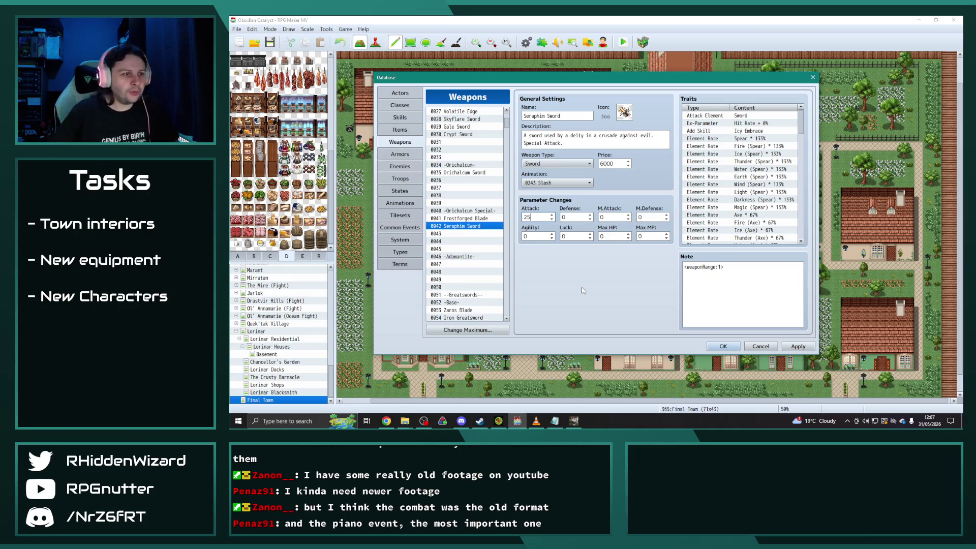
{"action": "left_click", "coordinate": [467, 219]}
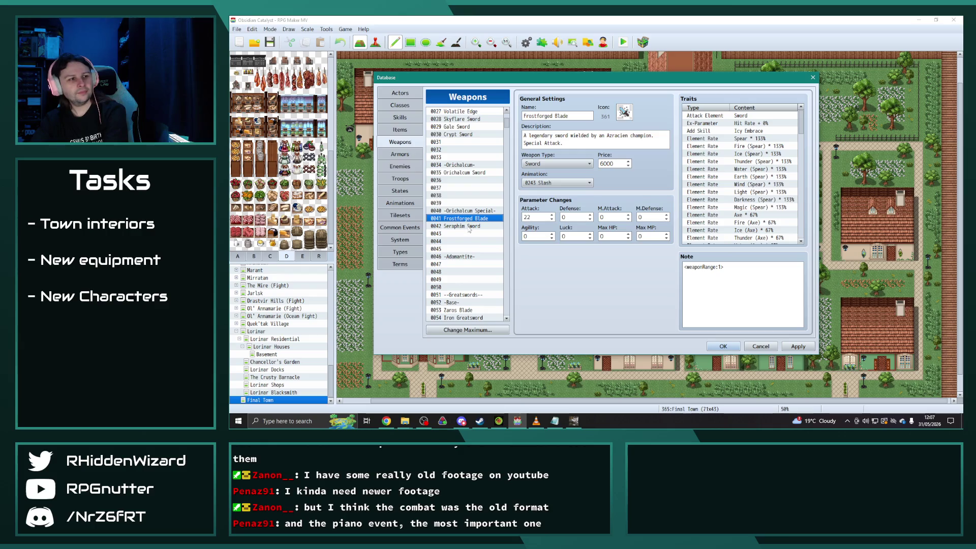
{"action": "left_click", "coordinate": [468, 227]}
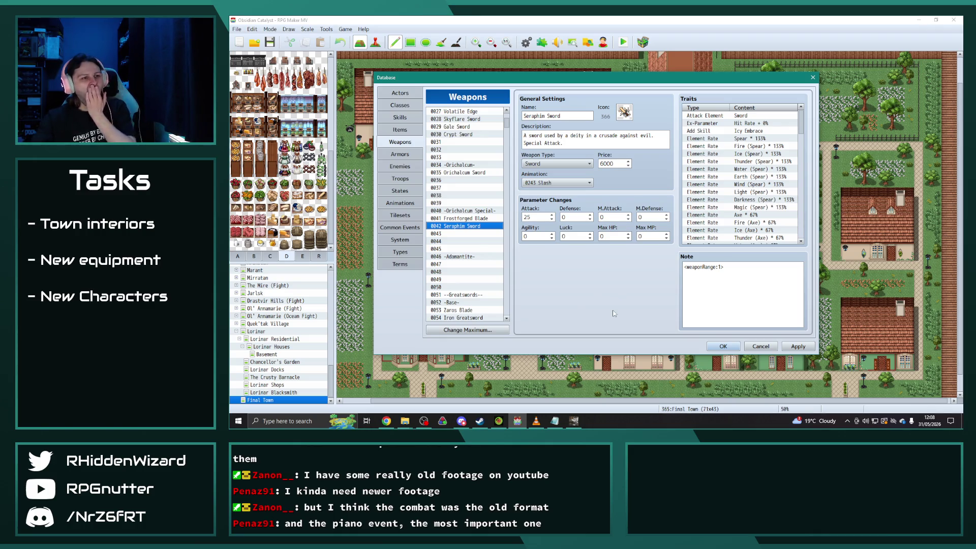
Change the Seraphim Sword's price from 6000 to 7500.
{"action": "left_click", "coordinate": [458, 229]}
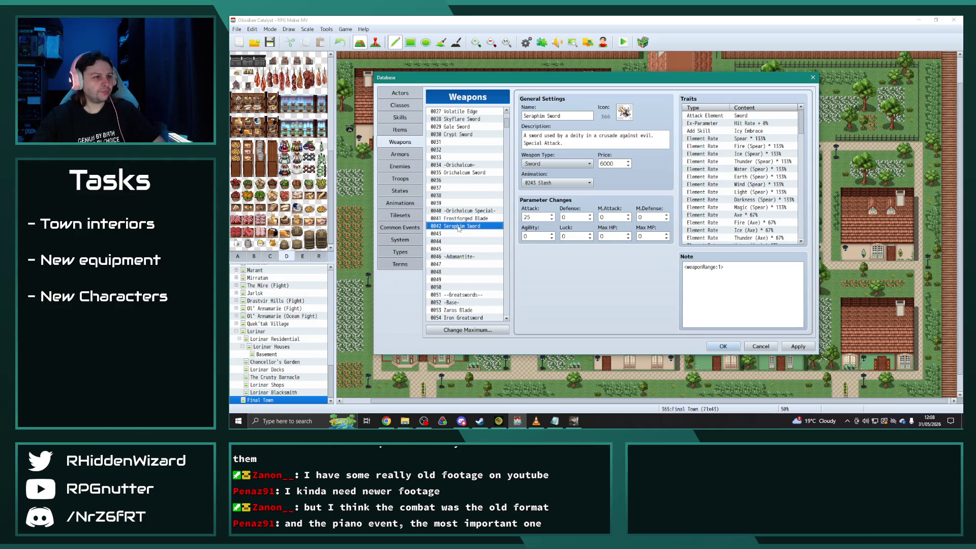
{"action": "left_click", "coordinate": [458, 174]}
{"action": "left_click", "coordinate": [468, 226]}
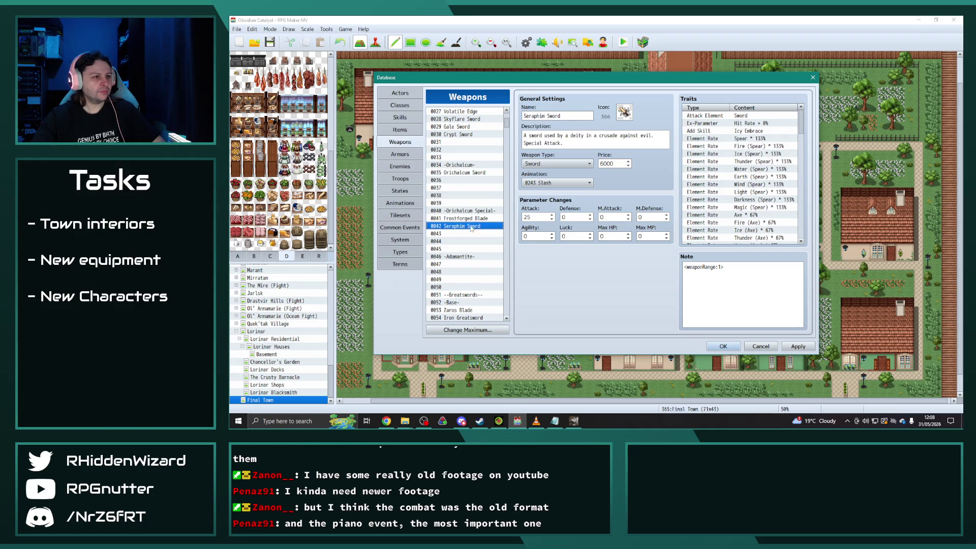
{"action": "double_click", "coordinate": [619, 162]}
{"action": "type", "text": "75"}
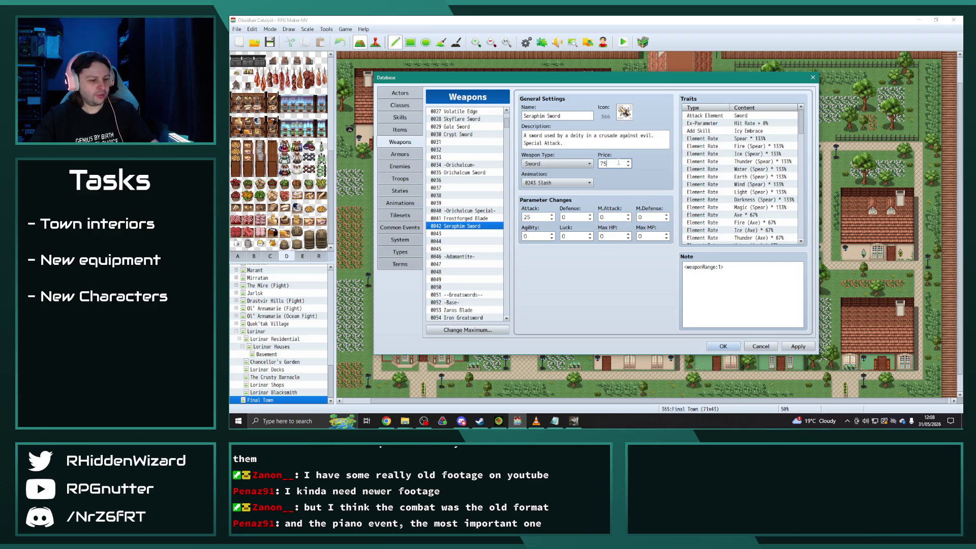
{"action": "left_click", "coordinate": [454, 228]}
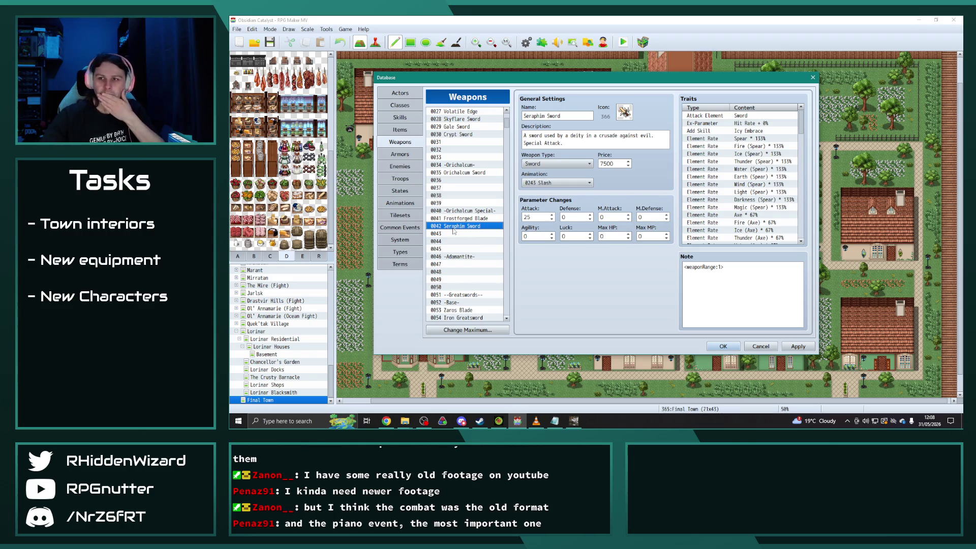
Copy Blade of the Dead (0091) into the empty slot 0092.
{"action": "scroll", "coordinate": [454, 230], "scroll_direction": "down", "scroll_amount": 8}
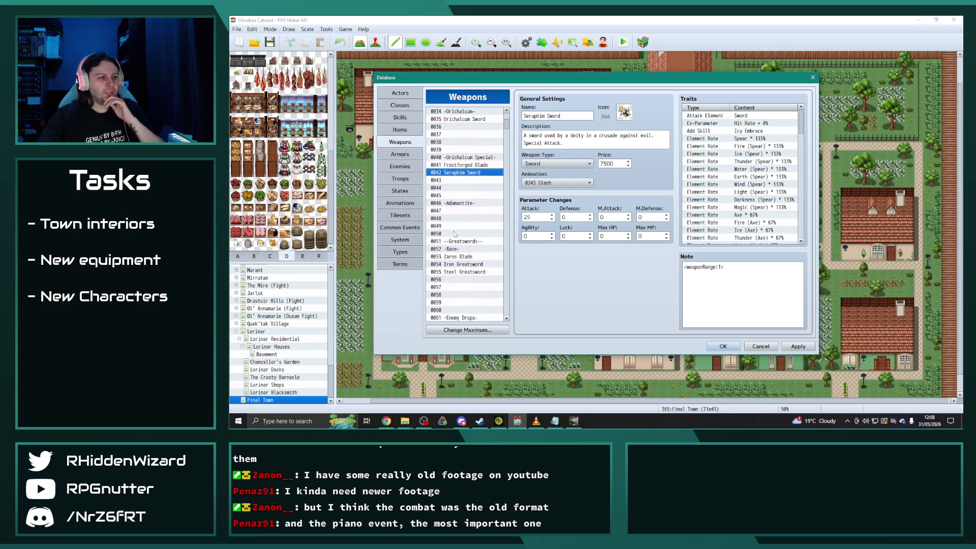
{"action": "scroll", "coordinate": [461, 230], "scroll_direction": "down", "scroll_amount": 7}
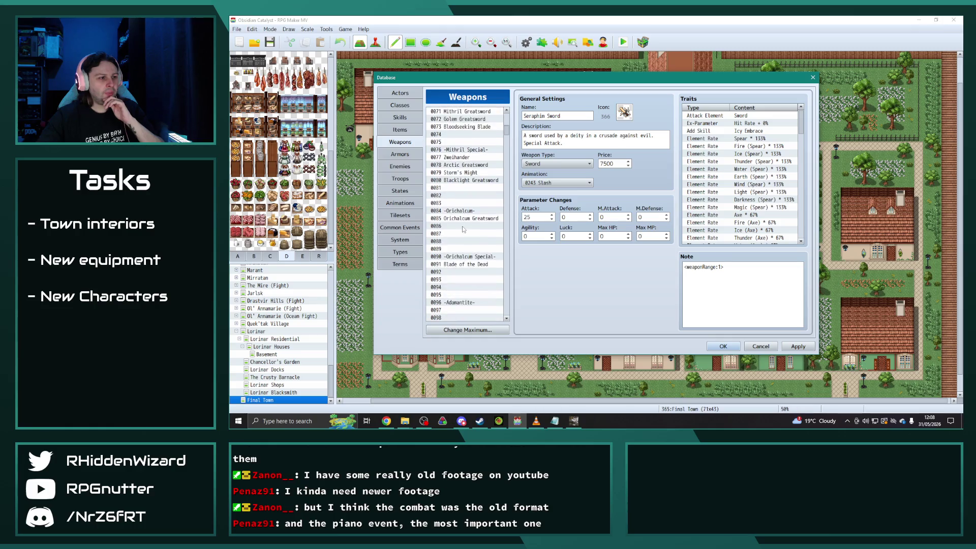
{"action": "left_click", "coordinate": [474, 249]}
{"action": "key", "text": "ctrl+c"}
{"action": "left_click", "coordinate": [471, 257]}
{"action": "key", "text": "ctrl+v"}
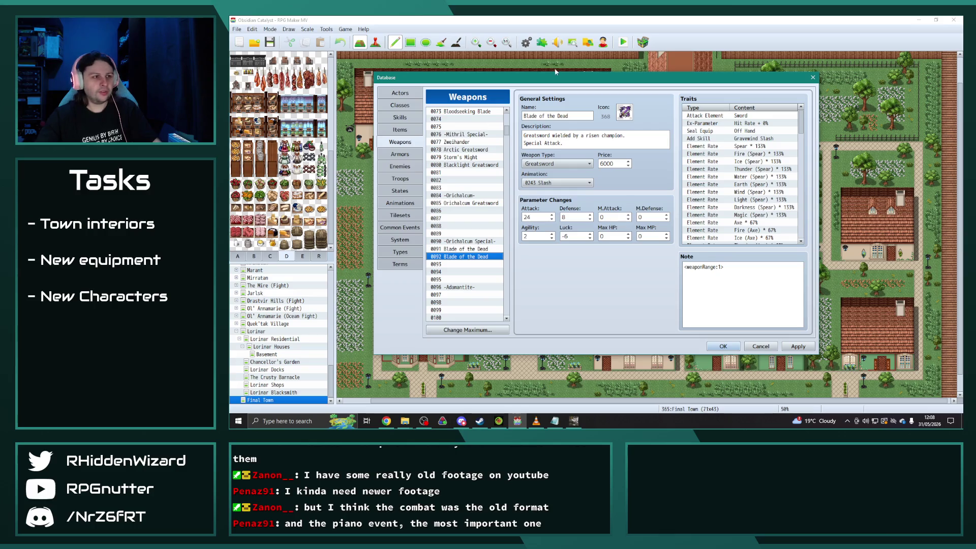
Rename the copy to 'Stardust Blade'.
{"action": "triple_click", "coordinate": [576, 115]}
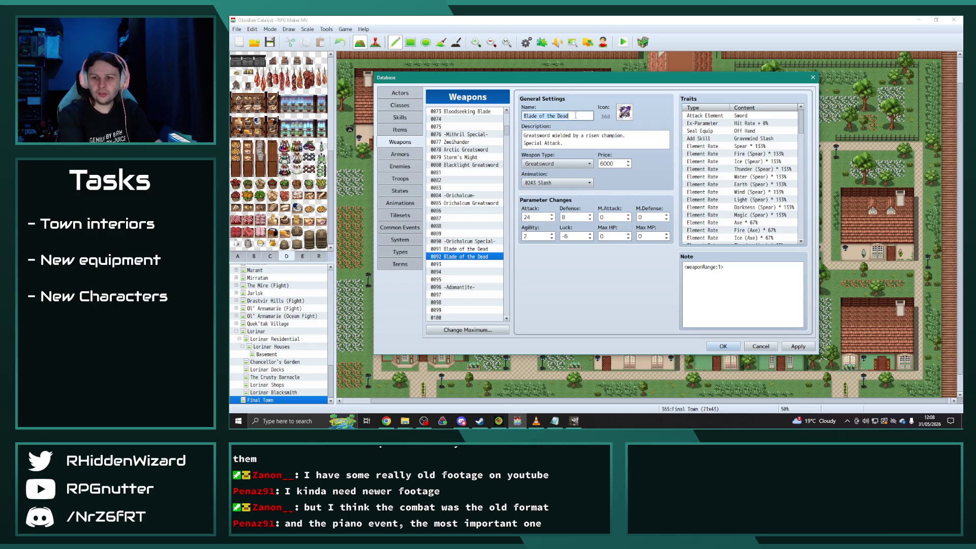
{"action": "type", "text": "Stardus"}
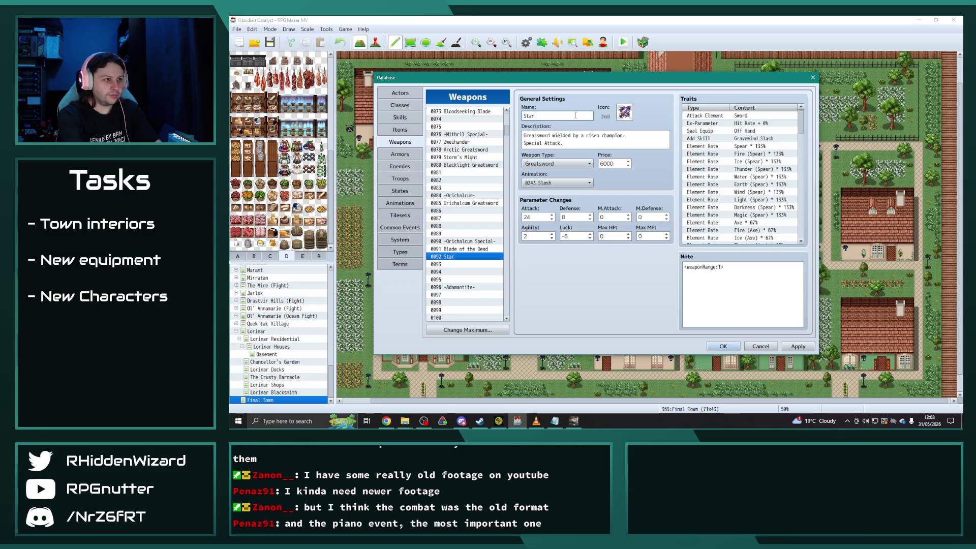
{"action": "key", "text": "BackSpace"}
{"action": "key", "text": "BackSpace"}
{"action": "type", "text": "t Blade"}
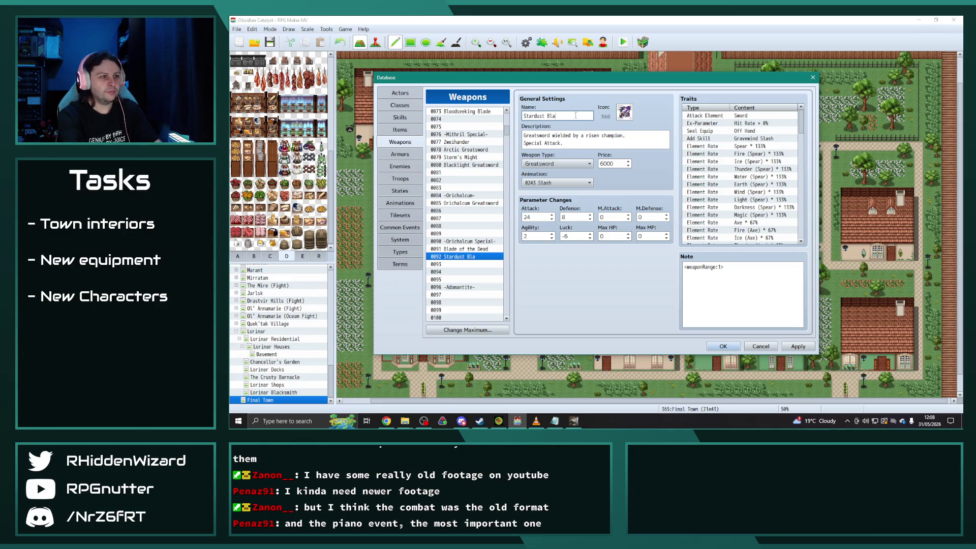
Give Stardust Blade icon 372 and a description about a greatsword of crystallised starlight.
{"action": "double_click", "coordinate": [624, 111]}
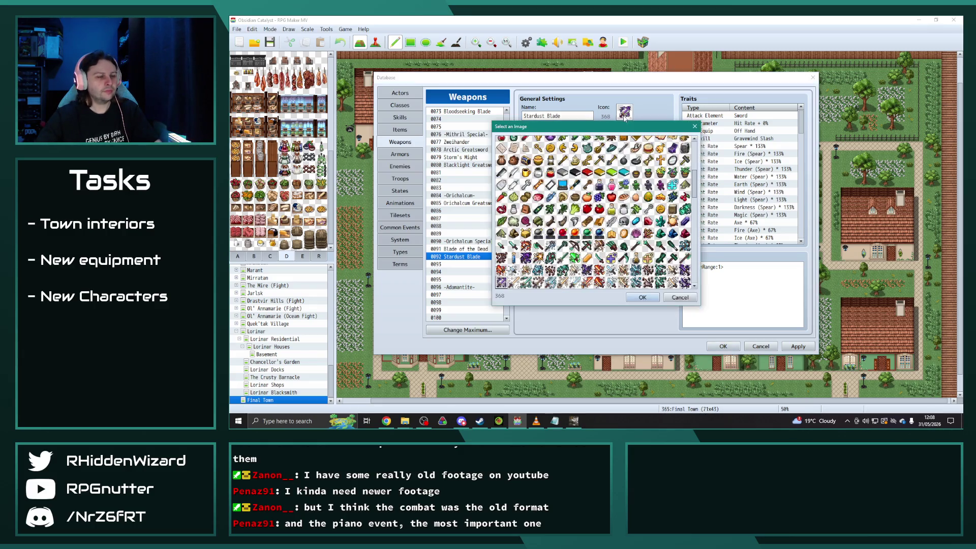
{"action": "scroll", "coordinate": [595, 212], "scroll_direction": "down", "scroll_amount": 1}
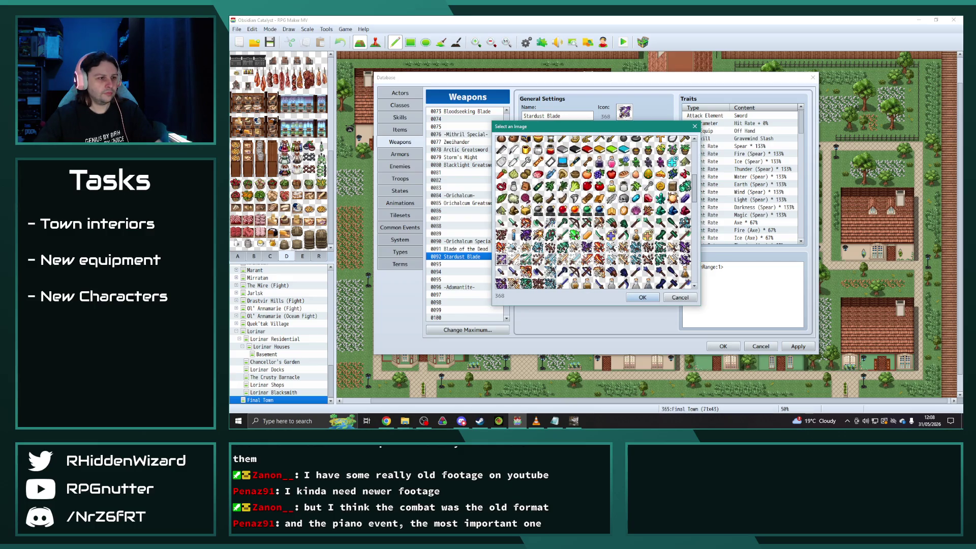
{"action": "double_click", "coordinate": [552, 261]}
{"action": "left_click_drag", "start_coordinate": [626, 136], "coordinate": [485, 135]}
{"action": "type", "text": "Legenda"}
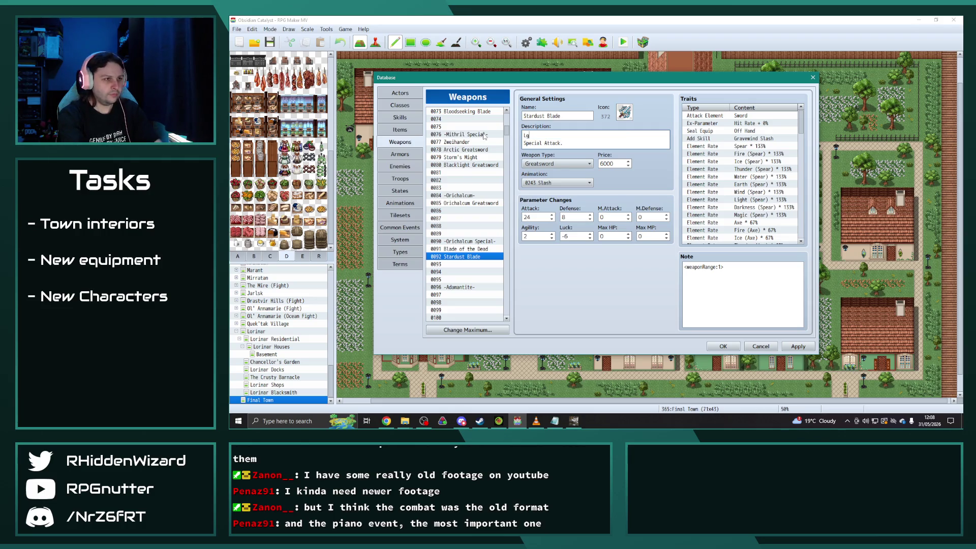
{"action": "type", "text": "ry great"}
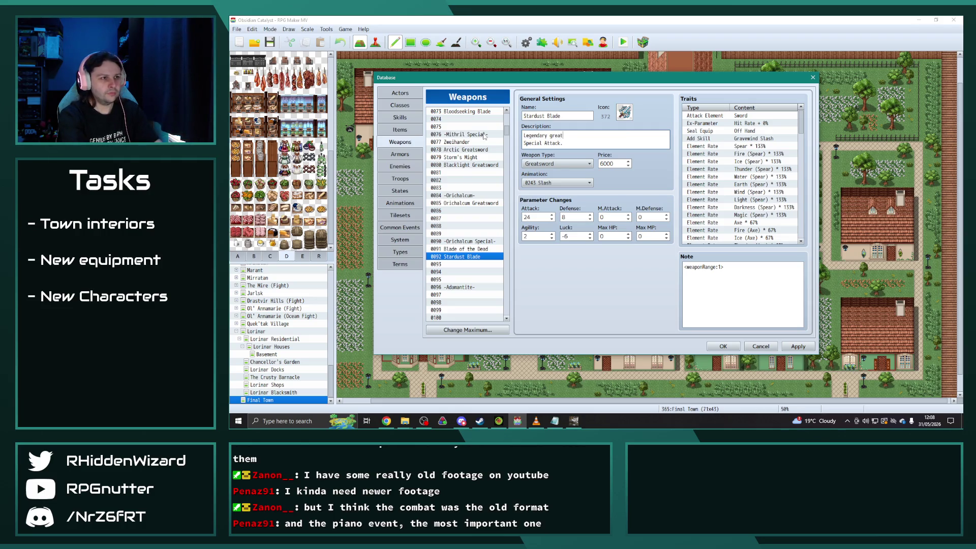
{"action": "type", "text": "sword made of cr"}
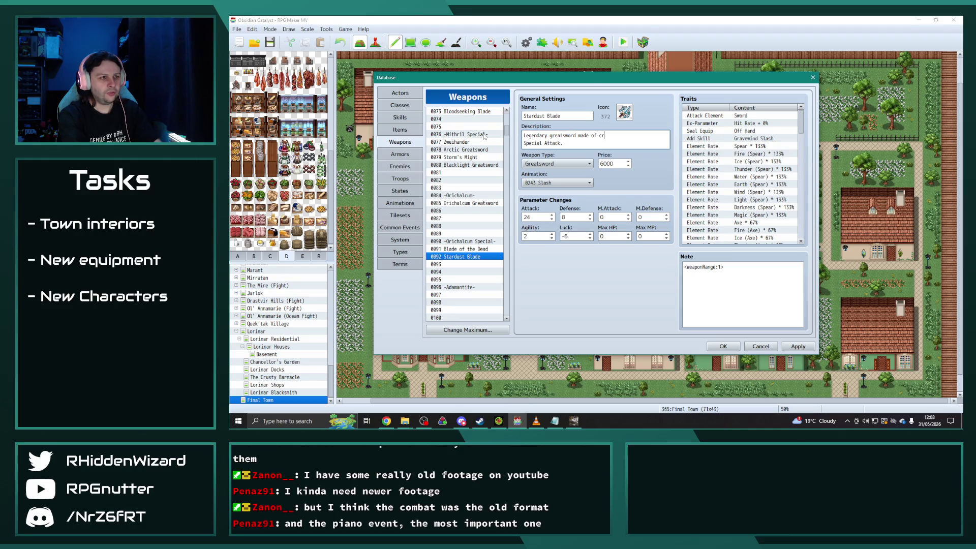
{"action": "type", "text": "ystalised "}
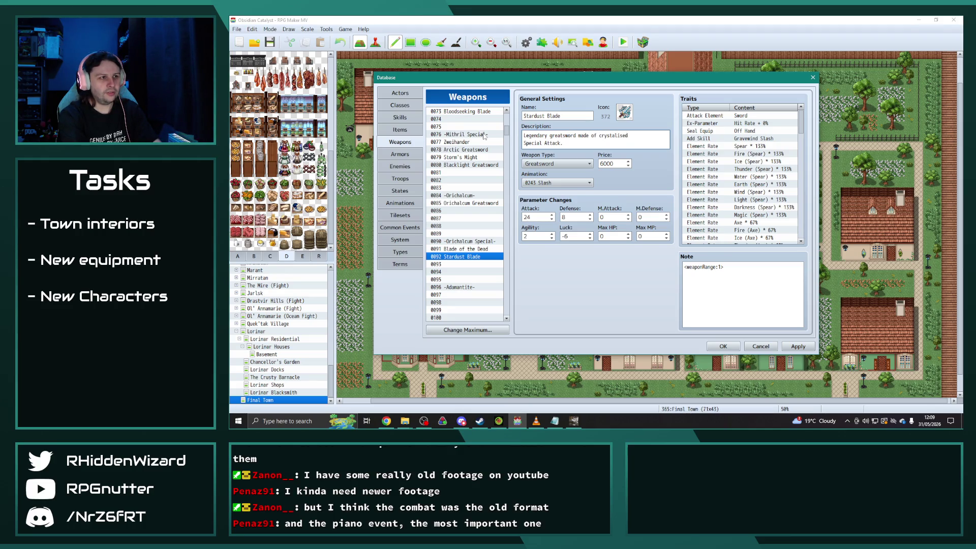
{"action": "type", "text": "o"}
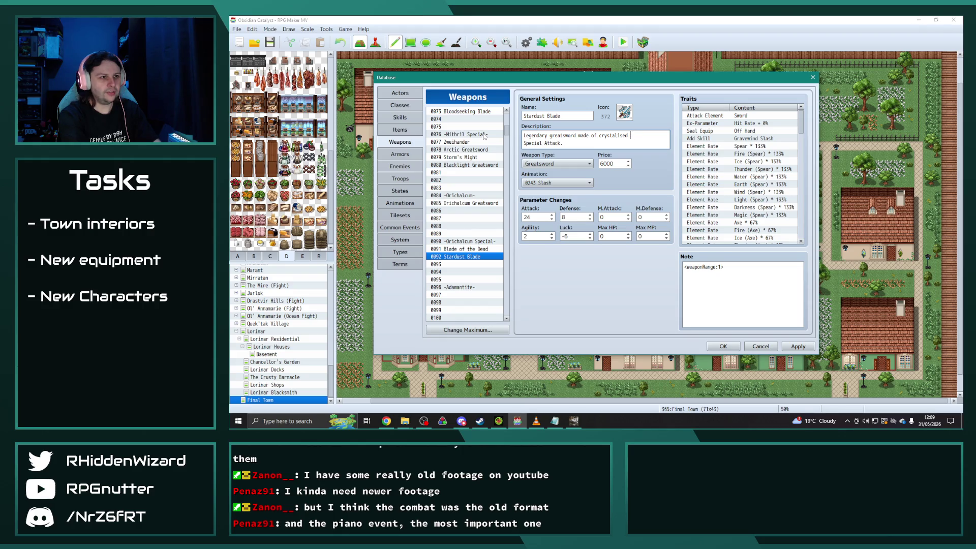
{"action": "type", "text": "rlight."}
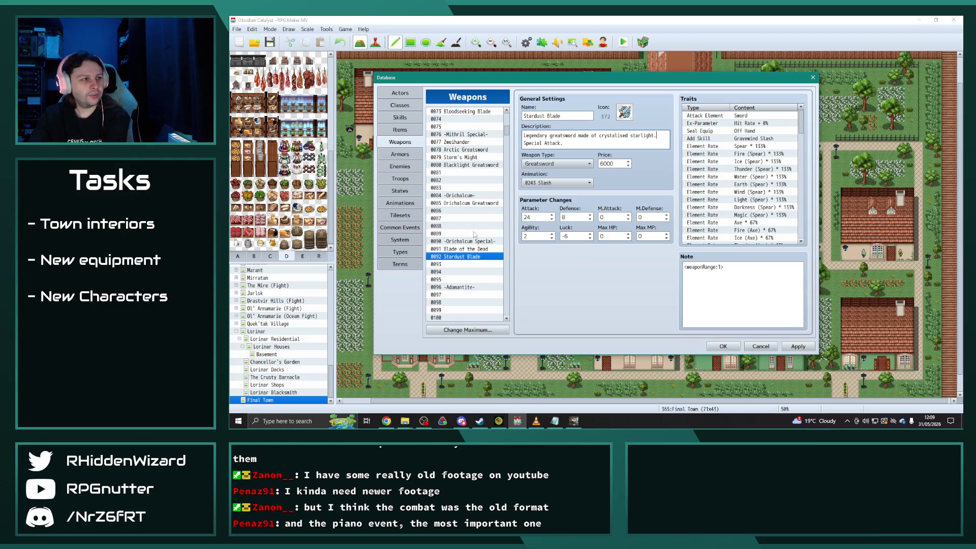
Compare Stardust Blade's stats with Orichalcum Greatsword and Blade of the Dead.
{"action": "left_click", "coordinate": [463, 248]}
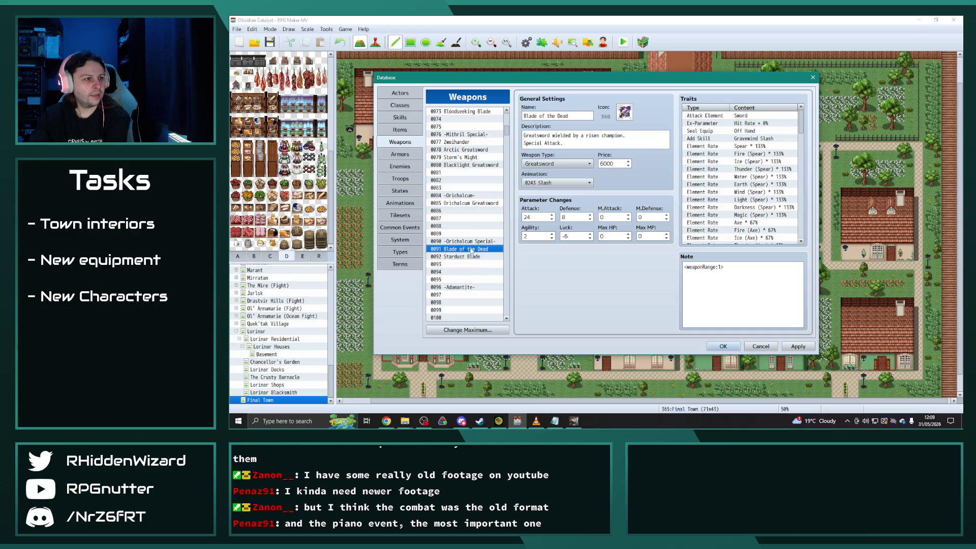
{"action": "left_click", "coordinate": [466, 203]}
{"action": "left_click", "coordinate": [469, 256]}
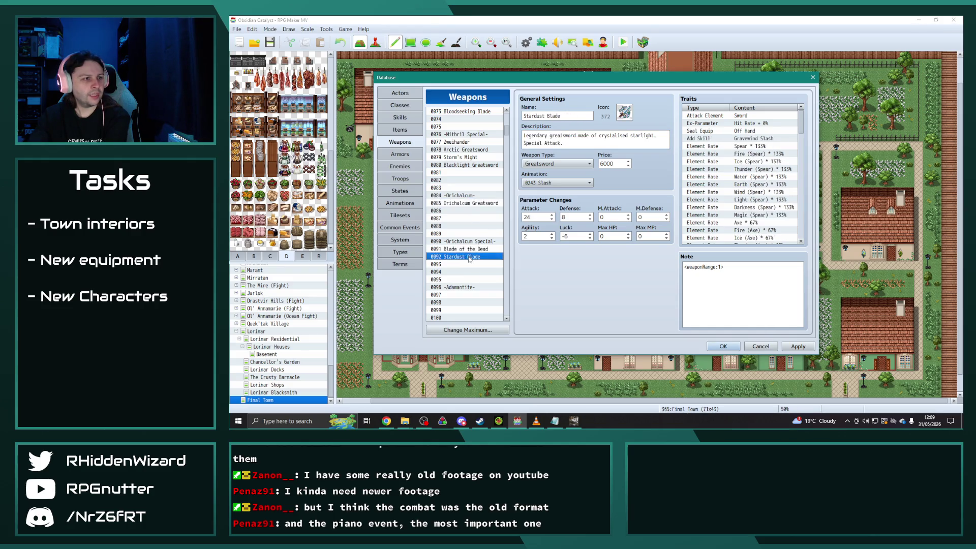
{"action": "left_click", "coordinate": [463, 203]}
{"action": "left_click", "coordinate": [467, 248]}
{"action": "left_click", "coordinate": [468, 256]}
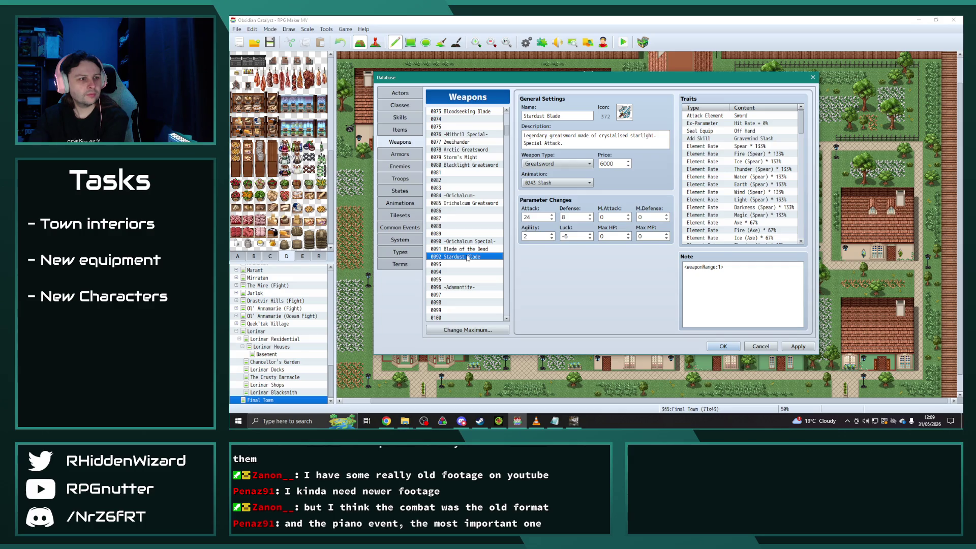
{"action": "left_click", "coordinate": [462, 203]}
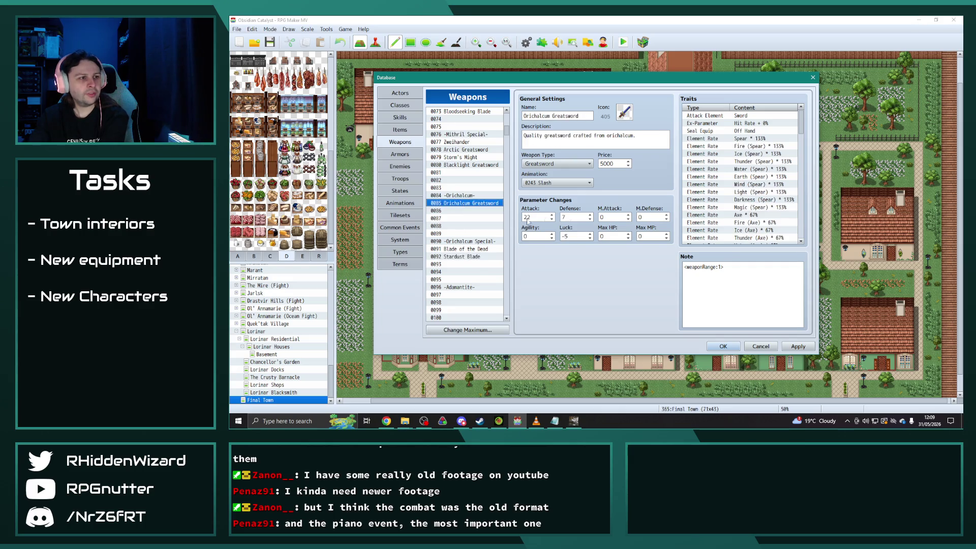
{"action": "left_click", "coordinate": [466, 249]}
{"action": "left_click", "coordinate": [468, 257]}
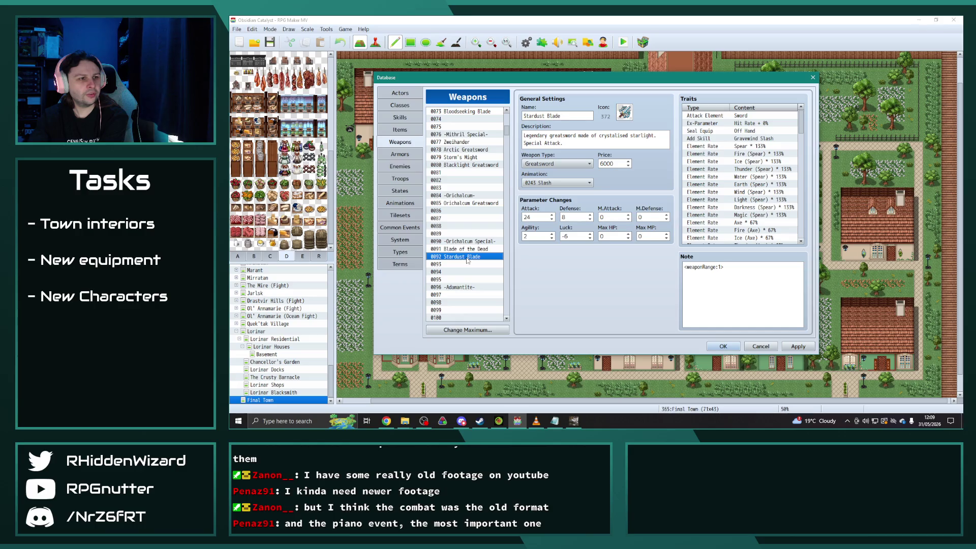
{"action": "left_click", "coordinate": [470, 250]}
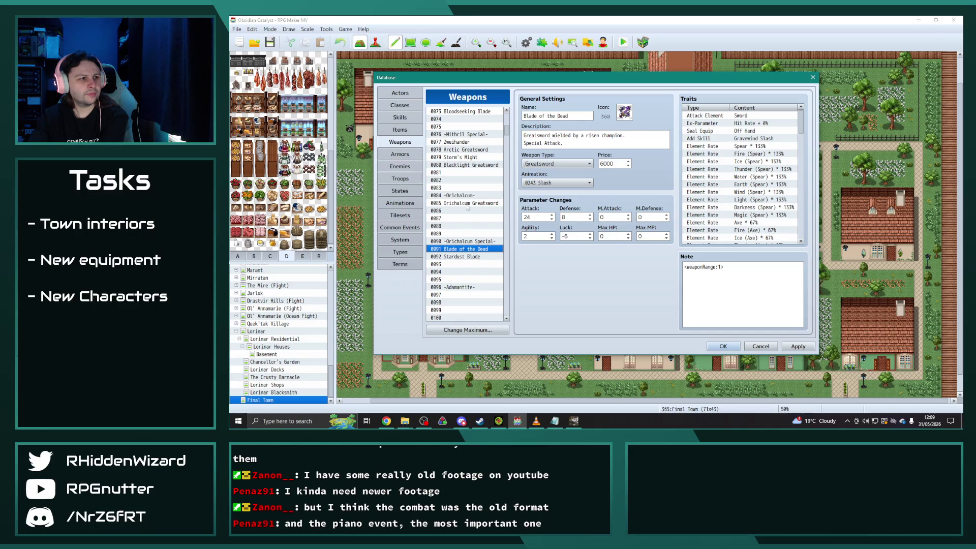
{"action": "left_click", "coordinate": [466, 204]}
{"action": "left_click", "coordinate": [470, 250]}
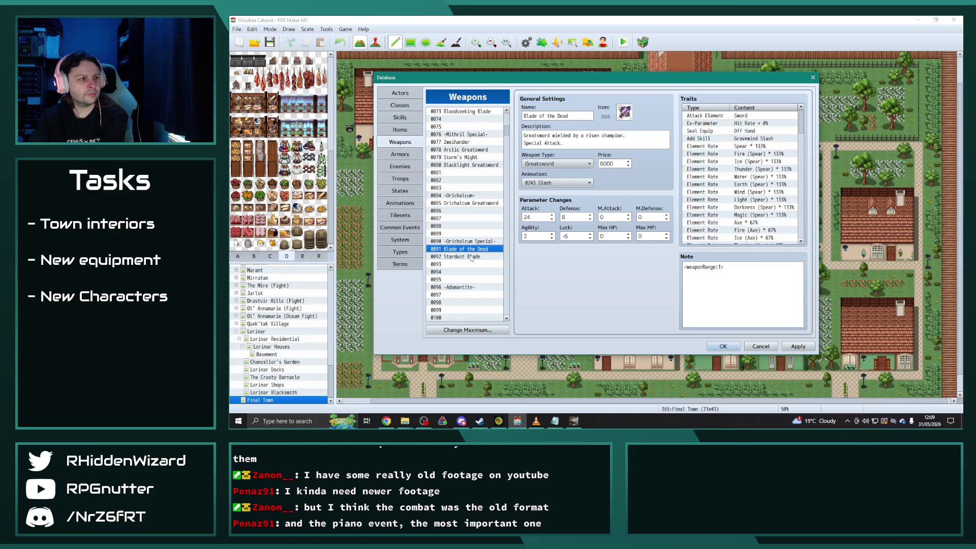
{"action": "left_click", "coordinate": [468, 257]}
{"action": "left_click", "coordinate": [468, 249]}
{"action": "left_click", "coordinate": [468, 258]}
{"action": "left_click", "coordinate": [469, 249]}
{"action": "left_click", "coordinate": [469, 258]}
Set Stardust Blade's Attack to 28 and Defense to 9.
{"action": "left_click", "coordinate": [532, 217]}
{"action": "type", "text": "27"}
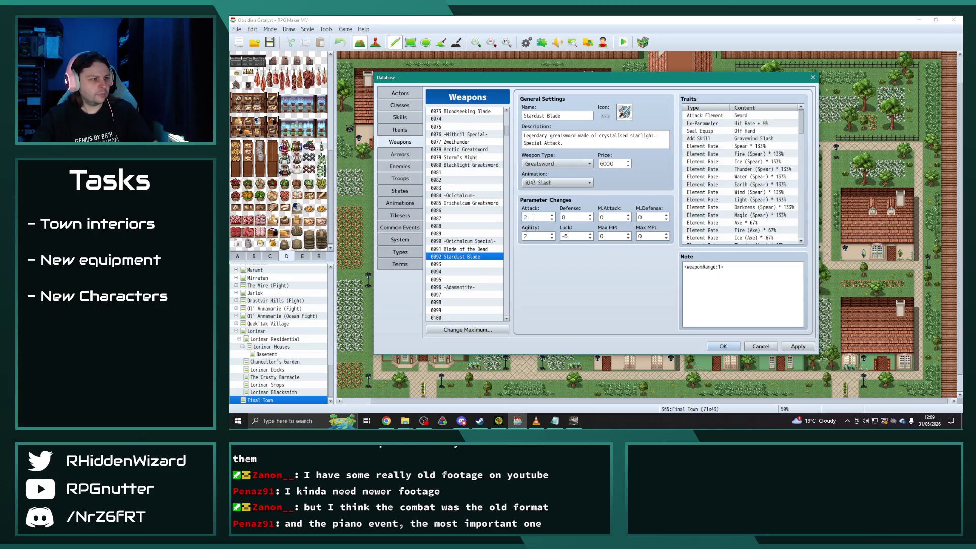
{"action": "key", "text": "ctrl+a"}
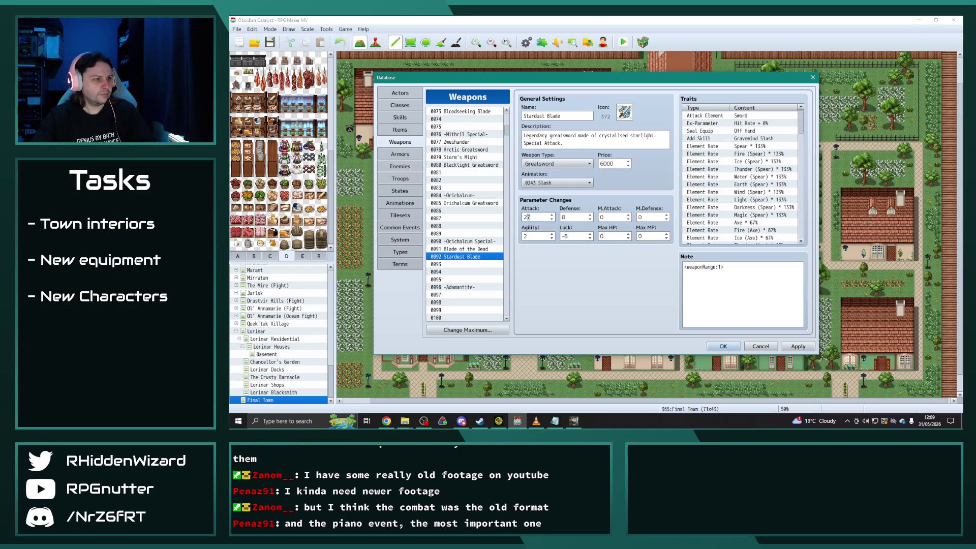
{"action": "type", "text": "28"}
{"action": "left_click", "coordinate": [577, 215]}
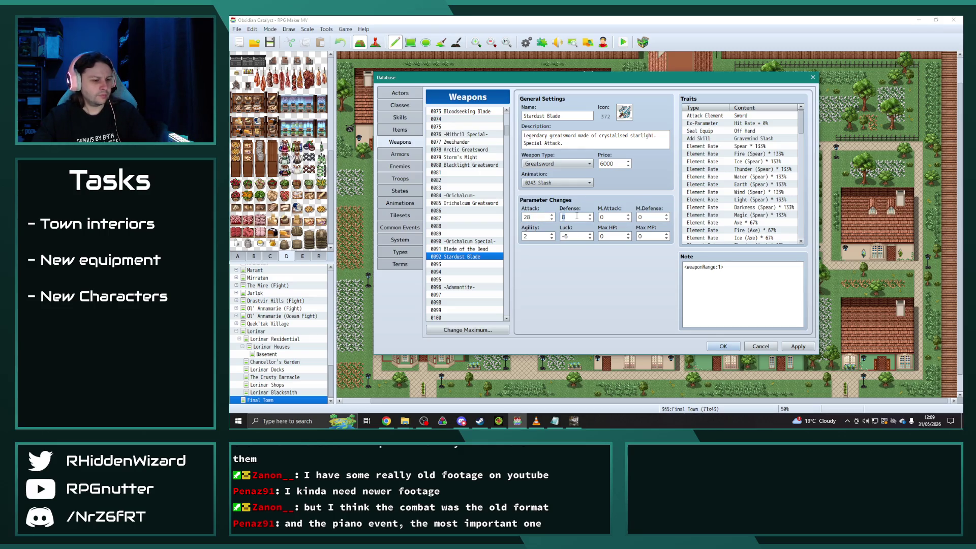
{"action": "type", "text": "9"}
Set Stardust Blade's Luck to -8, Agility to 0 and M.Attack to 16.
{"action": "left_click", "coordinate": [573, 237]}
{"action": "type", "text": "-8"}
{"action": "left_click", "coordinate": [530, 237]}
{"action": "type", "text": "0"}
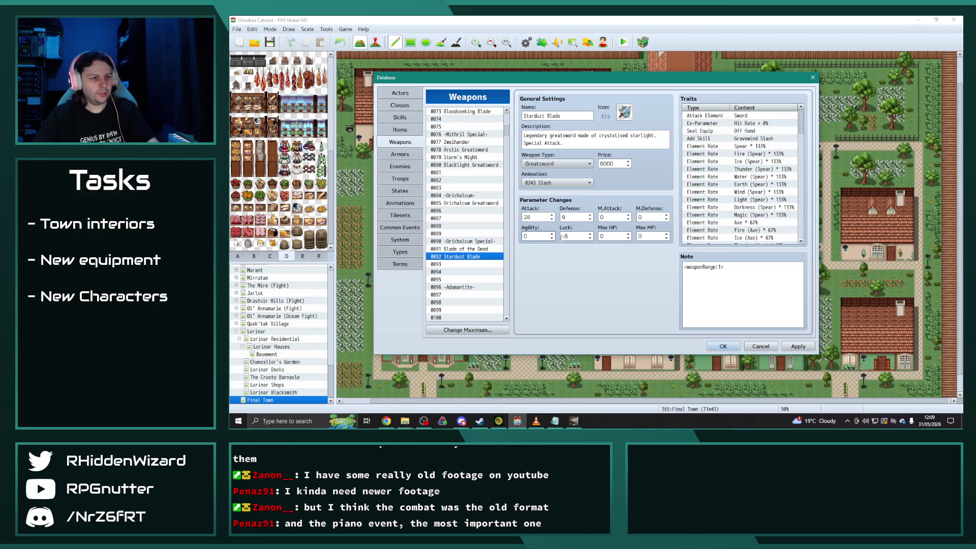
{"action": "left_click", "coordinate": [612, 217]}
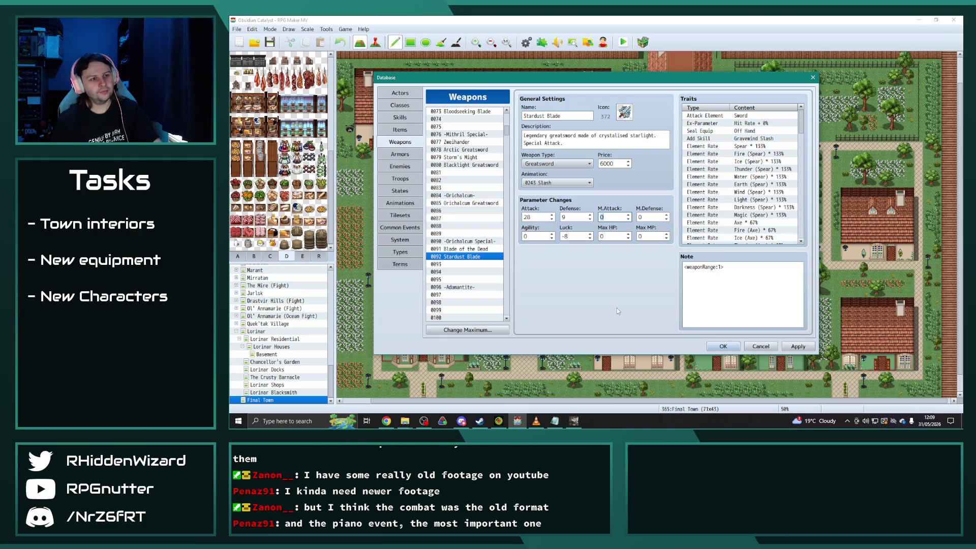
{"action": "type", "text": "16"}
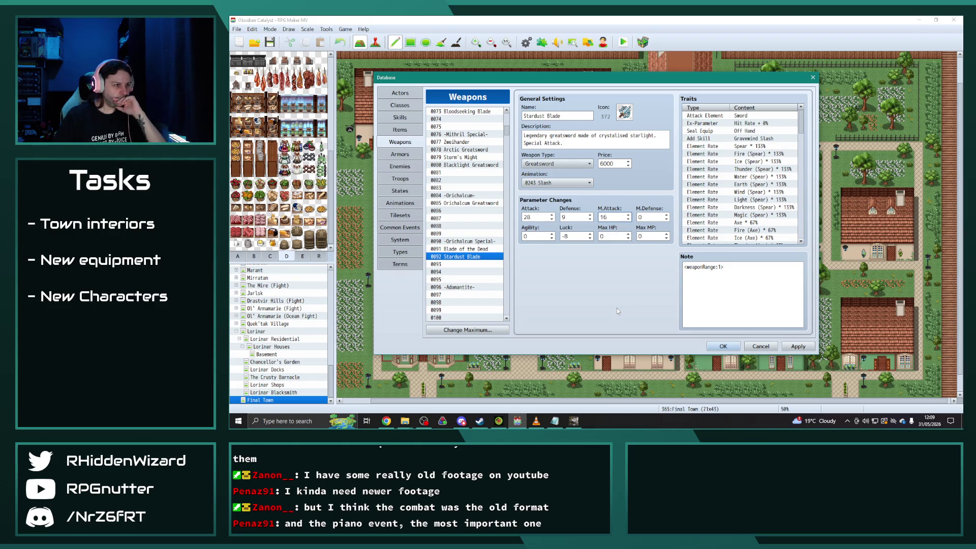
{"action": "left_click", "coordinate": [465, 259]}
{"action": "left_click", "coordinate": [465, 263]}
{"action": "scroll", "coordinate": [466, 265], "scroll_direction": "down", "scroll_amount": 2}
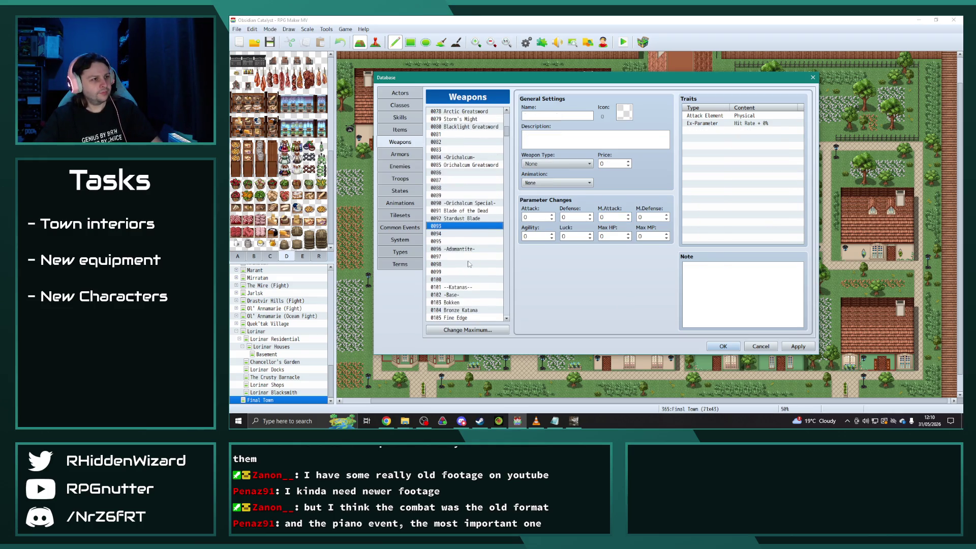
{"action": "scroll", "coordinate": [480, 262], "scroll_direction": "down", "scroll_amount": 10}
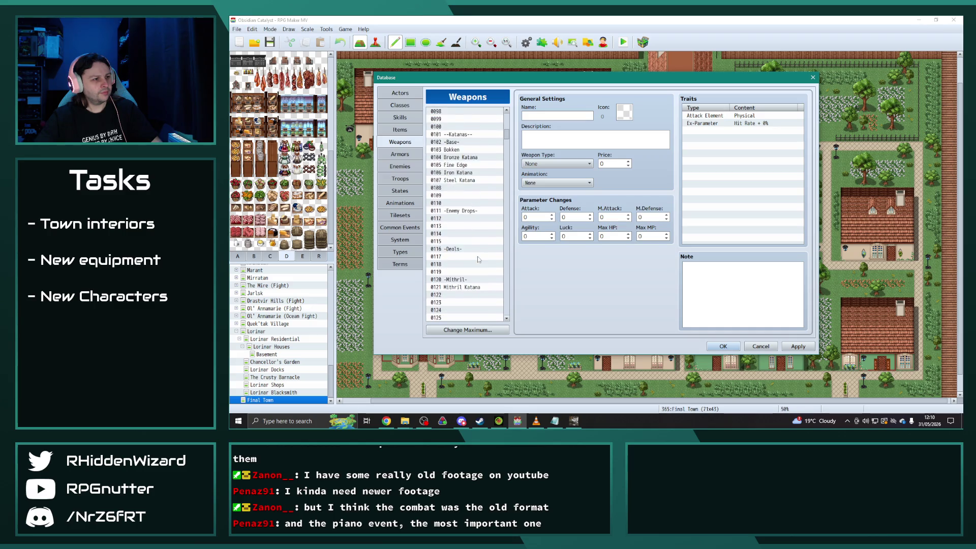
{"action": "scroll", "coordinate": [478, 259], "scroll_direction": "down", "scroll_amount": 5}
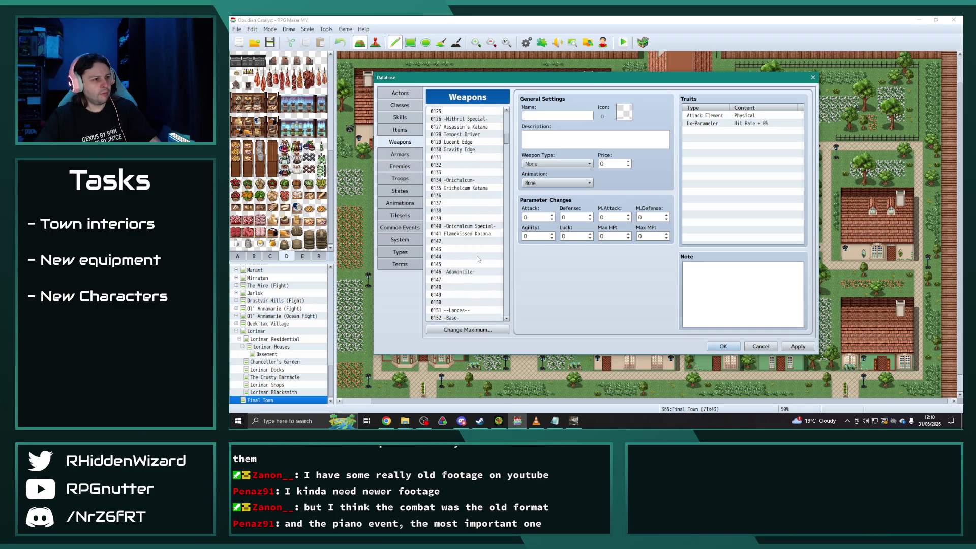
Duplicate Flamekissed Katana into slot 0142 and name it Night's Edge.
{"action": "scroll", "coordinate": [477, 258], "scroll_direction": "down", "scroll_amount": 2}
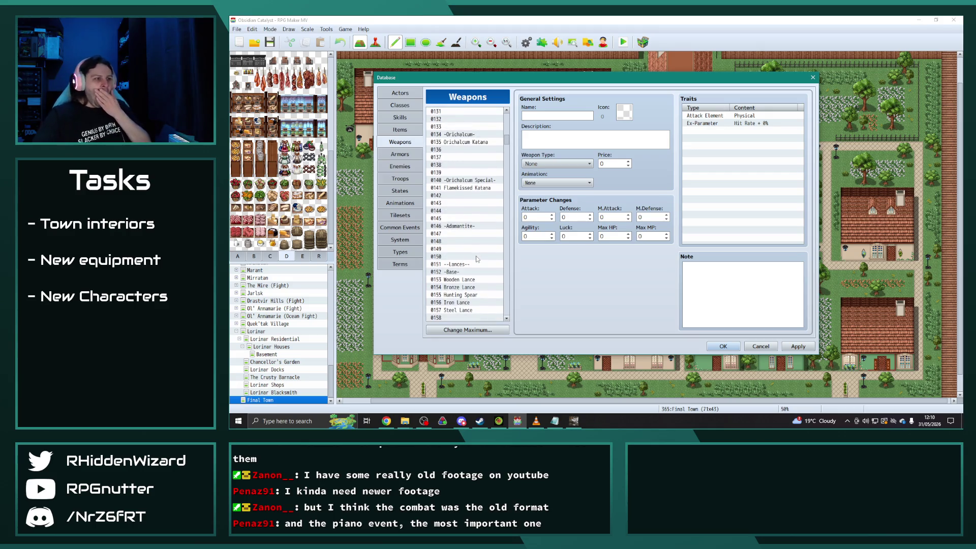
{"action": "left_click", "coordinate": [479, 188]}
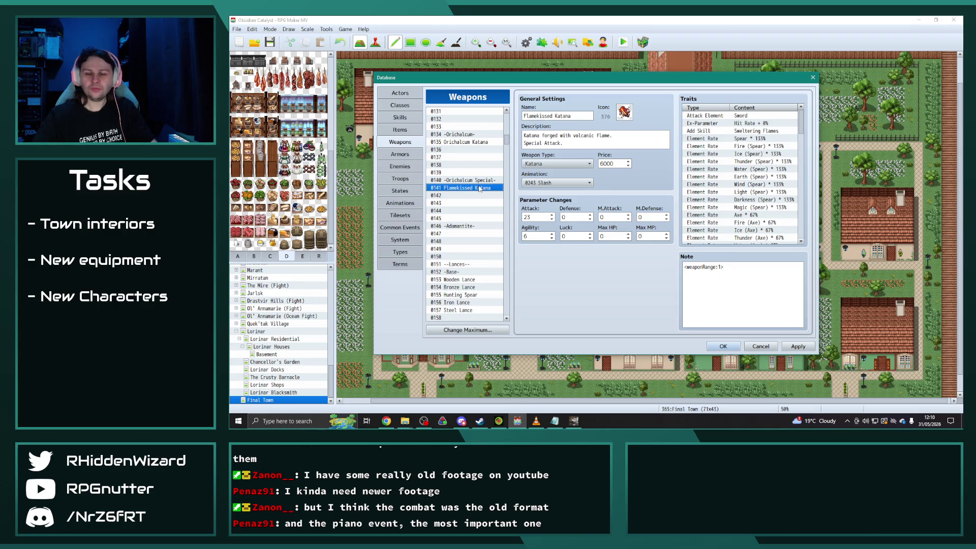
{"action": "left_click", "coordinate": [471, 195]}
{"action": "key", "text": "ctrl+v"}
{"action": "triple_click", "coordinate": [567, 116]}
{"action": "type", "text": "Nihtht's Edge"}
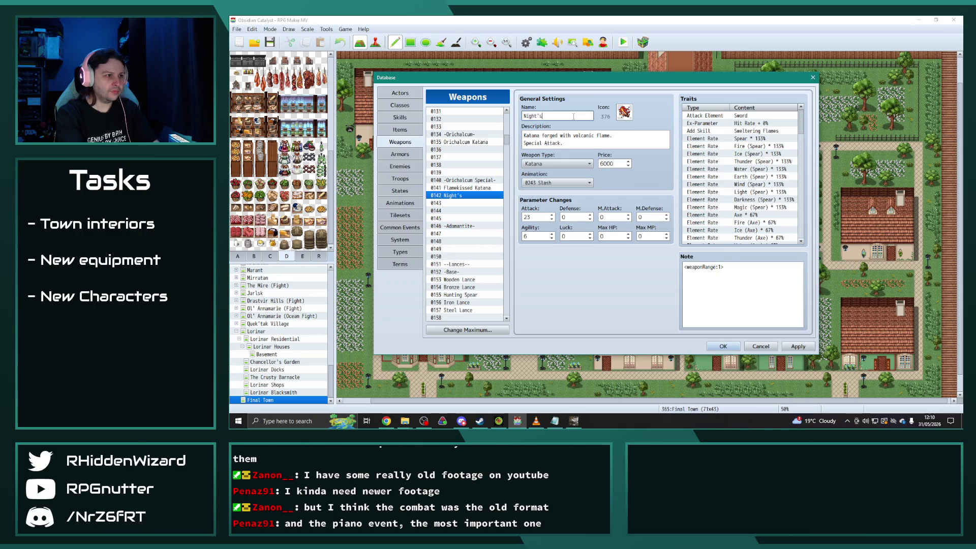
Give Night's Edge icon 383 and the description 'A katana infused with the power of shadow.'.
{"action": "double_click", "coordinate": [624, 111]}
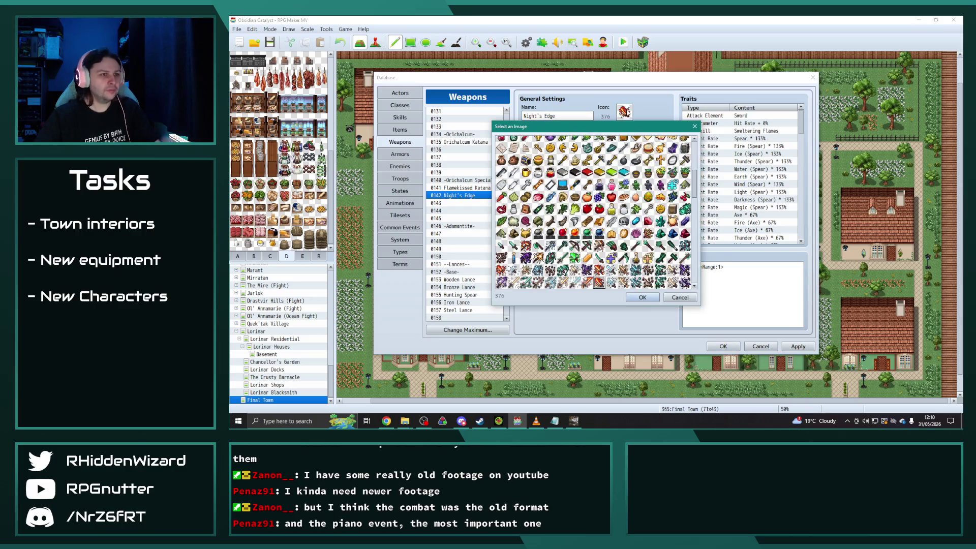
{"action": "double_click", "coordinate": [684, 282]}
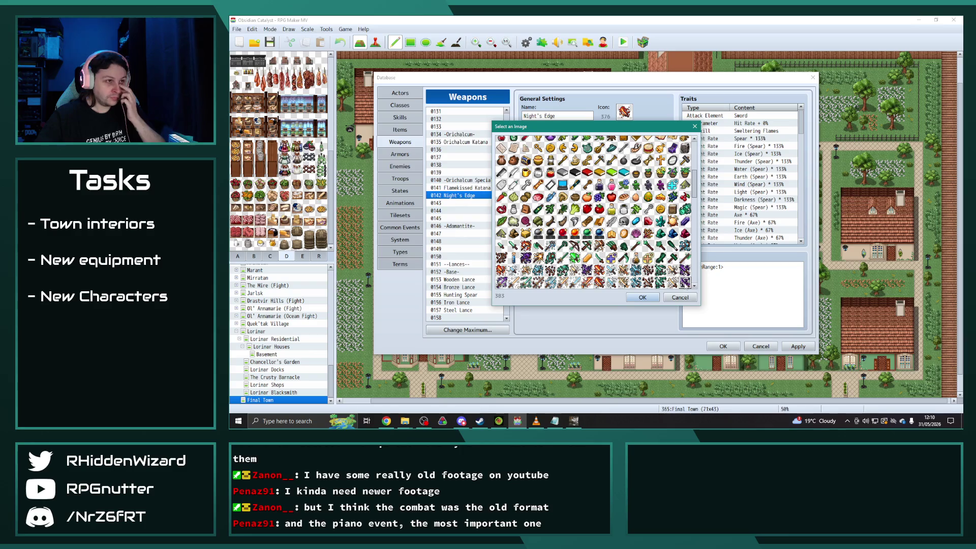
{"action": "left_click", "coordinate": [624, 136]}
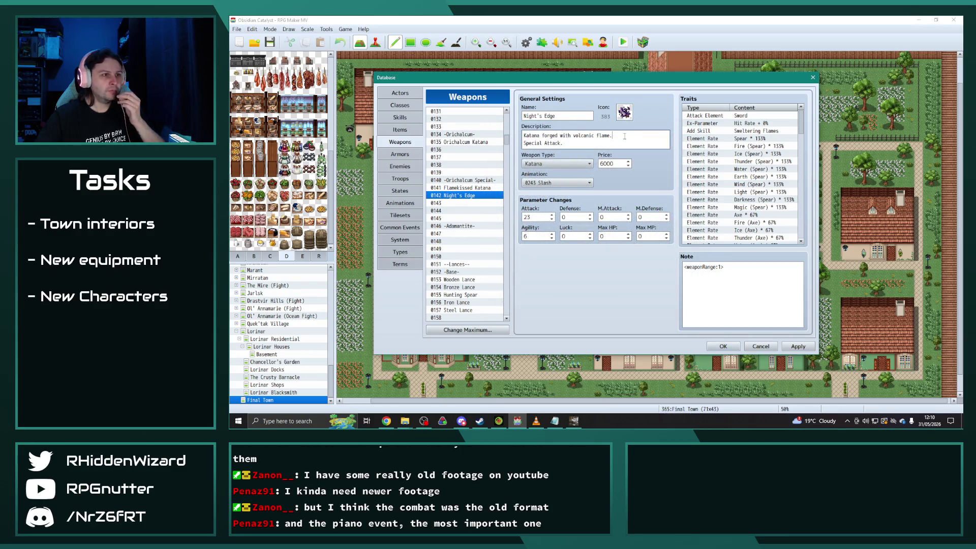
{"action": "key", "text": "shift+Home"}
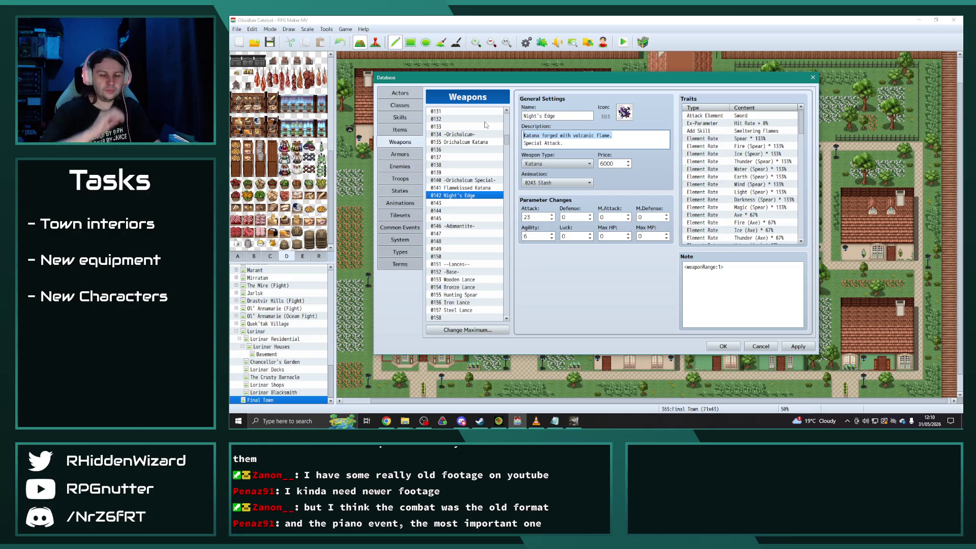
{"action": "type", "text": "A katana "}
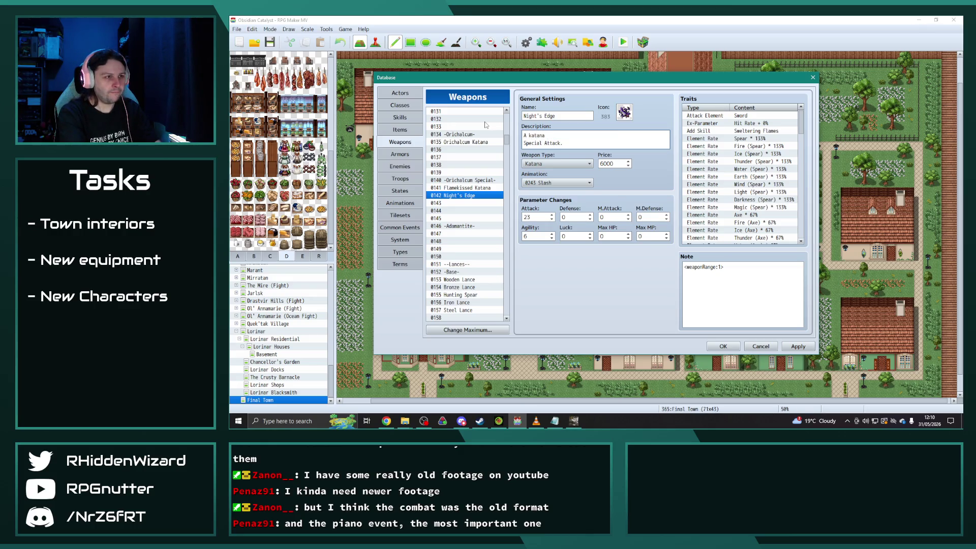
{"action": "type", "text": "infused with the "}
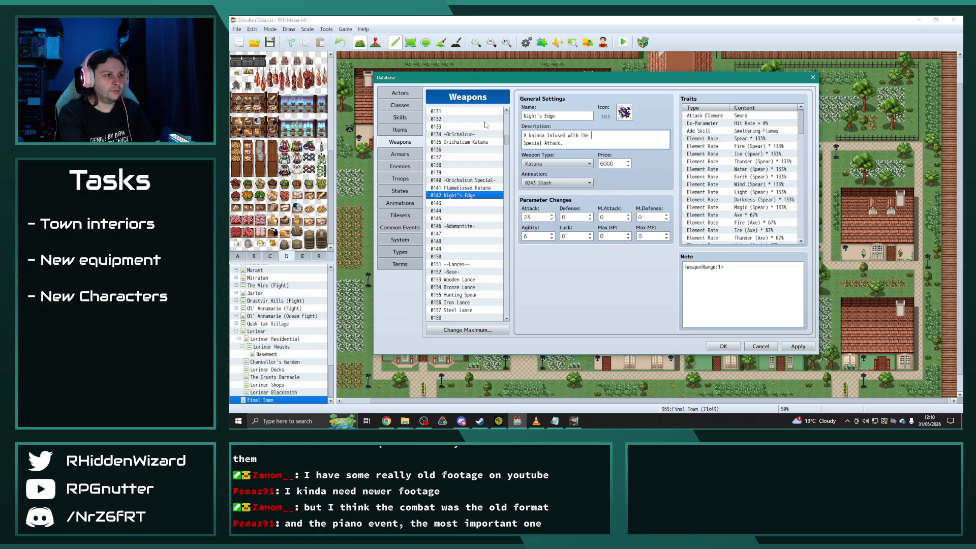
{"action": "type", "text": "power of shadow."}
Return to the Stardust Blade entry in the weapon list.
{"action": "scroll", "coordinate": [477, 237], "scroll_direction": "up", "scroll_amount": 15}
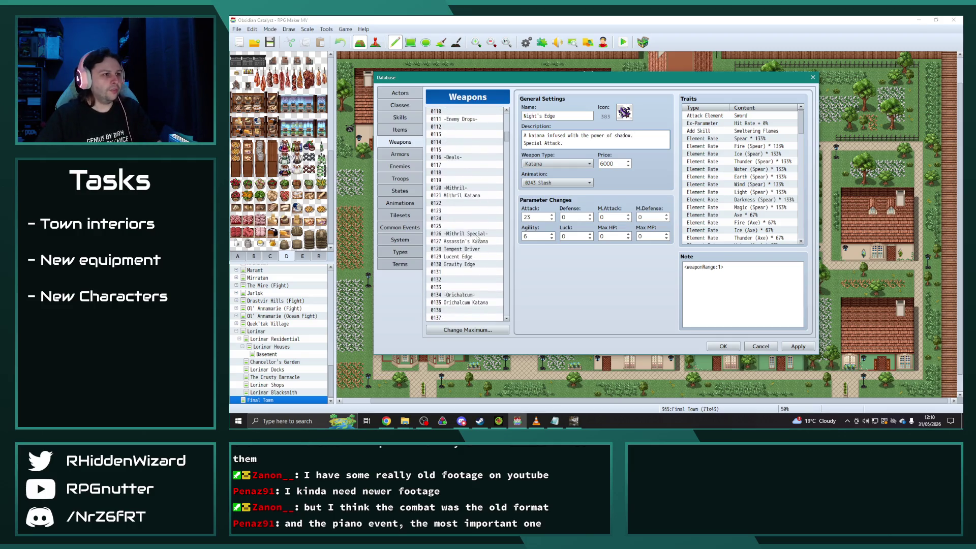
{"action": "scroll", "coordinate": [477, 237], "scroll_direction": "up", "scroll_amount": 1}
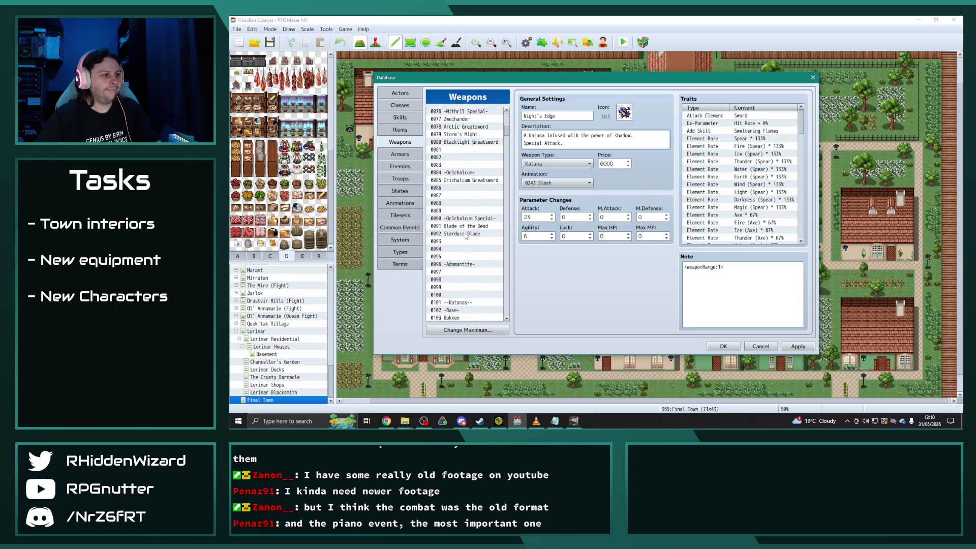
{"action": "left_click", "coordinate": [470, 233]}
Set Stardust Blade's price to 7500.
{"action": "left_click", "coordinate": [612, 163]}
{"action": "key", "text": "BackSpace"}
{"action": "key", "text": "BackSpace"}
{"action": "key", "text": "BackSpace"}
{"action": "type", "text": "7500"}
Set Night's Edge's price to 7500 after checking Gravity Edge and Flamekissed Katana.
{"action": "scroll", "coordinate": [459, 277], "scroll_direction": "down", "scroll_amount": 8}
{"action": "scroll", "coordinate": [460, 277], "scroll_direction": "down", "scroll_amount": 6}
{"action": "left_click", "coordinate": [467, 217]}
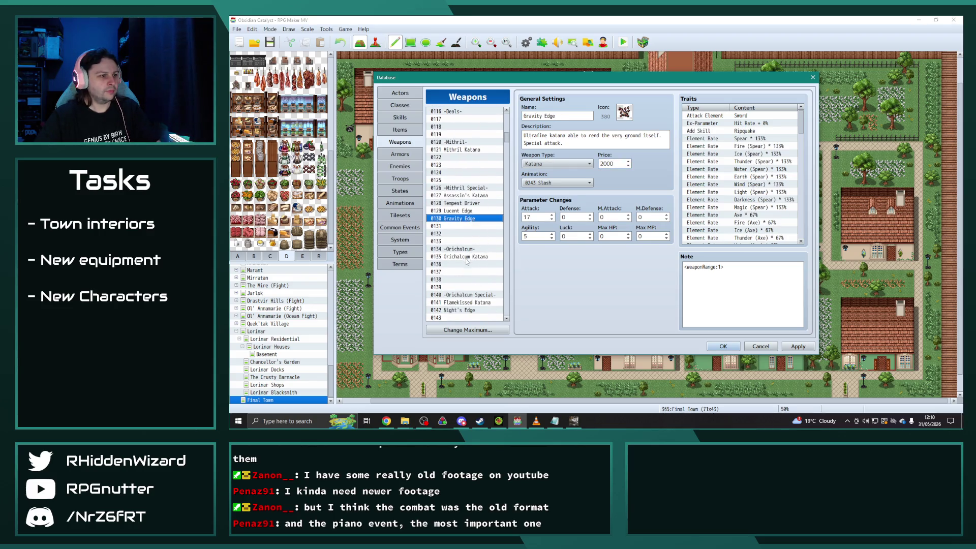
{"action": "left_click", "coordinate": [466, 302]}
{"action": "left_click", "coordinate": [467, 309]}
{"action": "left_click", "coordinate": [612, 163]}
{"action": "key", "text": "BackSpace"}
{"action": "key", "text": "BackSpace"}
{"action": "key", "text": "BackSpace"}
{"action": "type", "text": "75"}
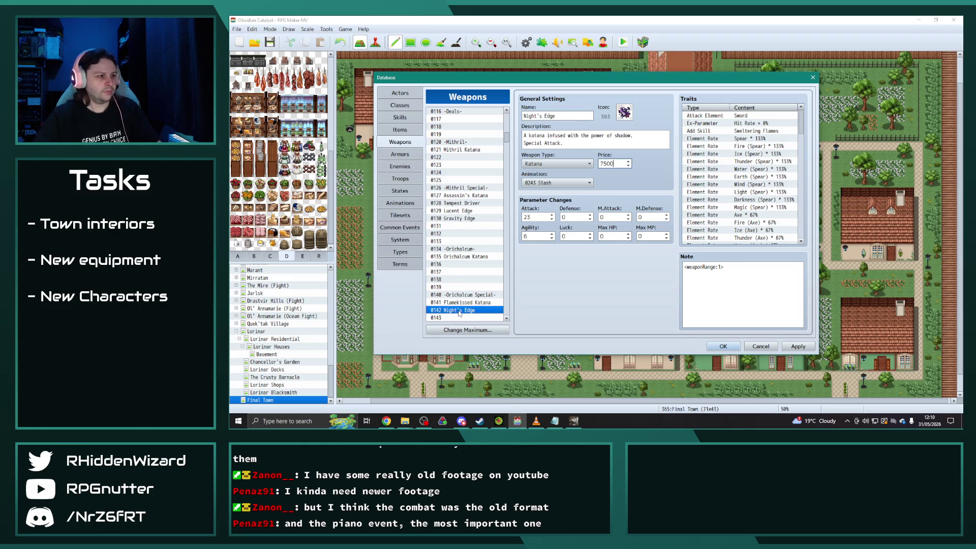
Set Night's Edge's Attack to 25, Agility to 7 and M.Attack to 5.
{"action": "double_click", "coordinate": [537, 217]}
{"action": "type", "text": "2"}
{"action": "double_click", "coordinate": [541, 236]}
{"action": "double_click", "coordinate": [613, 219]}
{"action": "type", "text": "5"}
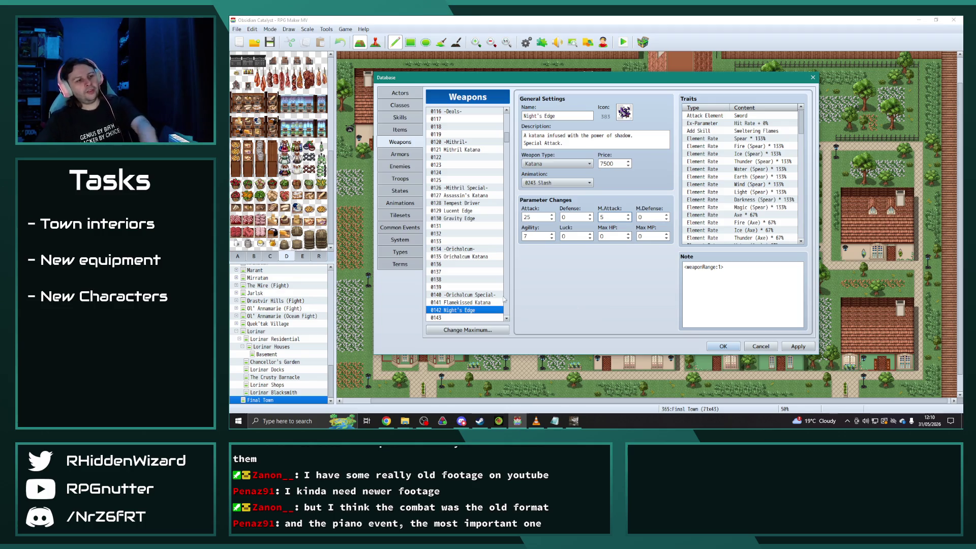
Scroll down to the lances and select Shred Lance.
{"action": "scroll", "coordinate": [468, 241], "scroll_direction": "down", "scroll_amount": 4}
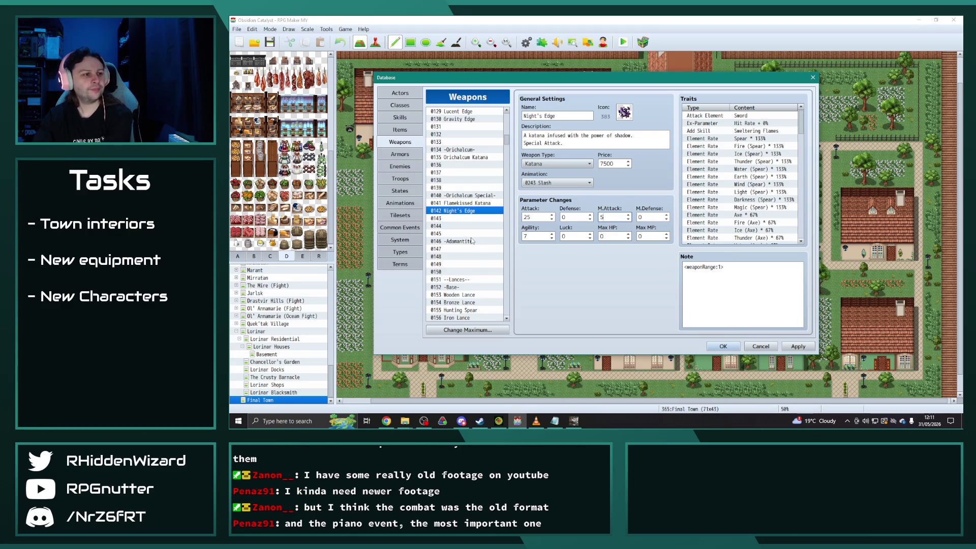
{"action": "scroll", "coordinate": [477, 269], "scroll_direction": "down", "scroll_amount": 10}
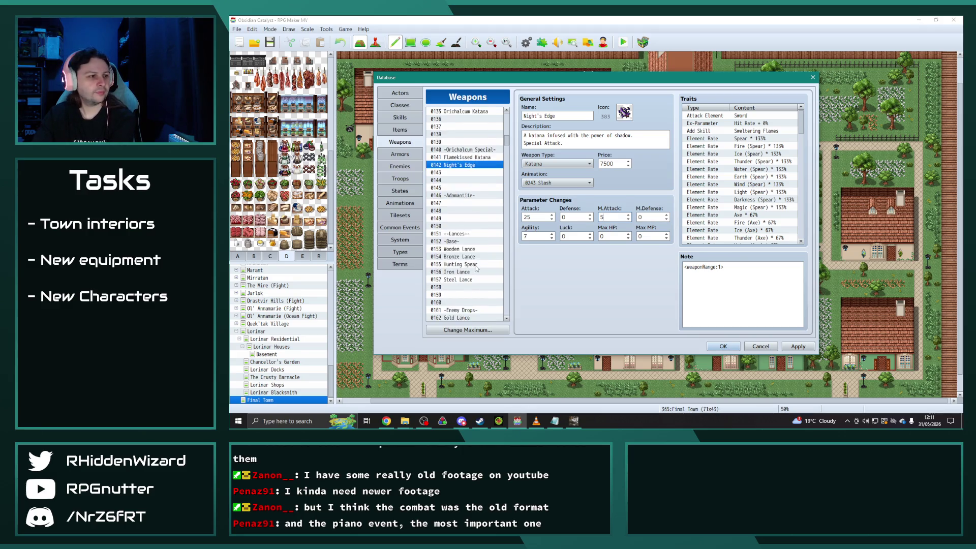
{"action": "scroll", "coordinate": [476, 268], "scroll_direction": "down", "scroll_amount": 4}
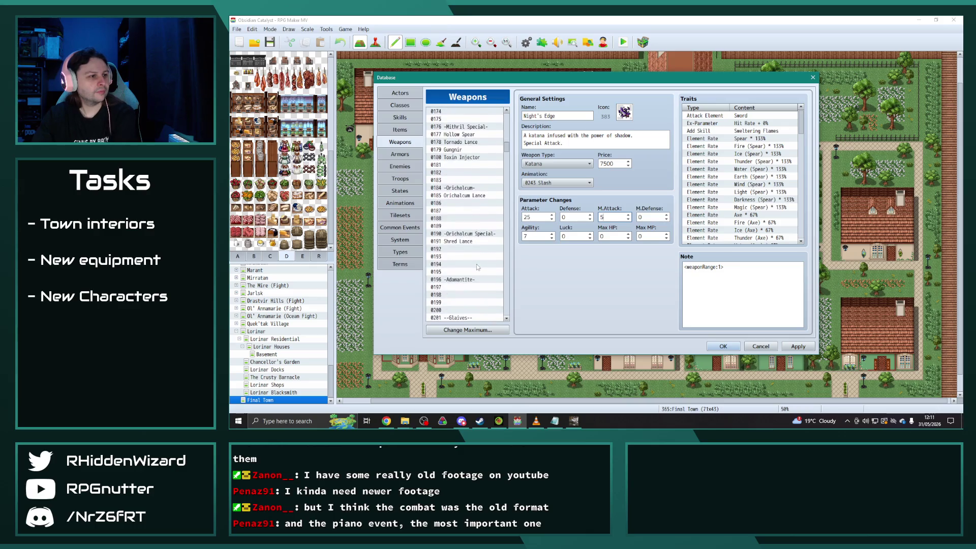
{"action": "left_click", "coordinate": [471, 242]}
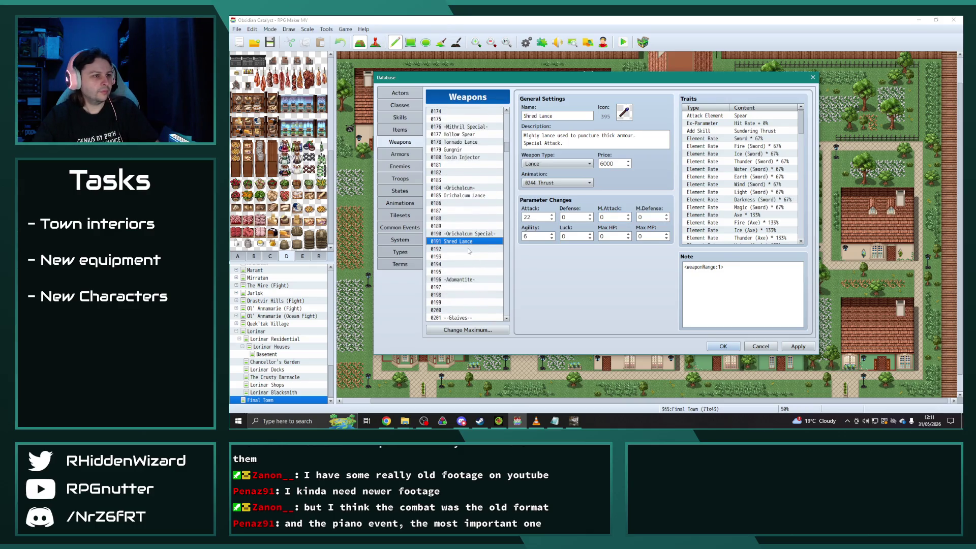
Paste Shred Lance into slot 0192 and set its price to 7500.
{"action": "left_click", "coordinate": [469, 249]}
{"action": "key", "text": "ctrl+v"}
{"action": "double_click", "coordinate": [613, 164]}
{"action": "type", "text": "7500"}
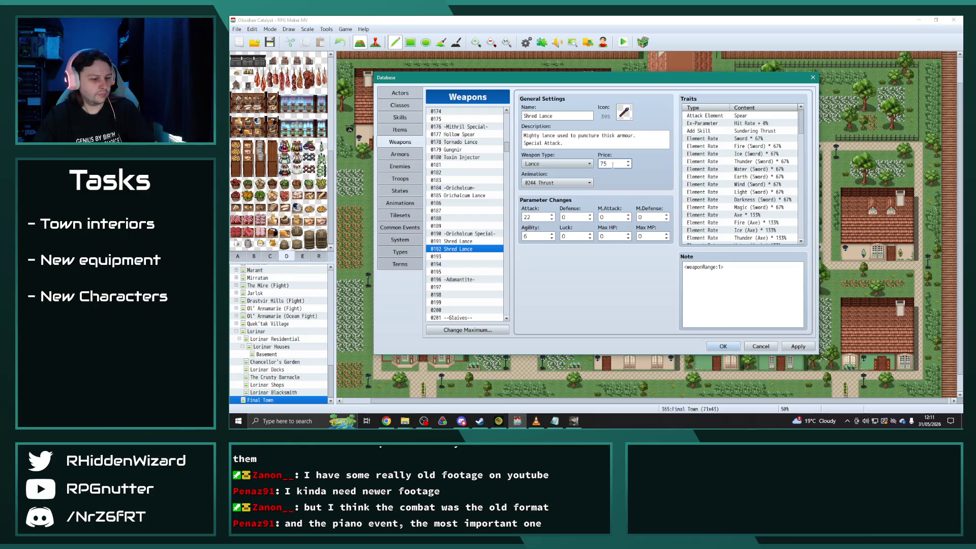
Pick icon 595 for the new lance.
{"action": "double_click", "coordinate": [624, 111]}
{"action": "scroll", "coordinate": [580, 249], "scroll_direction": "down", "scroll_amount": 3}
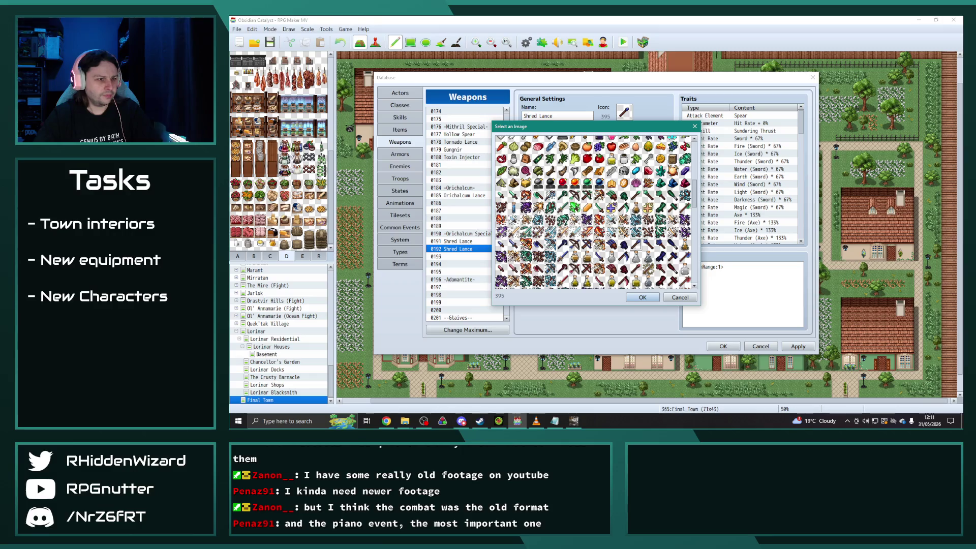
{"action": "scroll", "coordinate": [583, 251], "scroll_direction": "down", "scroll_amount": 2}
{"action": "scroll", "coordinate": [584, 254], "scroll_direction": "up", "scroll_amount": 5}
{"action": "scroll", "coordinate": [584, 254], "scroll_direction": "down", "scroll_amount": 5}
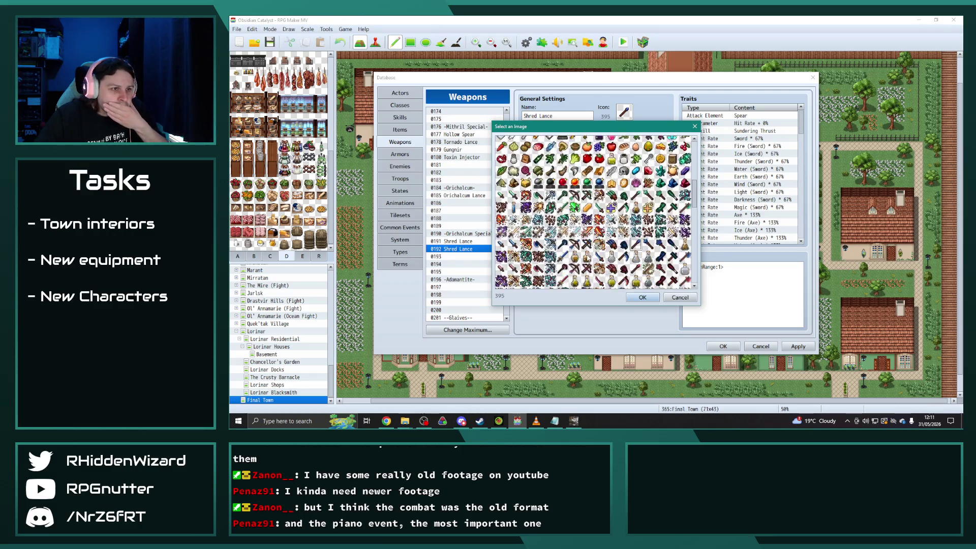
{"action": "scroll", "coordinate": [585, 244], "scroll_direction": "down", "scroll_amount": 4}
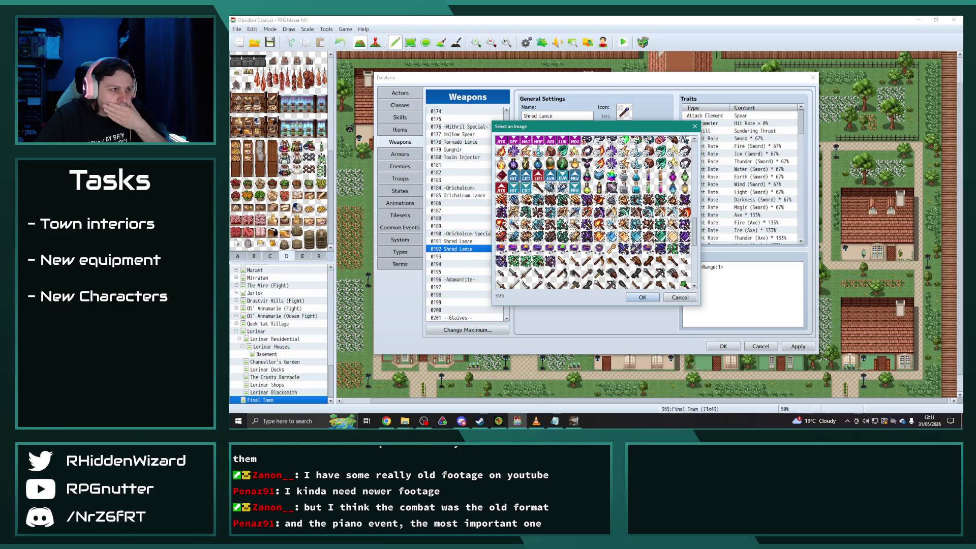
{"action": "double_click", "coordinate": [540, 213]}
Rename it 'Terra Lance' with the description 'A mighty lance able to rend the land asunder.'.
{"action": "triple_click", "coordinate": [567, 116]}
{"action": "type", "text": "Te"}
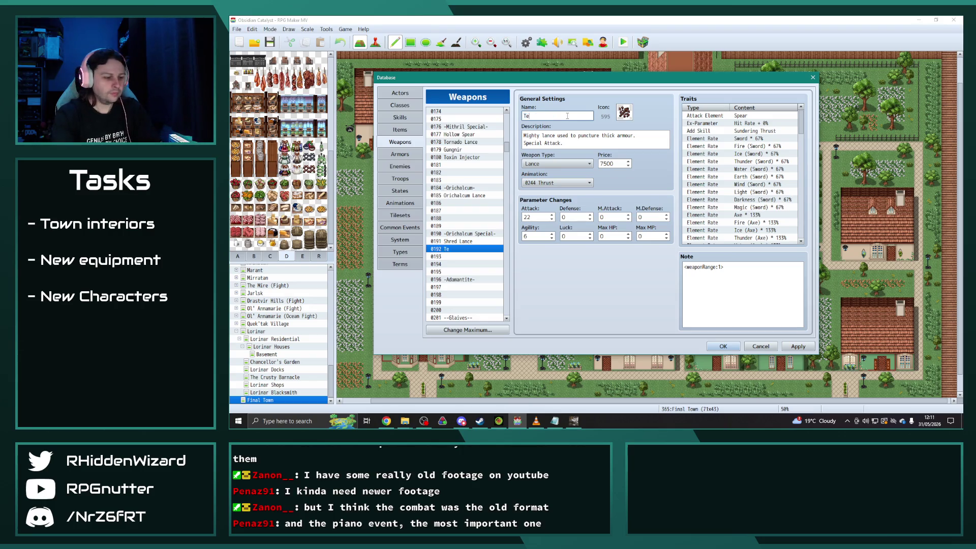
{"action": "type", "text": "rra Lance"}
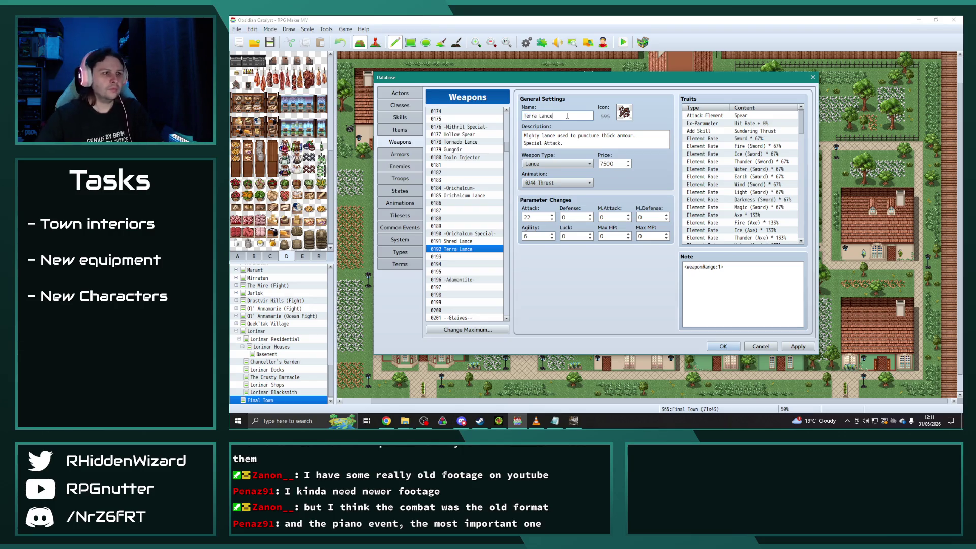
{"action": "left_click", "coordinate": [642, 137]}
{"action": "left_click_drag", "start_coordinate": [653, 136], "coordinate": [518, 134]}
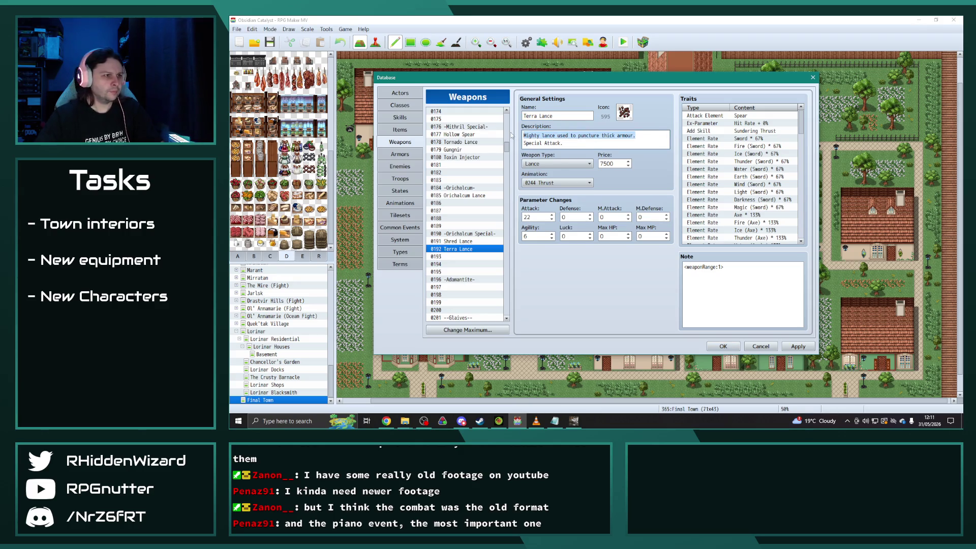
{"action": "type", "text": "A mighty lance able to "}
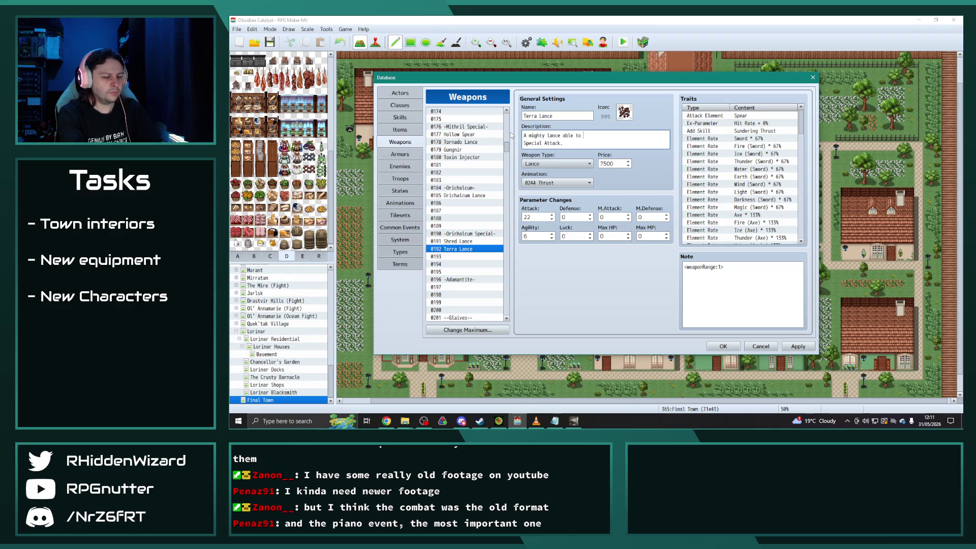
{"action": "type", "text": "rend the land asunder."}
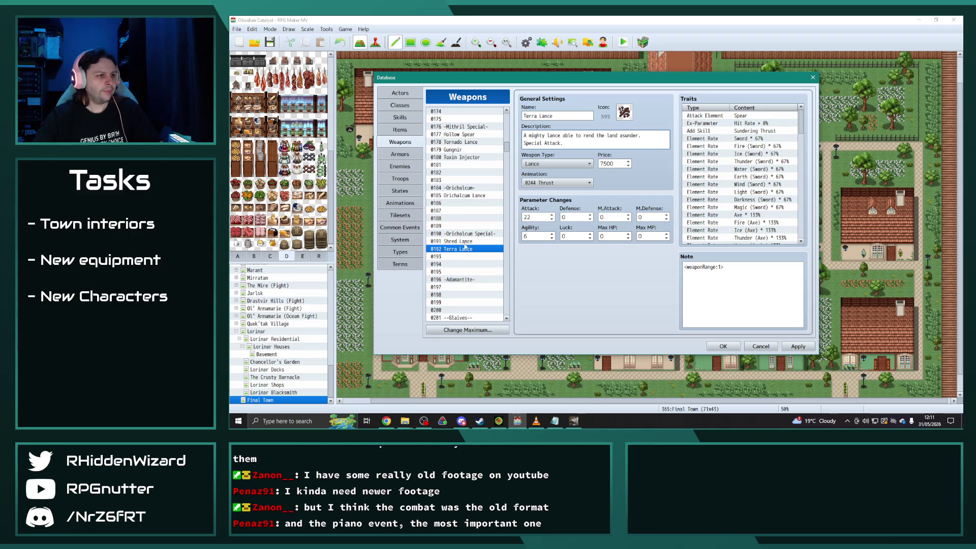
Set Terra Lance's Attack to 25 and Agility to 7.
{"action": "left_click", "coordinate": [462, 248]}
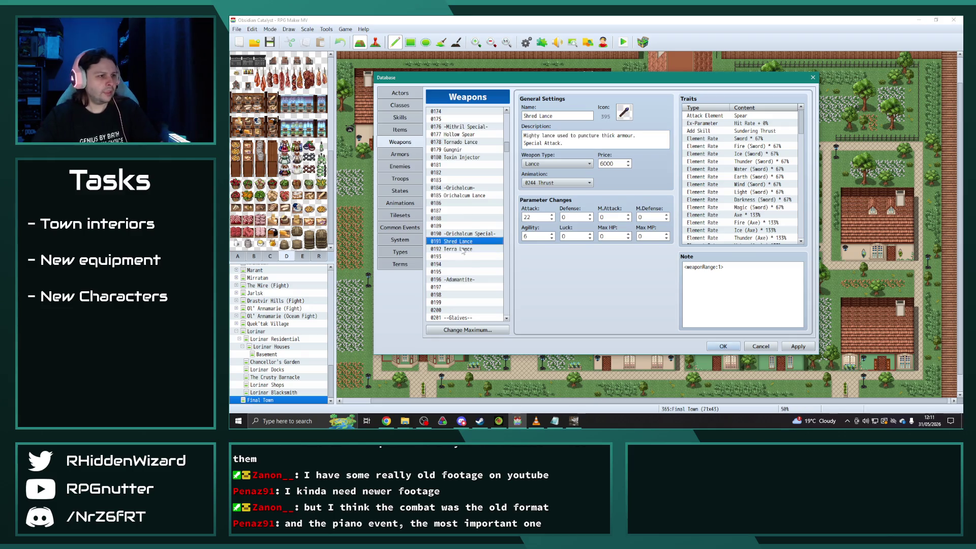
{"action": "left_click", "coordinate": [462, 241]}
{"action": "left_click", "coordinate": [462, 249]}
{"action": "double_click", "coordinate": [541, 216]}
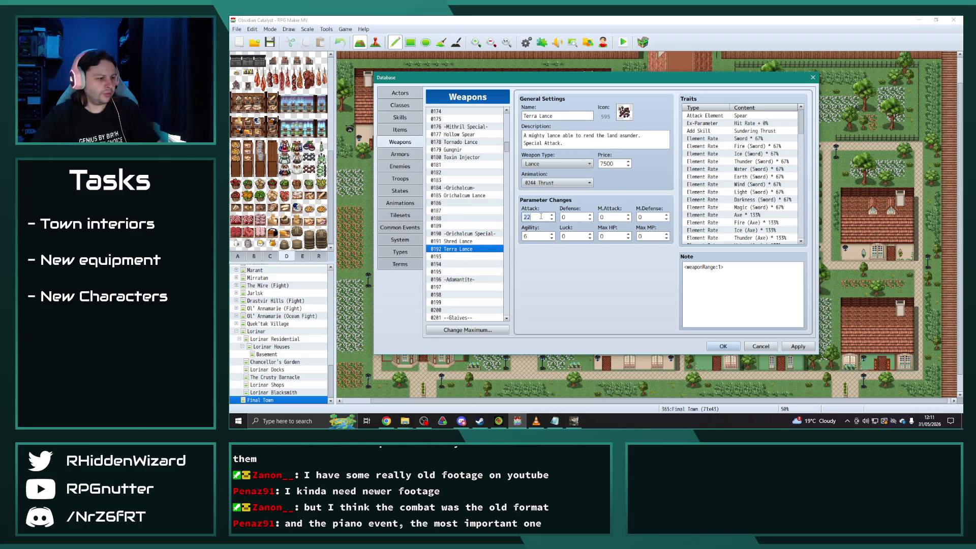
{"action": "type", "text": "25"}
{"action": "double_click", "coordinate": [534, 236]}
{"action": "type", "text": "7"}
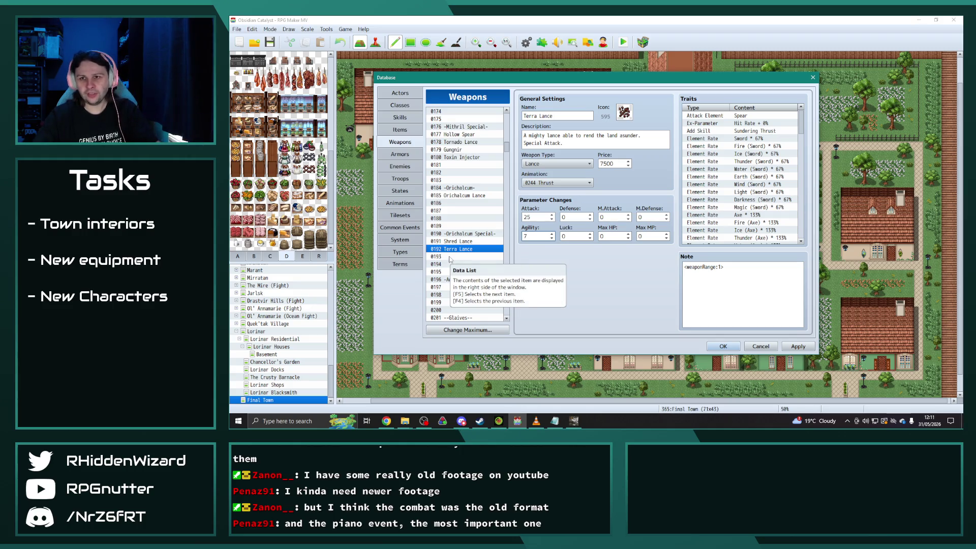
{"action": "left_click", "coordinate": [470, 256]}
{"action": "scroll", "coordinate": [471, 264], "scroll_direction": "down", "scroll_amount": 7}
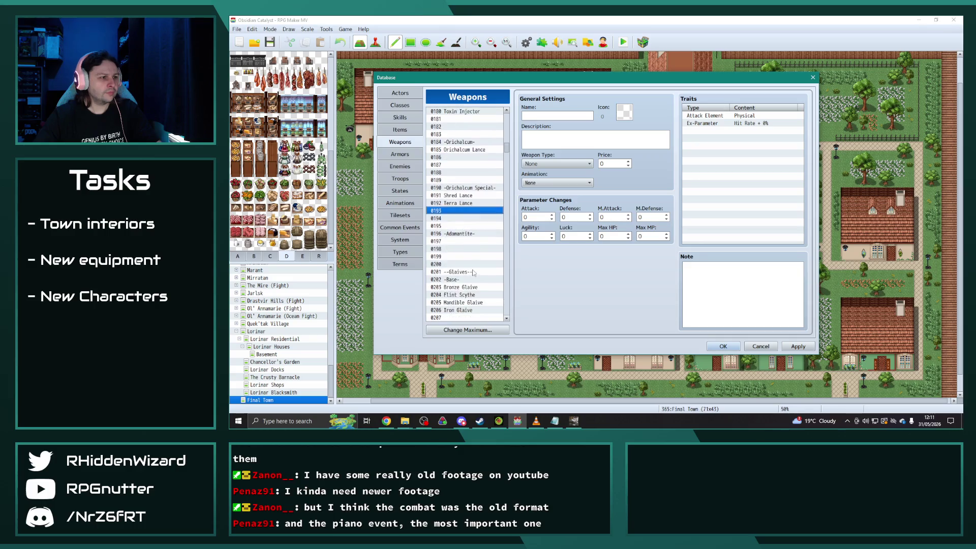
Paste a copy of Thunderlord's Glaive into the empty weapon slot 0242.
{"action": "scroll", "coordinate": [473, 274], "scroll_direction": "down", "scroll_amount": 5}
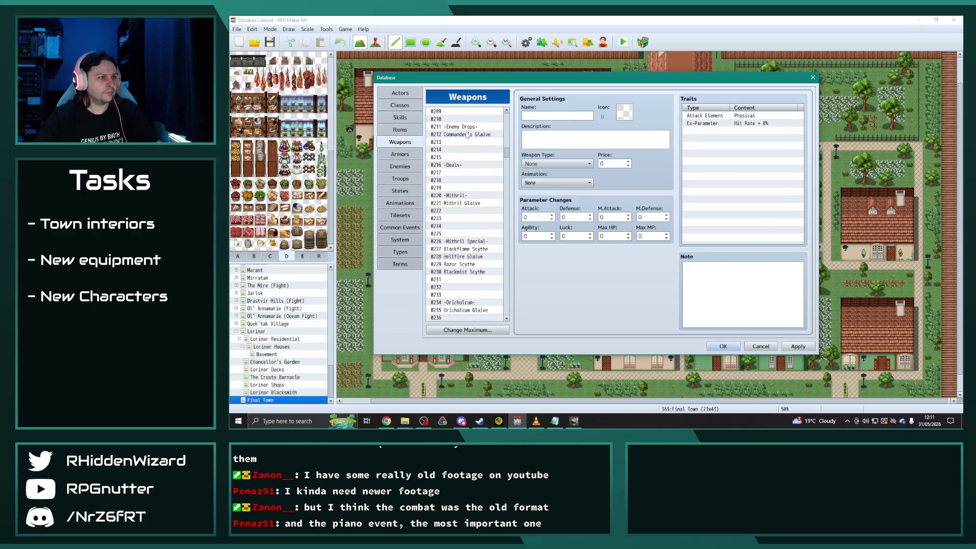
{"action": "left_click", "coordinate": [467, 134]}
{"action": "scroll", "coordinate": [472, 203], "scroll_direction": "down", "scroll_amount": 4}
{"action": "left_click", "coordinate": [474, 257]}
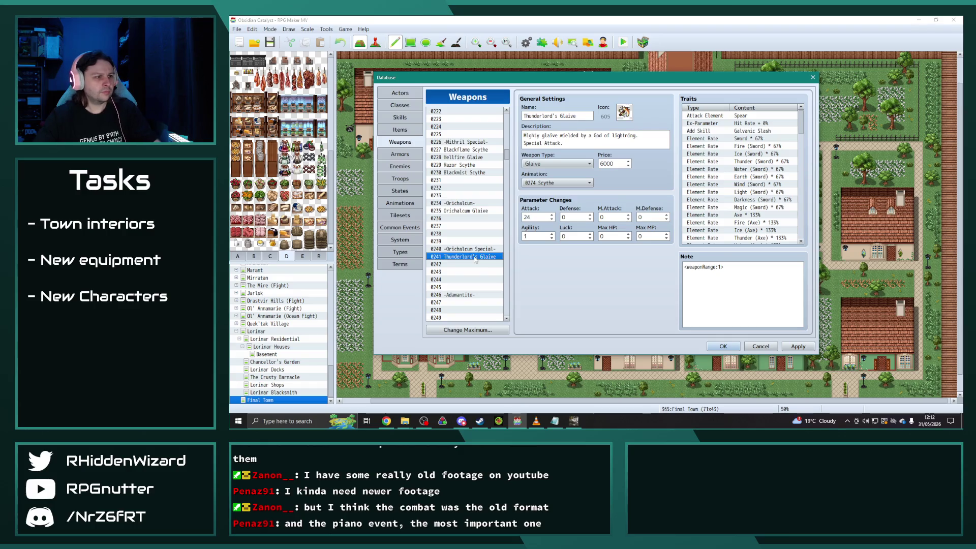
{"action": "scroll", "coordinate": [476, 225], "scroll_direction": "down", "scroll_amount": 2}
{"action": "left_click", "coordinate": [471, 220]}
{"action": "key", "text": "ctrl+v"}
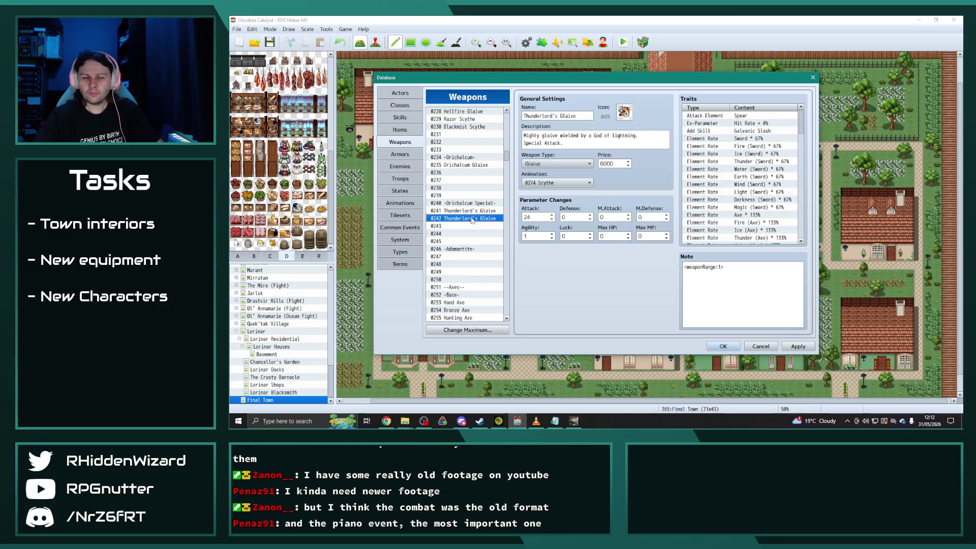
Rename it Poseidon's Glaive, change 'lightning' to 'the deep' in the description, and choose icon 604.
{"action": "double_click", "coordinate": [620, 136]}
{"action": "type", "text": "the deep"}
{"action": "double_click", "coordinate": [542, 115]}
{"action": "type", "text": "Poseidon"}
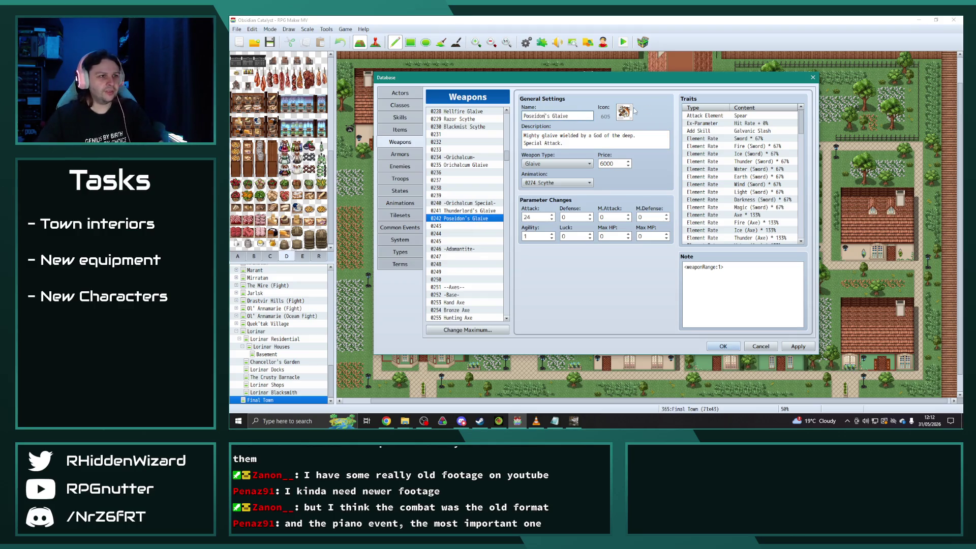
{"action": "double_click", "coordinate": [628, 113]}
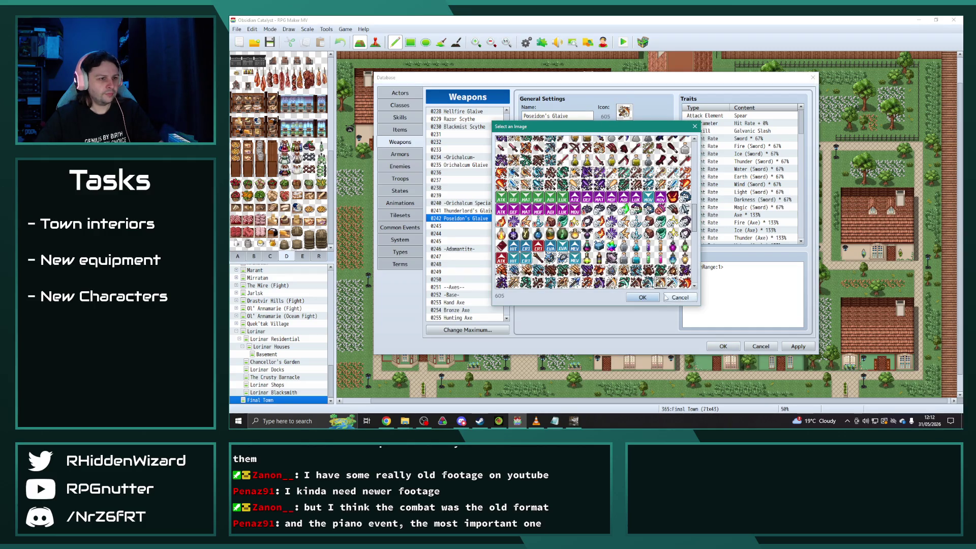
{"action": "double_click", "coordinate": [648, 282]}
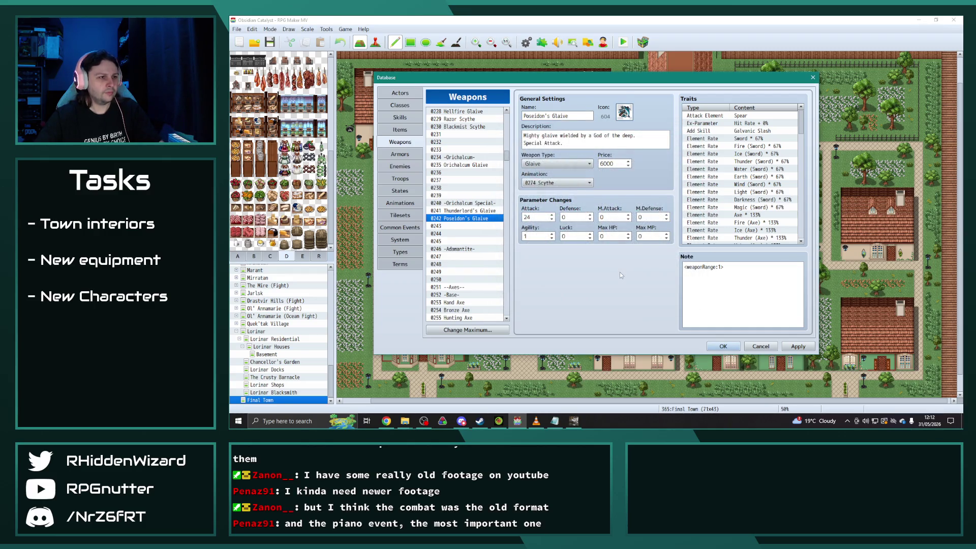
Set the glaive's Attack to 26, Agility to 0 and M.Defense to 1.
{"action": "double_click", "coordinate": [536, 217]}
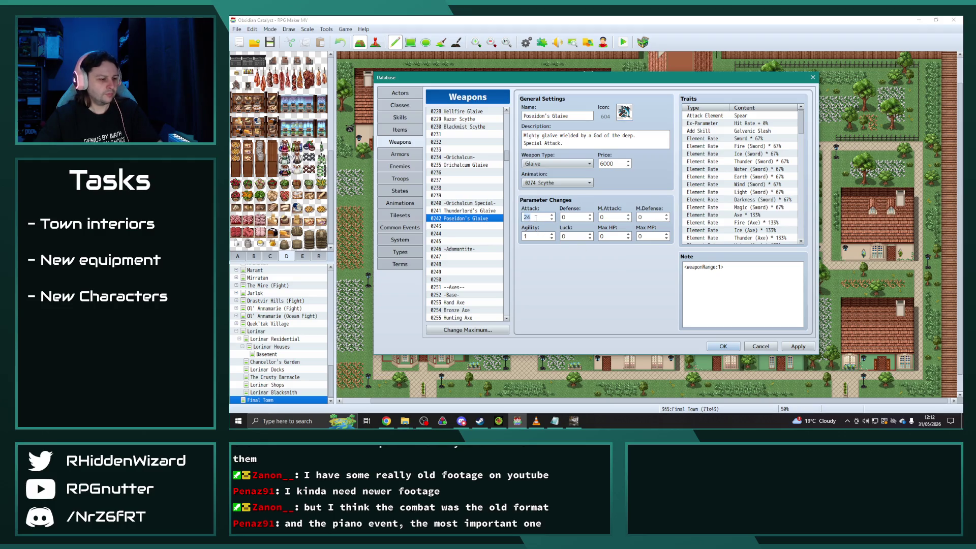
{"action": "type", "text": "26"}
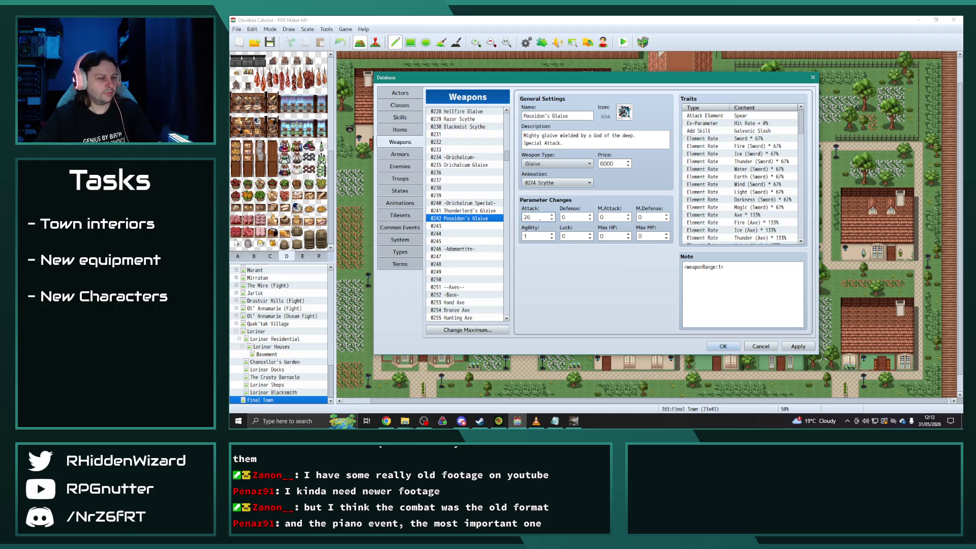
{"action": "double_click", "coordinate": [536, 236]}
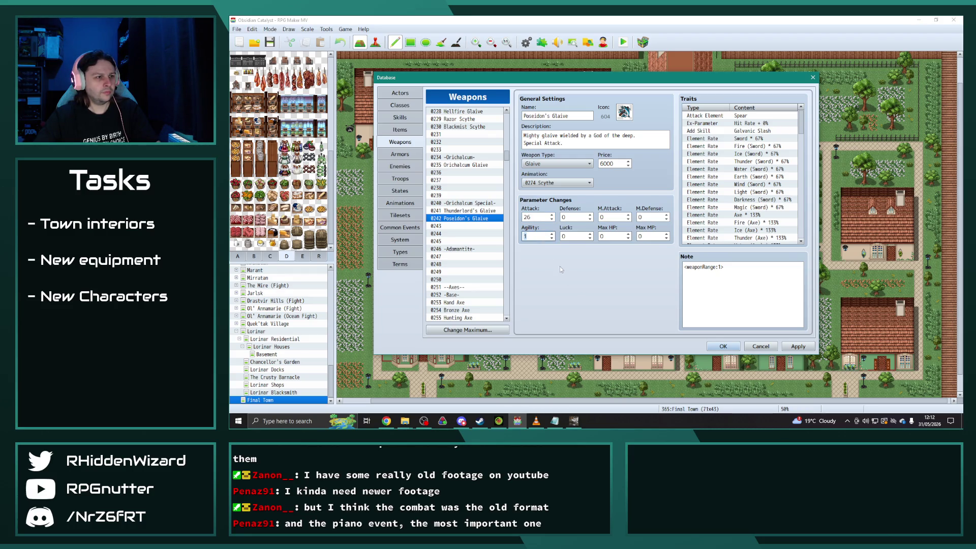
{"action": "type", "text": "0"}
{"action": "double_click", "coordinate": [651, 217]}
{"action": "type", "text": "1"}
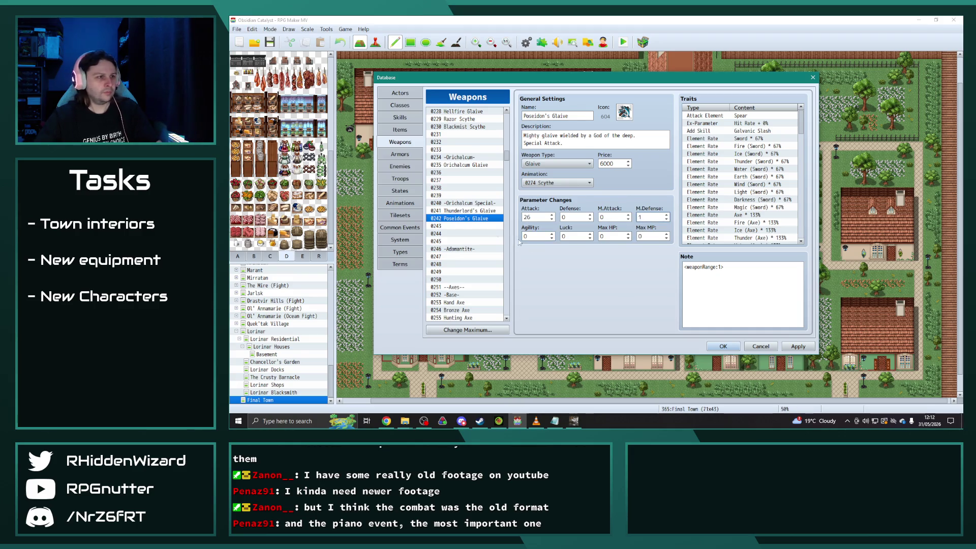
{"action": "left_click", "coordinate": [462, 226]}
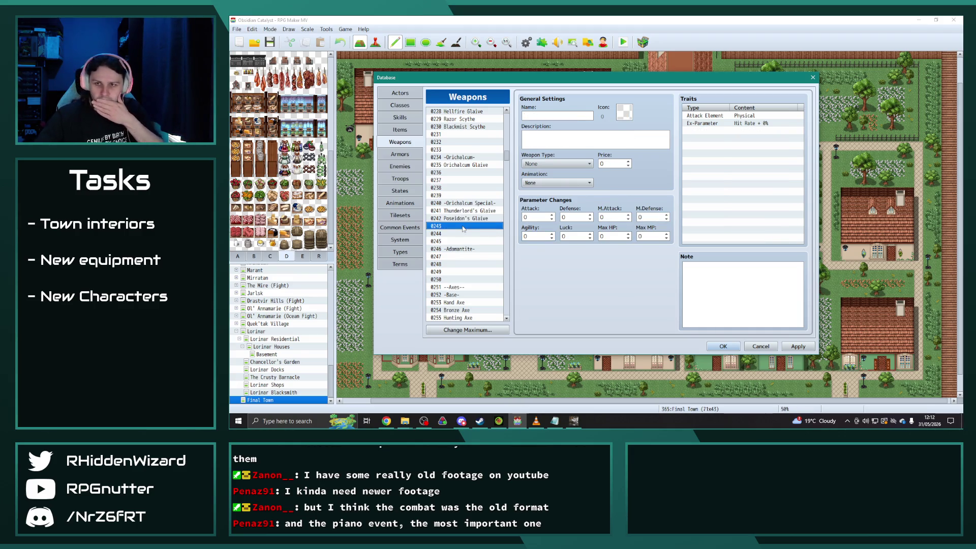
Paste a copy of Abyssal Axe into the empty weapon slot 0292.
{"action": "scroll", "coordinate": [466, 229], "scroll_direction": "down", "scroll_amount": 7}
{"action": "scroll", "coordinate": [470, 230], "scroll_direction": "down", "scroll_amount": 10}
{"action": "left_click", "coordinate": [468, 218]}
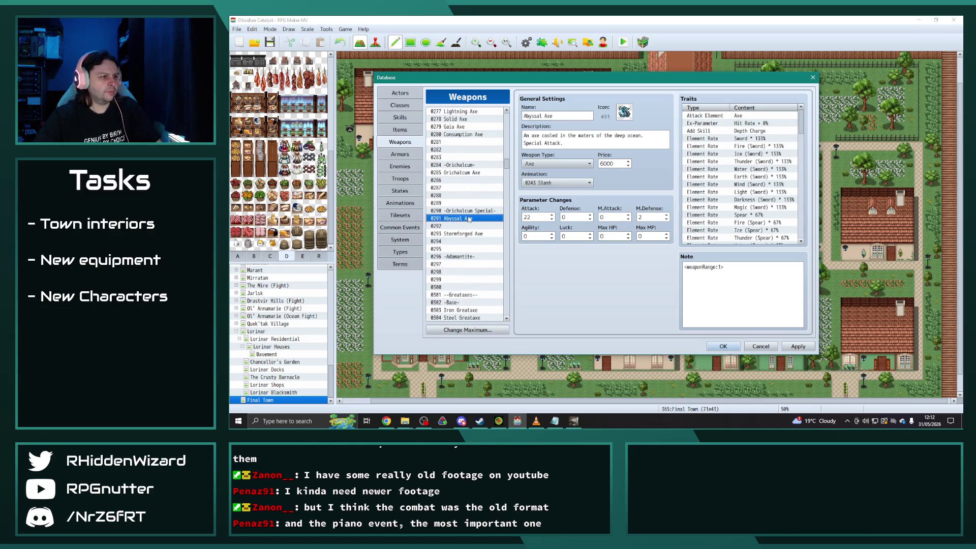
{"action": "left_click", "coordinate": [467, 234]}
{"action": "left_click", "coordinate": [461, 219]}
{"action": "left_click", "coordinate": [463, 234]}
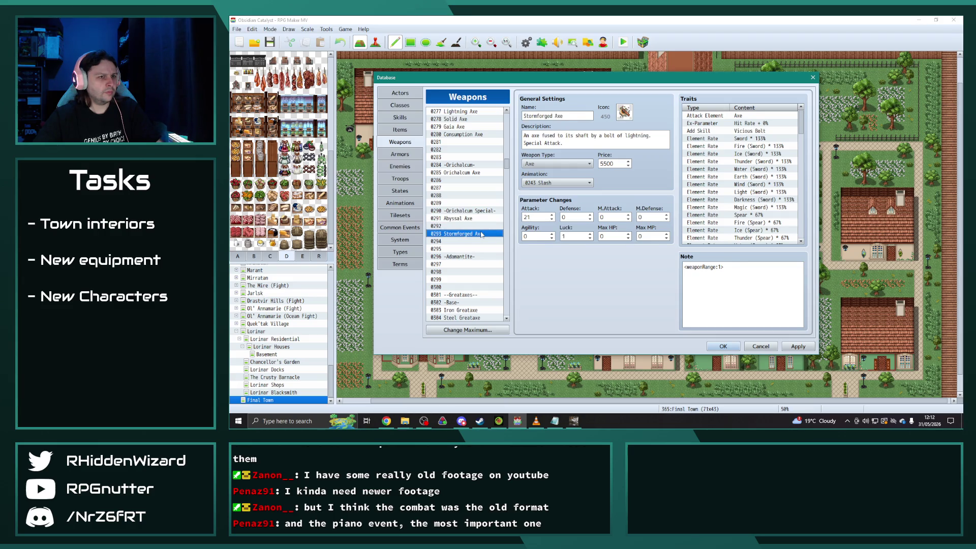
{"action": "left_click", "coordinate": [474, 226]}
{"action": "key", "text": "ctrl+v"}
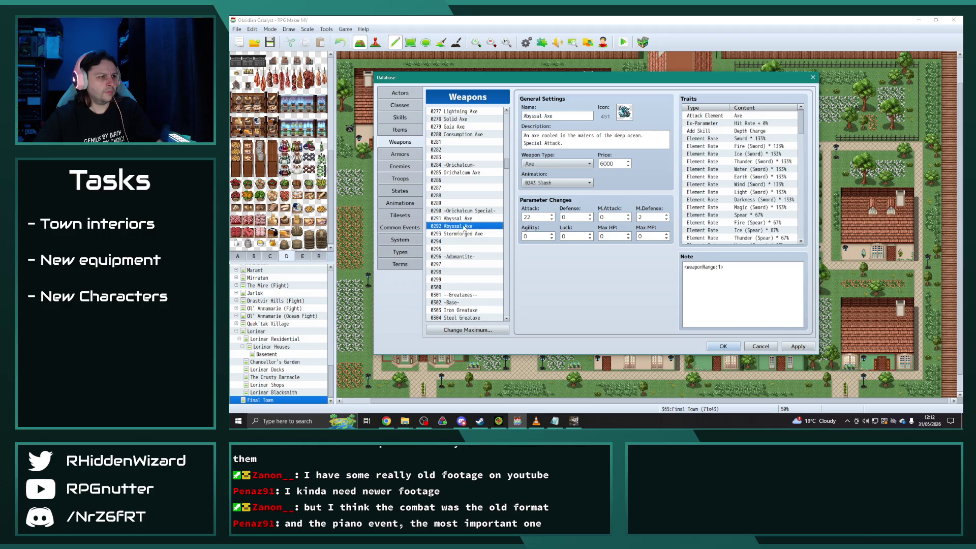
Rename the axe Windripper, give it icon 453, and rewrite the end of its description to an air-cleaving one.
{"action": "triple_click", "coordinate": [563, 116]}
{"action": "type", "text": "Windri"}
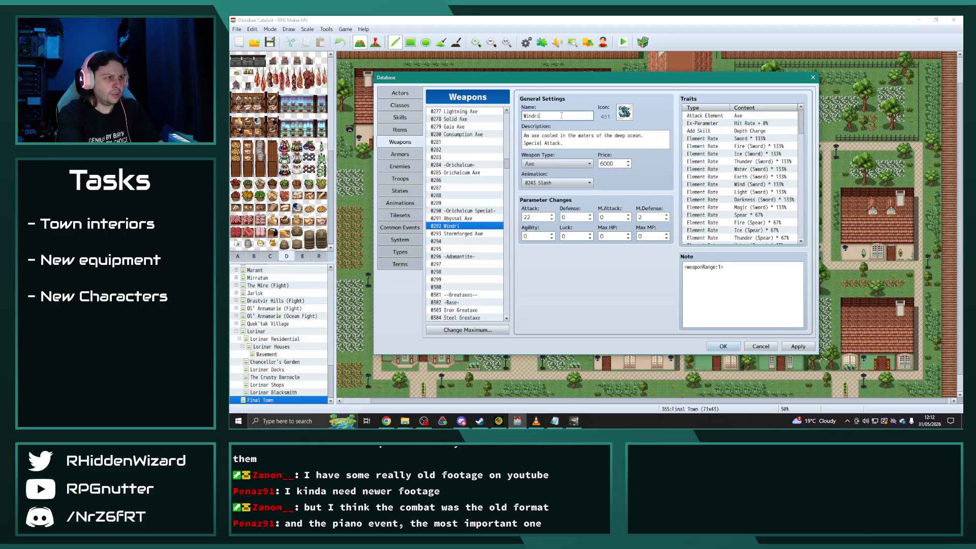
{"action": "type", "text": "pper"}
{"action": "left_click", "coordinate": [623, 113]}
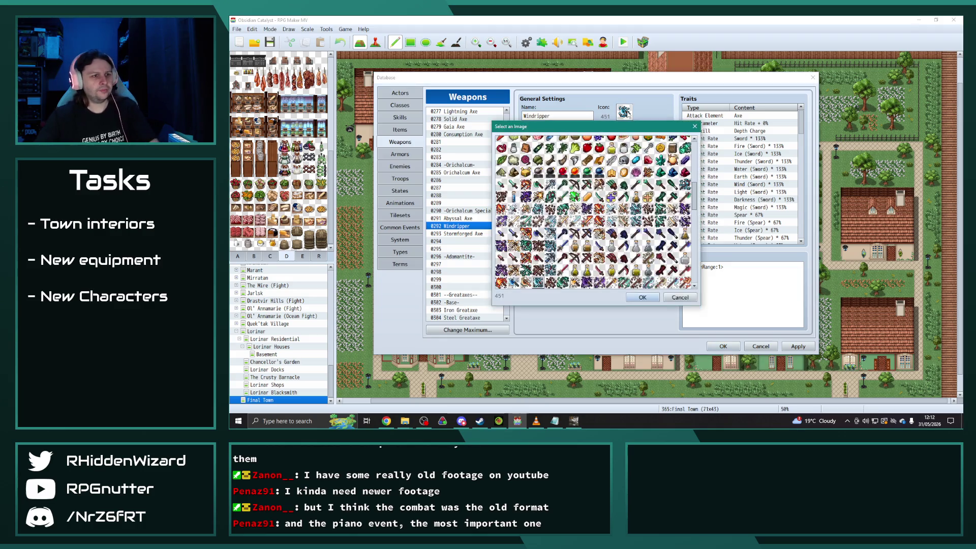
{"action": "double_click", "coordinate": [563, 282]}
{"action": "triple_click", "coordinate": [656, 135]}
{"action": "left_click", "coordinate": [661, 137]}
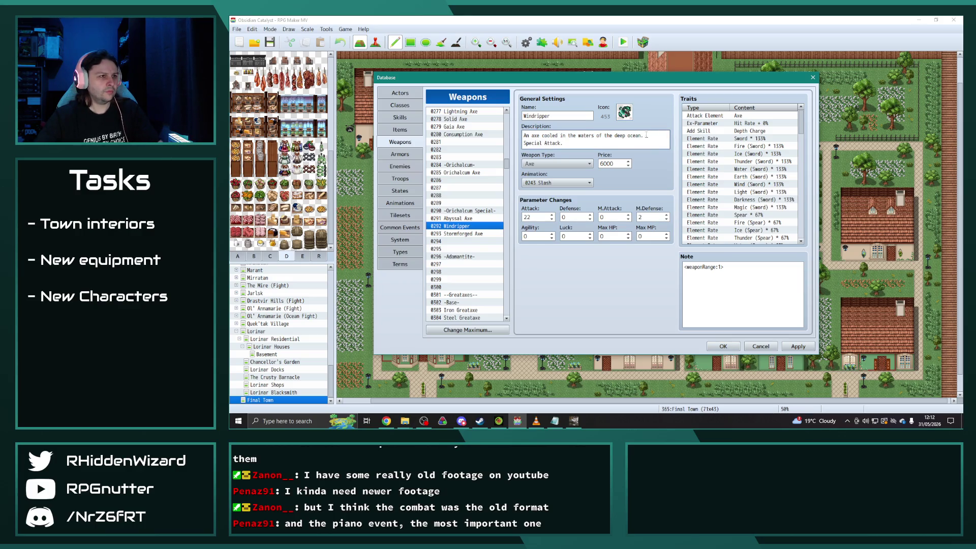
{"action": "left_click_drag", "start_coordinate": [662, 137], "coordinate": [547, 134]}
{"action": "type", "text": "capable of cleaving t"}
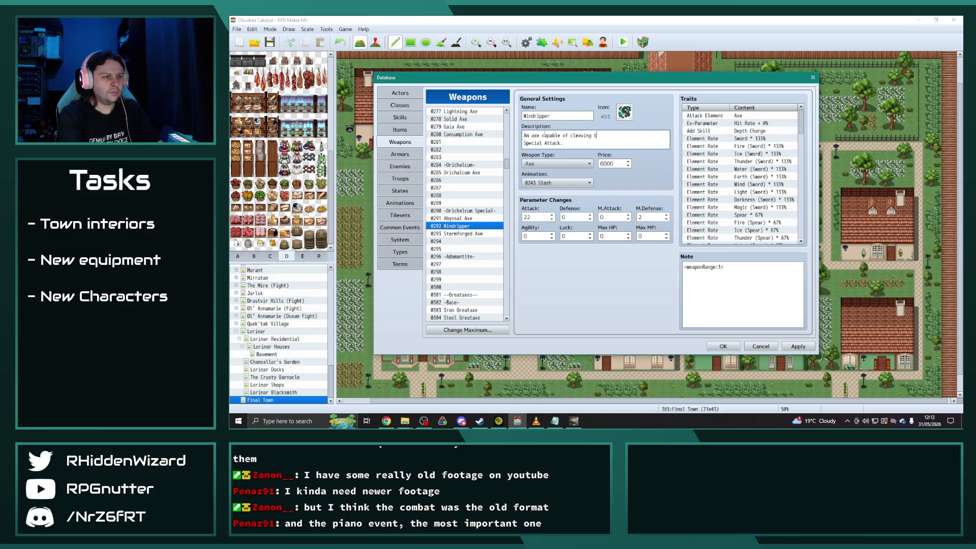
{"action": "type", "text": "n twain."}
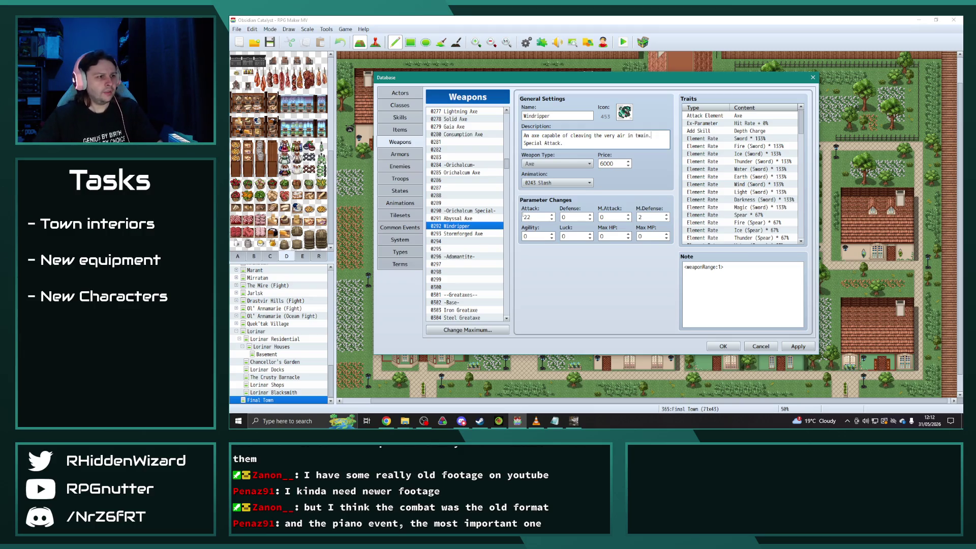
{"action": "left_click", "coordinate": [467, 226]}
Set Windripper's Attack to 25, Agility to 9, M.Defense to 0 and Price to 7500.
{"action": "double_click", "coordinate": [534, 217]}
{"action": "type", "text": "25"}
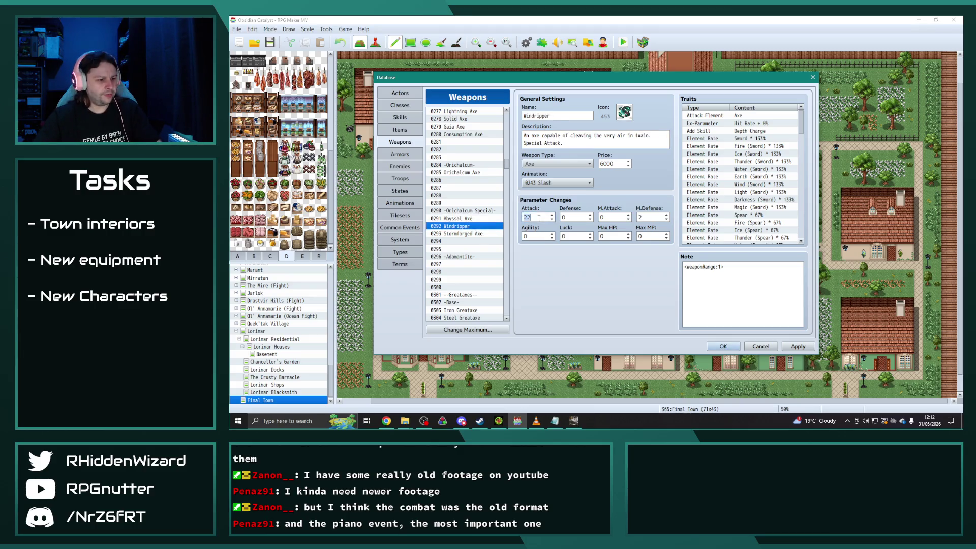
{"action": "left_click", "coordinate": [533, 236]}
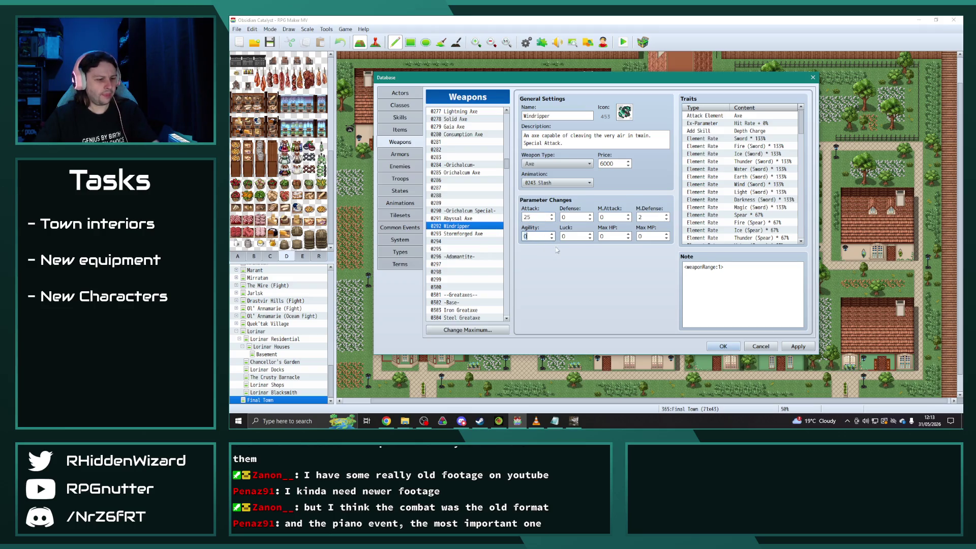
{"action": "type", "text": "9"}
{"action": "double_click", "coordinate": [652, 217]}
{"action": "type", "text": "0"}
{"action": "double_click", "coordinate": [608, 164]}
{"action": "type", "text": "7500"}
Set Poseidon's Glaive's price to 7500.
{"action": "scroll", "coordinate": [487, 228], "scroll_direction": "up", "scroll_amount": 2}
{"action": "scroll", "coordinate": [487, 229], "scroll_direction": "up", "scroll_amount": 12}
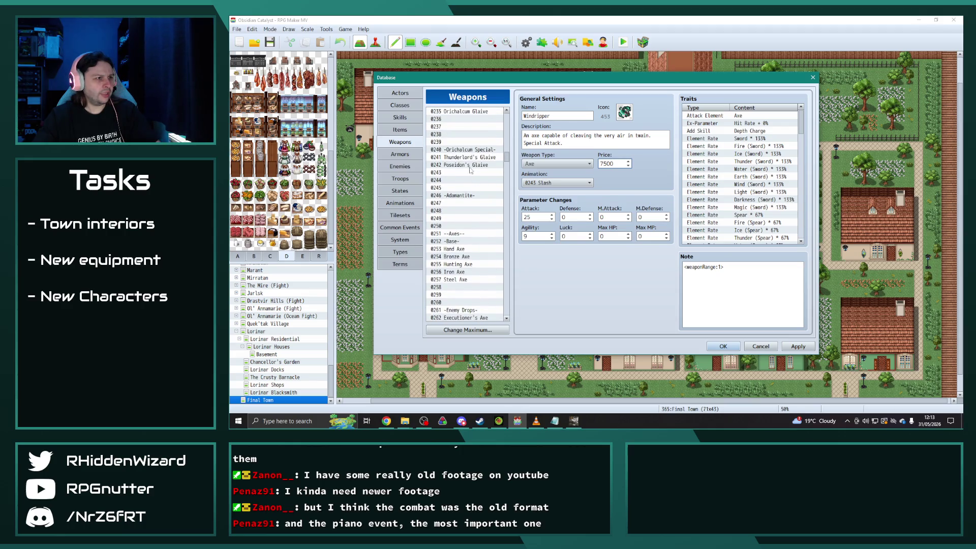
{"action": "left_click", "coordinate": [468, 164]}
{"action": "left_click", "coordinate": [612, 163]}
{"action": "double_click", "coordinate": [608, 164]}
{"action": "type", "text": "7500"}
Compare Terra Lance and Stormforged Axe stats, then copy the Coral Greataxe entry.
{"action": "scroll", "coordinate": [473, 236], "scroll_direction": "up", "scroll_amount": 9}
{"action": "scroll", "coordinate": [472, 240], "scroll_direction": "up", "scroll_amount": 8}
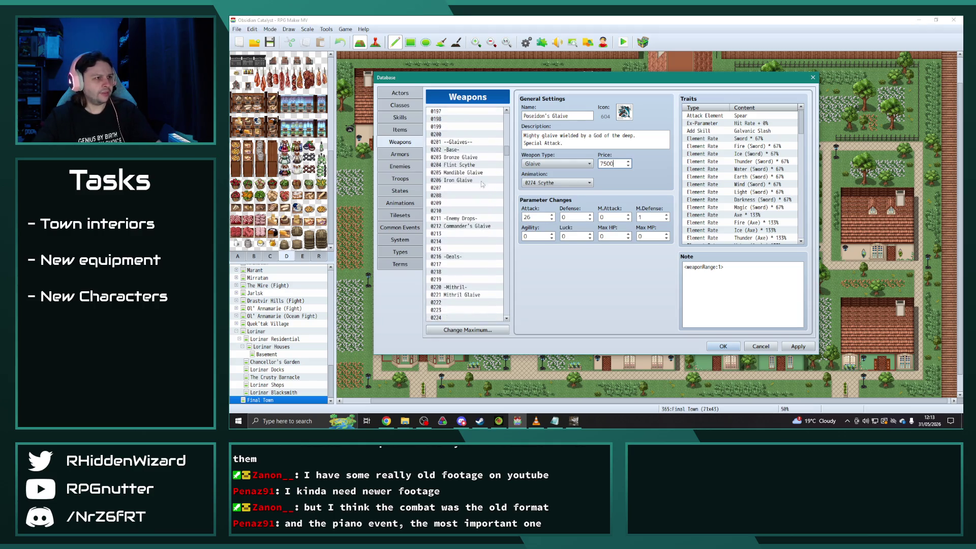
{"action": "left_click", "coordinate": [463, 173]}
{"action": "left_click_drag", "start_coordinate": [507, 151], "coordinate": [509, 163]}
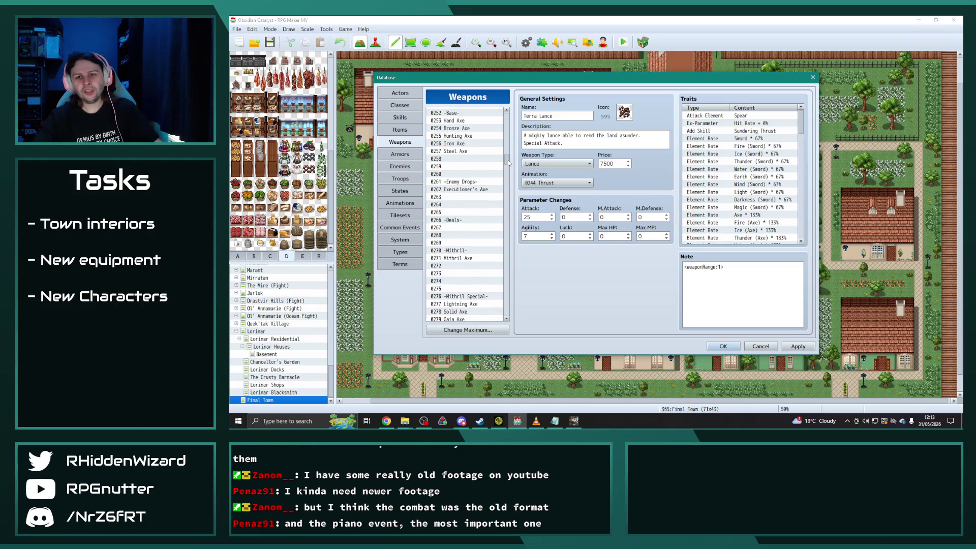
{"action": "scroll", "coordinate": [461, 269], "scroll_direction": "down", "scroll_amount": 6}
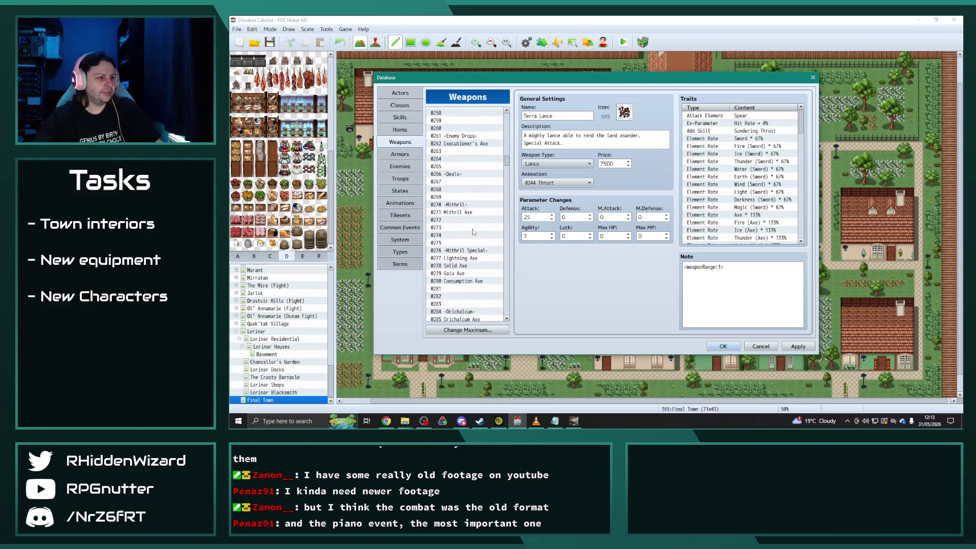
{"action": "left_click", "coordinate": [462, 281]}
{"action": "left_click", "coordinate": [462, 273]}
{"action": "left_click", "coordinate": [462, 288]}
{"action": "scroll", "coordinate": [461, 289], "scroll_direction": "down", "scroll_amount": 13}
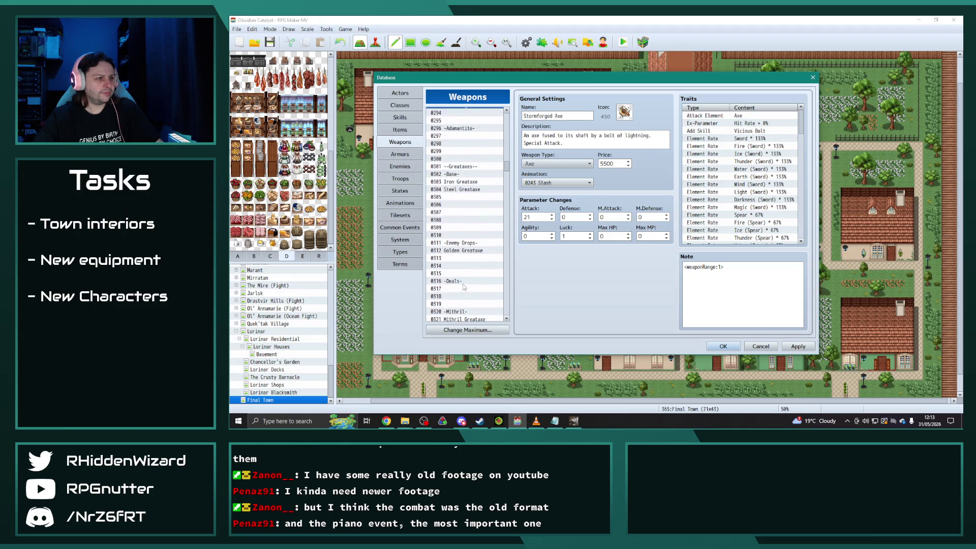
{"action": "scroll", "coordinate": [462, 288], "scroll_direction": "down", "scroll_amount": 4}
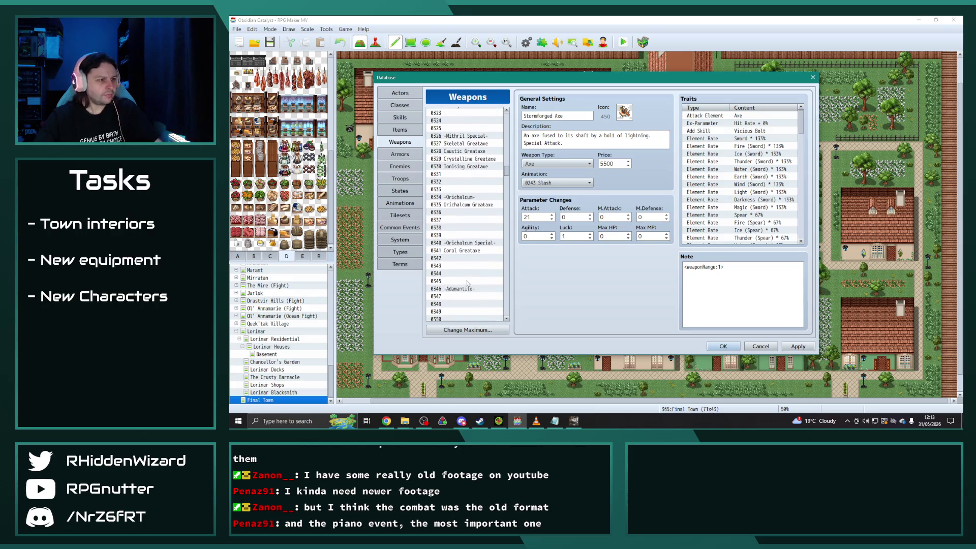
{"action": "left_click", "coordinate": [468, 251]}
{"action": "key", "text": "ctrl+c"}
Paste Coral Greataxe into slot 0342, rename it Purelight Greataxe and give it icon 457.
{"action": "left_click", "coordinate": [466, 258]}
{"action": "key", "text": "ctrl+v"}
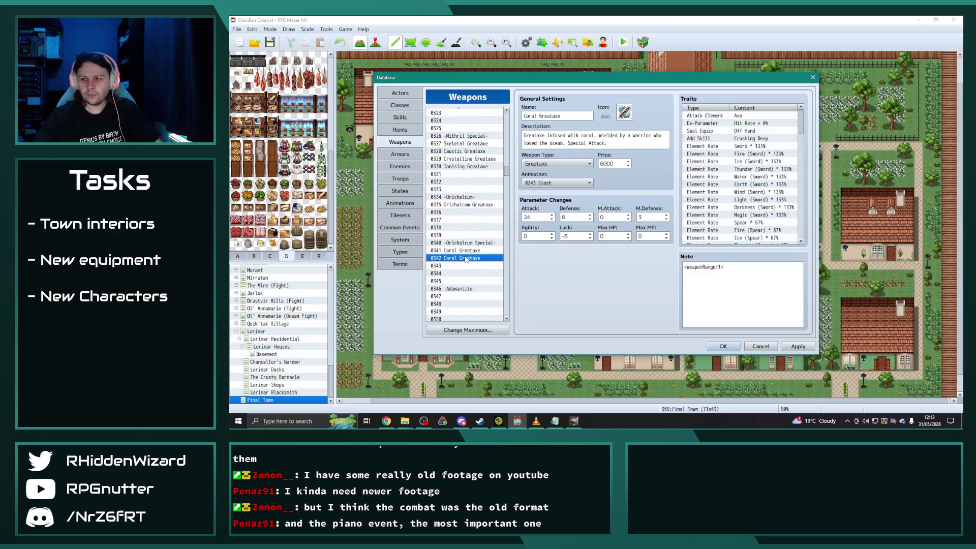
{"action": "double_click", "coordinate": [531, 115]}
{"action": "type", "text": "Purelight"}
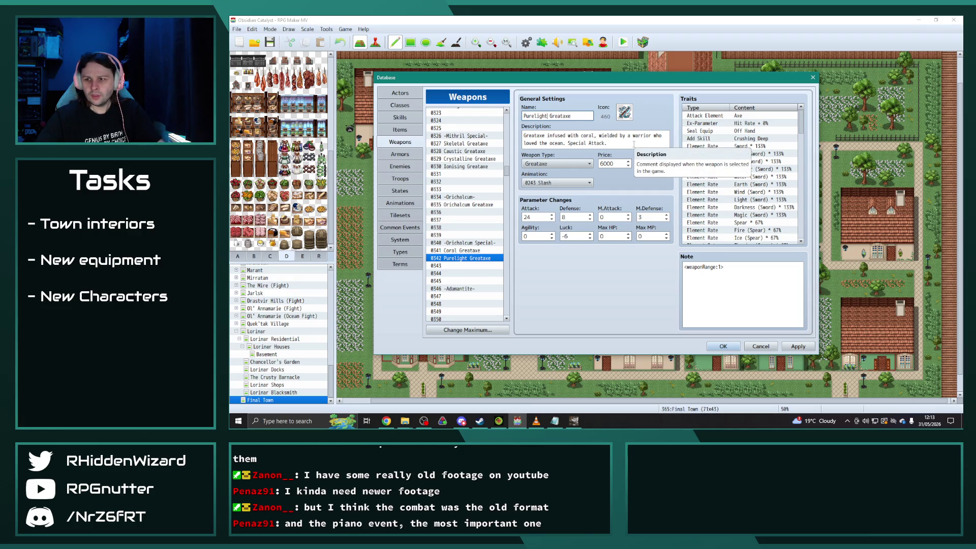
{"action": "double_click", "coordinate": [625, 110]}
{"action": "scroll", "coordinate": [666, 209], "scroll_direction": "down", "scroll_amount": 2}
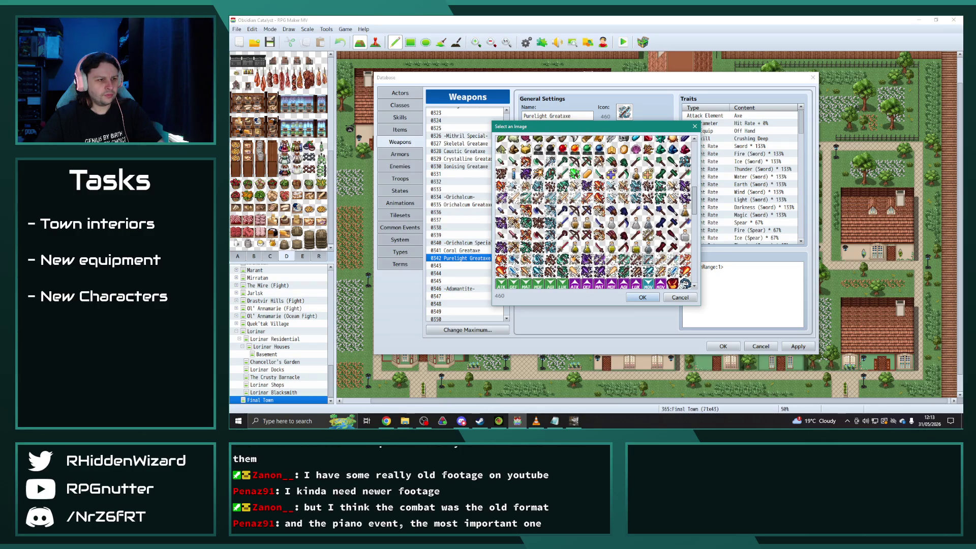
{"action": "double_click", "coordinate": [616, 259]}
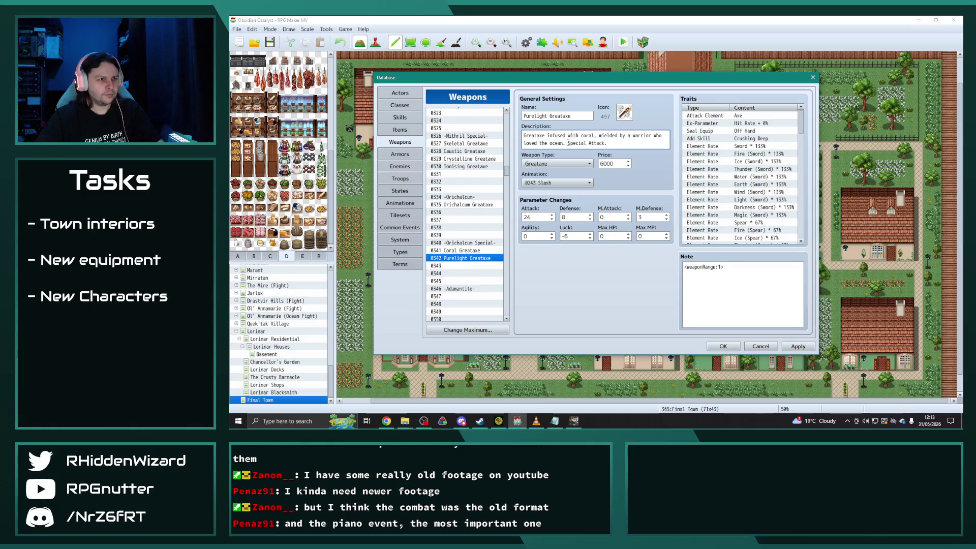
Rewrite the description as 'A greataxe made of concentrated light.' with Special Attack on its own line.
{"action": "left_click_drag", "start_coordinate": [567, 143], "coordinate": [505, 129]}
{"action": "type", "text": "A greataxe"}
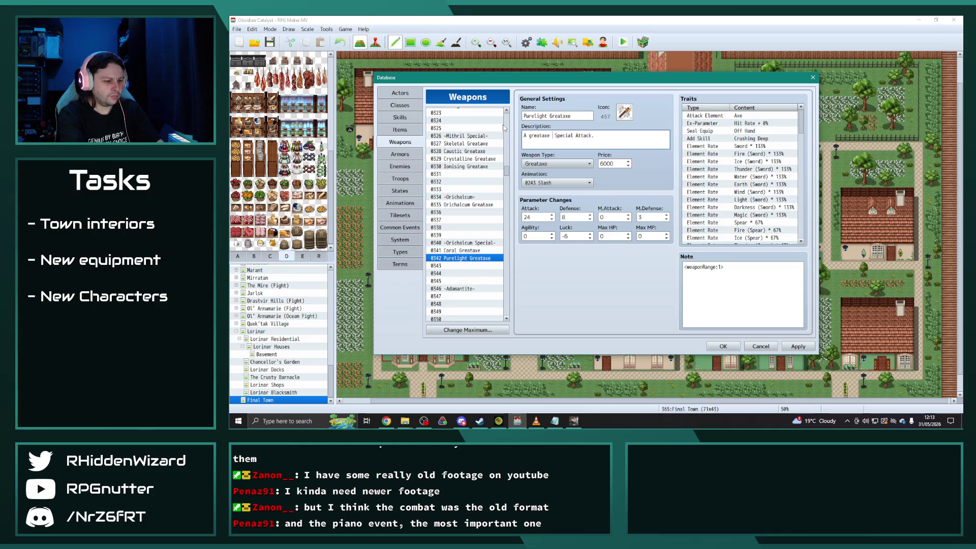
{"action": "type", "text": " made of concentrated light."}
{"action": "key", "text": "Return"}
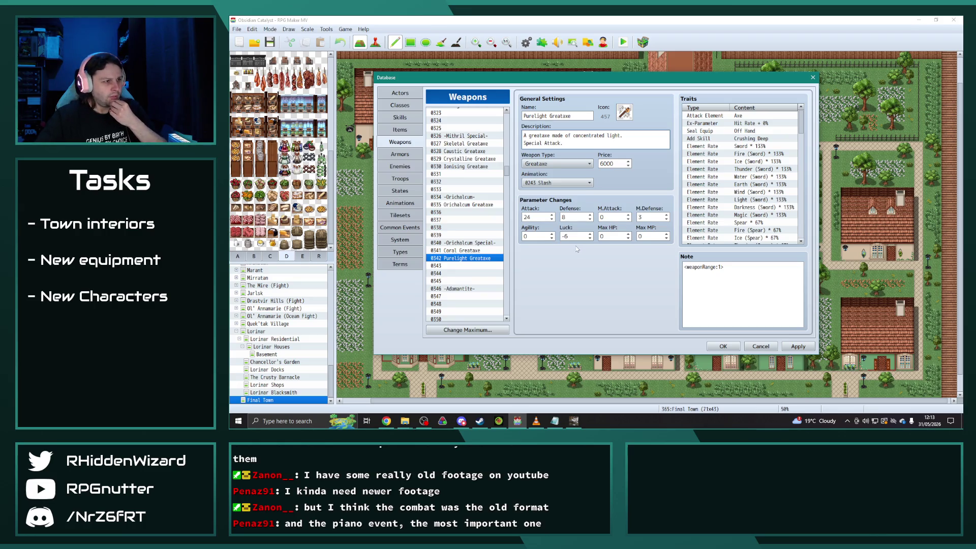
Compare stats of Coral Greataxe and Stormforged Greathammer.
{"action": "left_click", "coordinate": [471, 251]}
{"action": "double_click", "coordinate": [528, 217]}
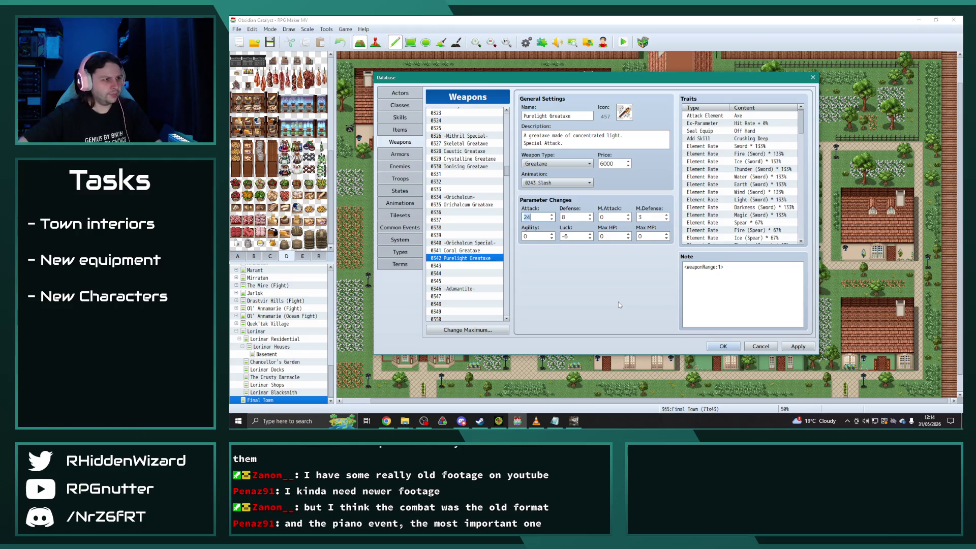
{"action": "scroll", "coordinate": [462, 244], "scroll_direction": "down", "scroll_amount": 6}
{"action": "scroll", "coordinate": [463, 244], "scroll_direction": "down", "scroll_amount": 15}
{"action": "scroll", "coordinate": [477, 249], "scroll_direction": "down", "scroll_amount": 12}
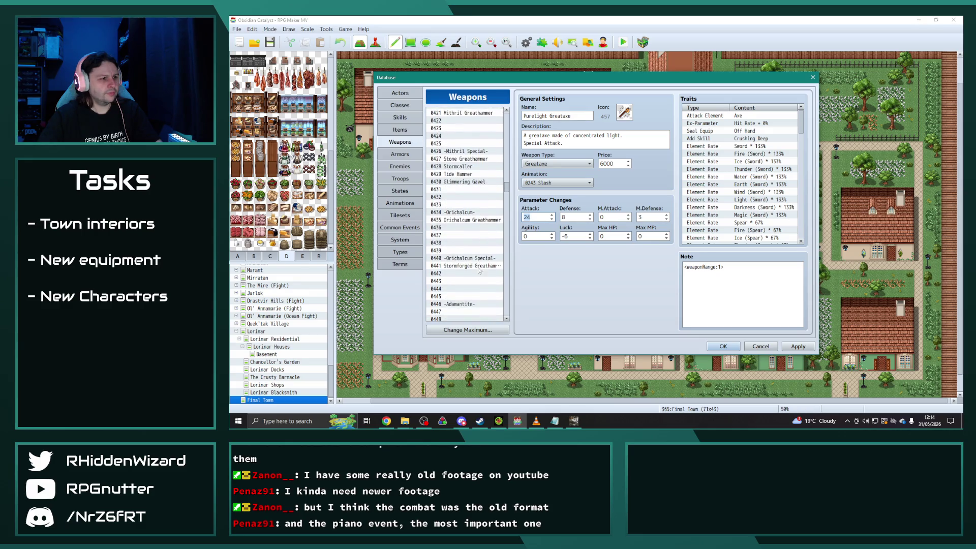
{"action": "left_click", "coordinate": [480, 266]}
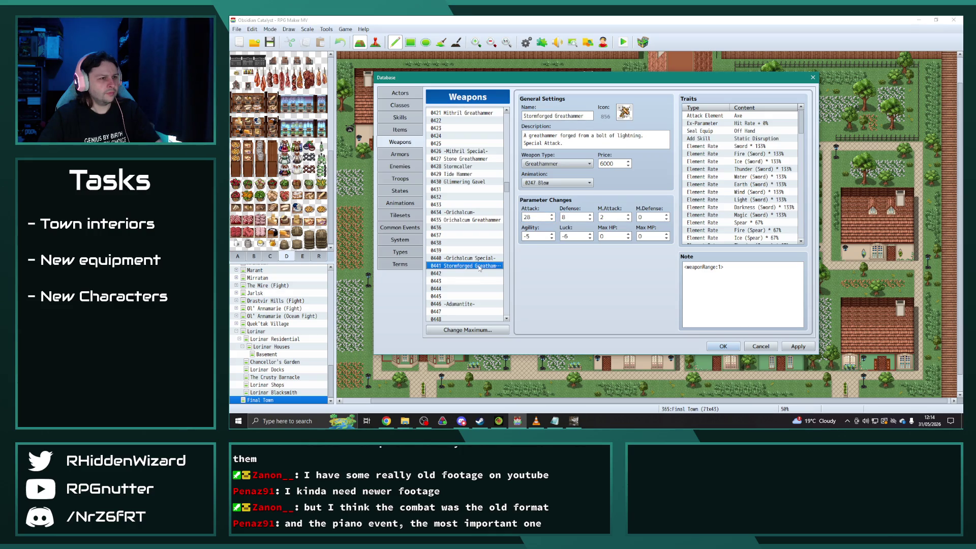
Back on Purelight Greataxe, set Attack 27, Defense 9, Luck -8 and M.Defense 0.
{"action": "scroll", "coordinate": [490, 263], "scroll_direction": "up", "scroll_amount": 15}
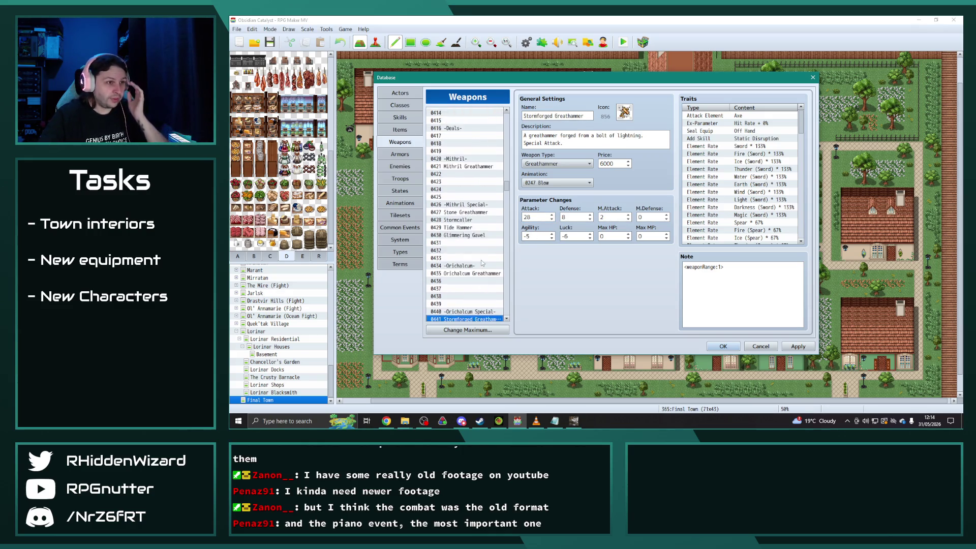
{"action": "scroll", "coordinate": [488, 260], "scroll_direction": "up", "scroll_amount": 7}
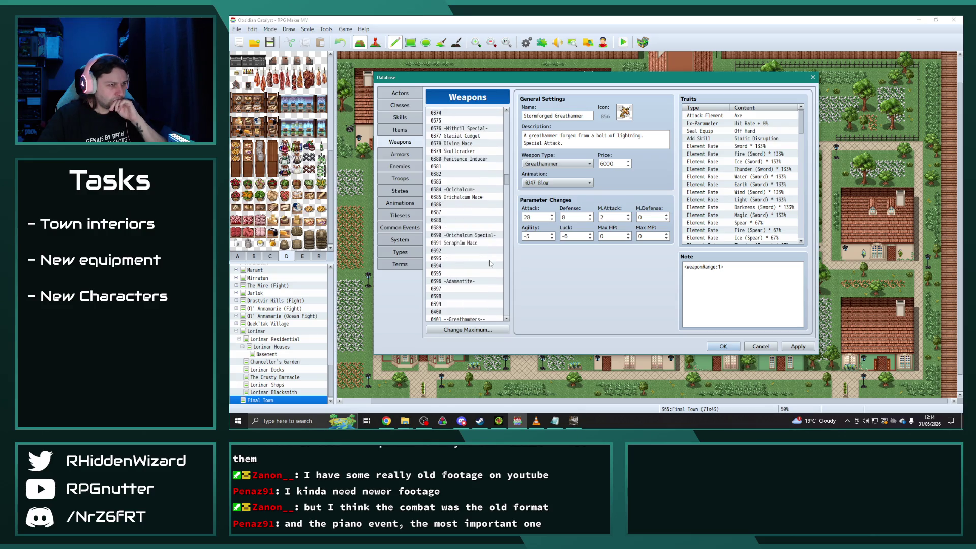
{"action": "scroll", "coordinate": [485, 256], "scroll_direction": "up", "scroll_amount": 7}
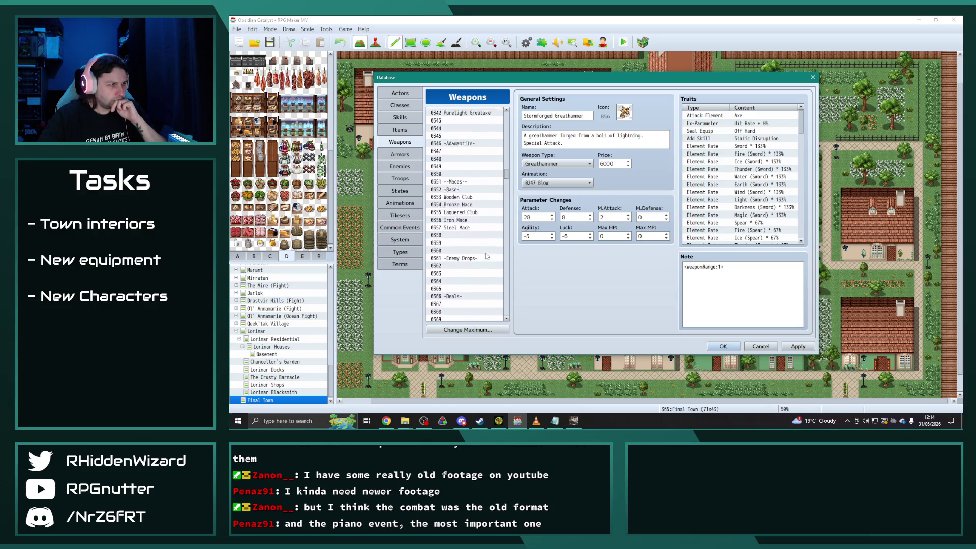
{"action": "left_click", "coordinate": [487, 191]}
{"action": "double_click", "coordinate": [534, 216]}
{"action": "type", "text": "27"}
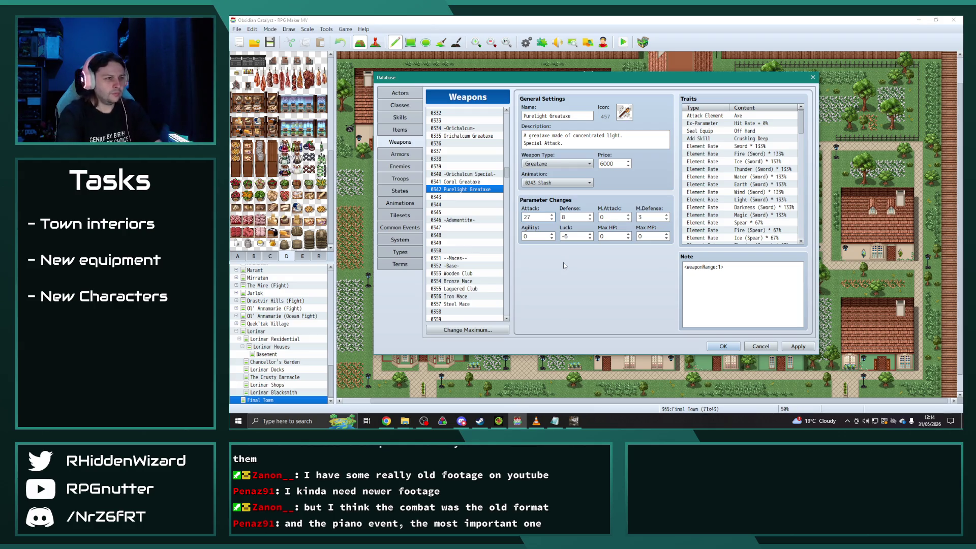
{"action": "double_click", "coordinate": [572, 218]}
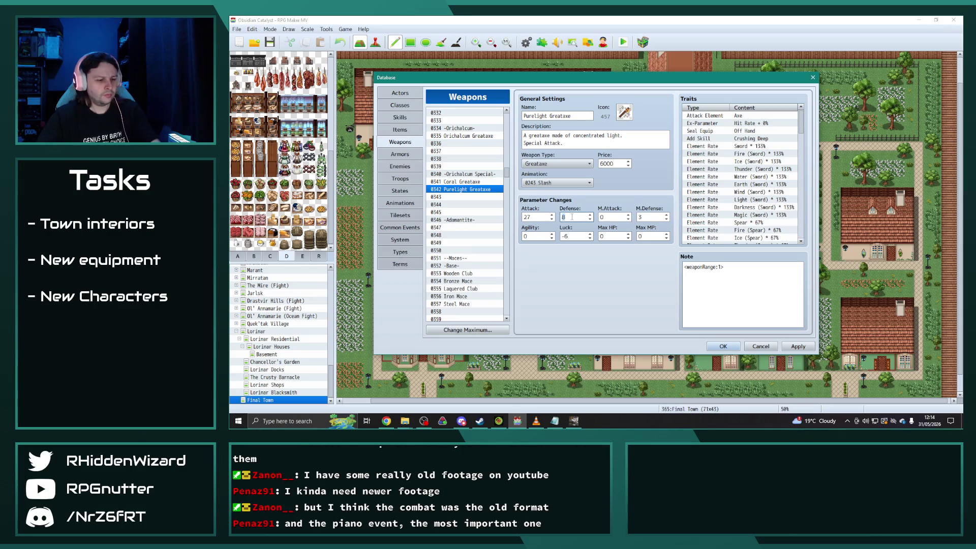
{"action": "type", "text": "9"}
{"action": "double_click", "coordinate": [575, 237]}
{"action": "type", "text": "-8"}
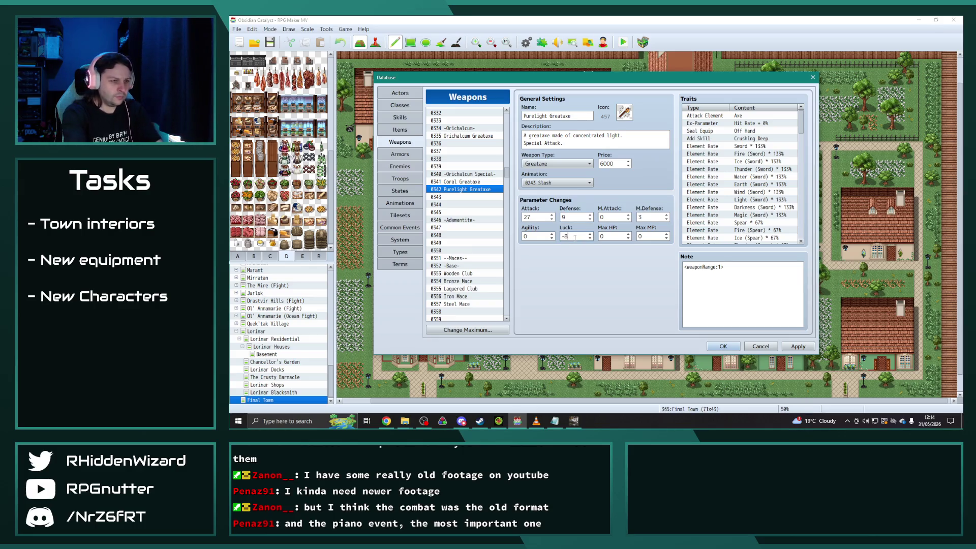
{"action": "double_click", "coordinate": [642, 218]}
{"action": "type", "text": "0"}
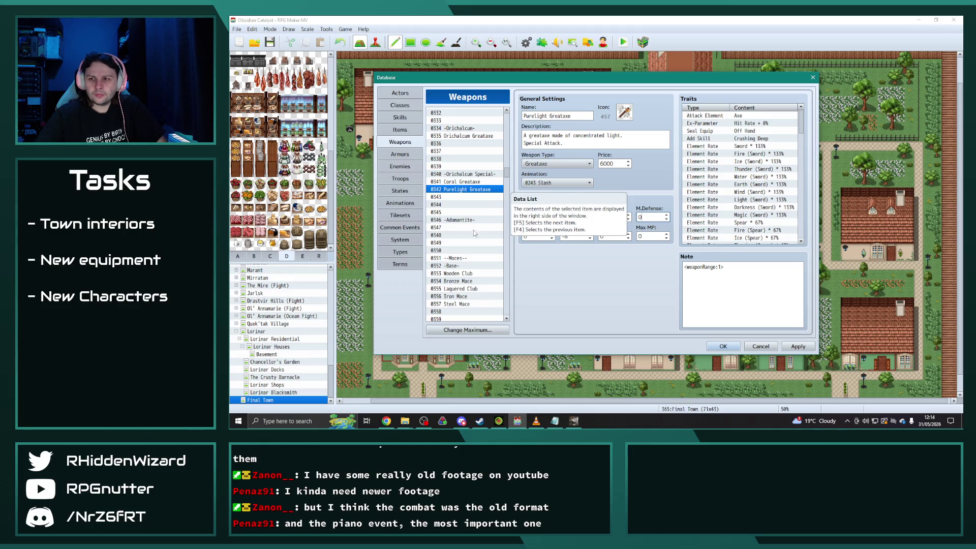
{"action": "scroll", "coordinate": [445, 225], "scroll_direction": "down", "scroll_amount": 15}
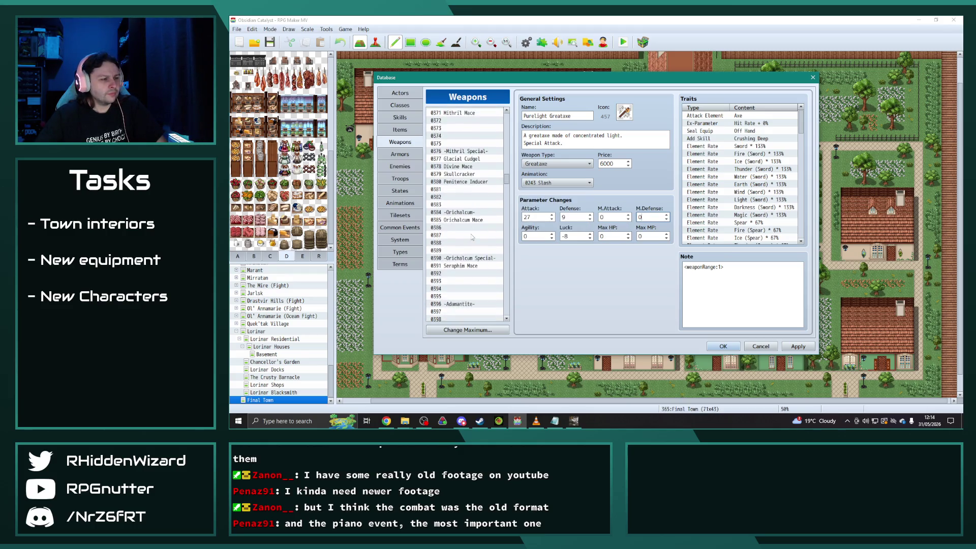
Copy Seraphim Mace into slot 0392, rename it Bastion Breaker and write its fortress-toppling description.
{"action": "left_click", "coordinate": [470, 220]}
{"action": "key", "text": "ctrl+c"}
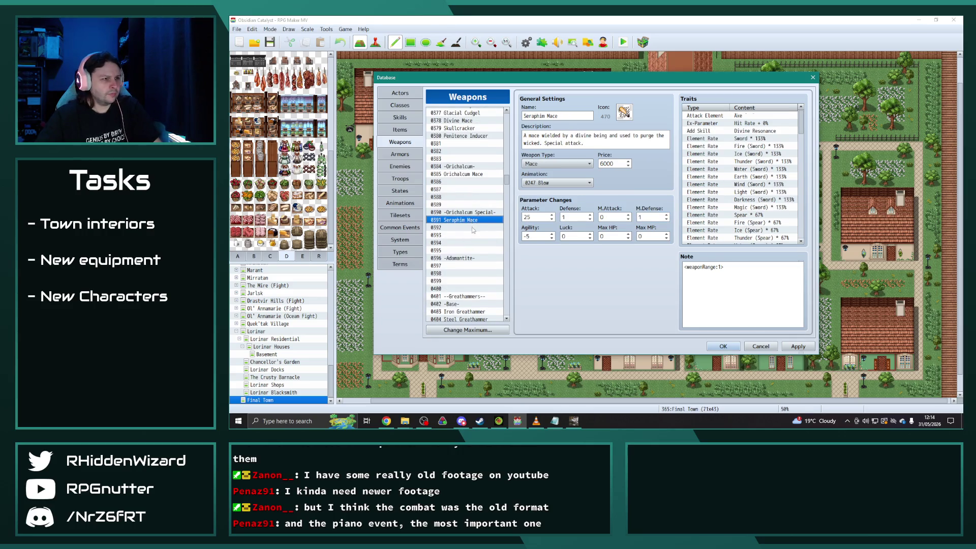
{"action": "left_click", "coordinate": [473, 227]}
{"action": "key", "text": "ctrl+v"}
{"action": "triple_click", "coordinate": [567, 113]}
{"action": "type", "text": "Basti"}
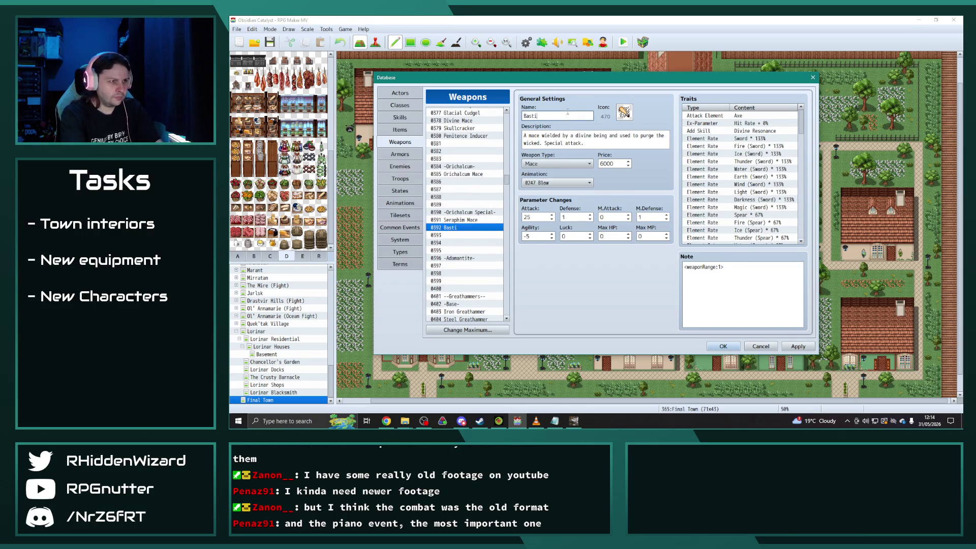
{"action": "type", "text": "on Breaker"}
{"action": "left_click_drag", "start_coordinate": [527, 135], "coordinate": [545, 142]}
{"action": "type", "text": "legendary mace once used "}
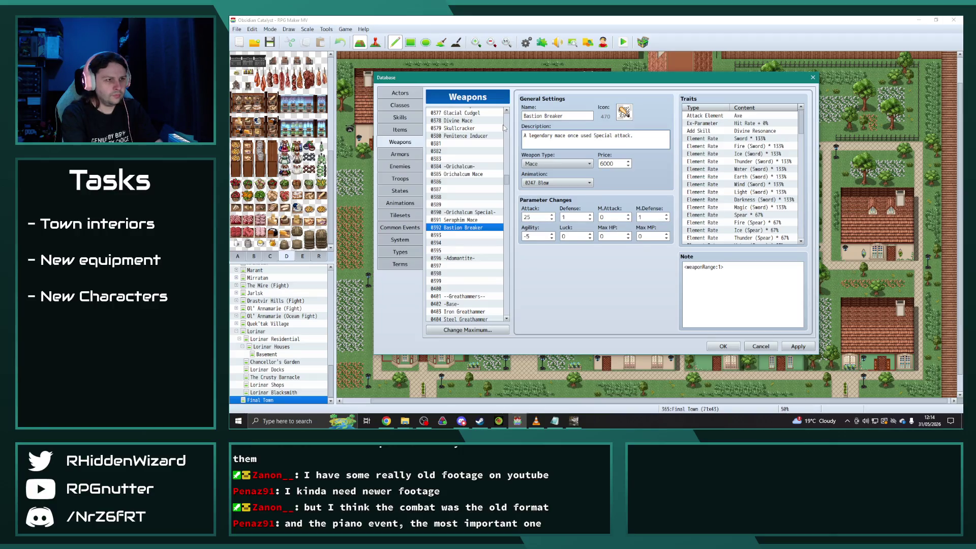
{"action": "type", "text": "to single hand"}
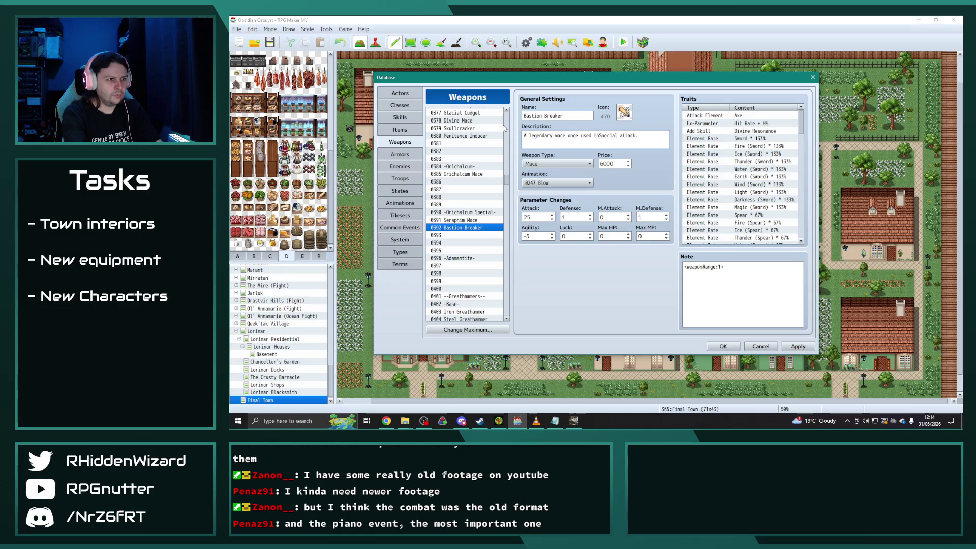
{"action": "type", "text": "edly topp"}
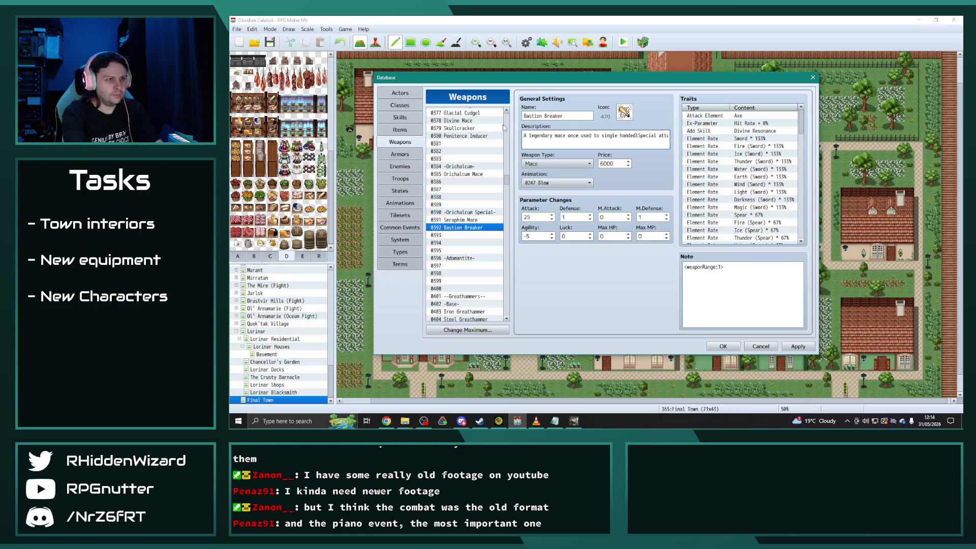
{"action": "type", "text": "le a fortres"}
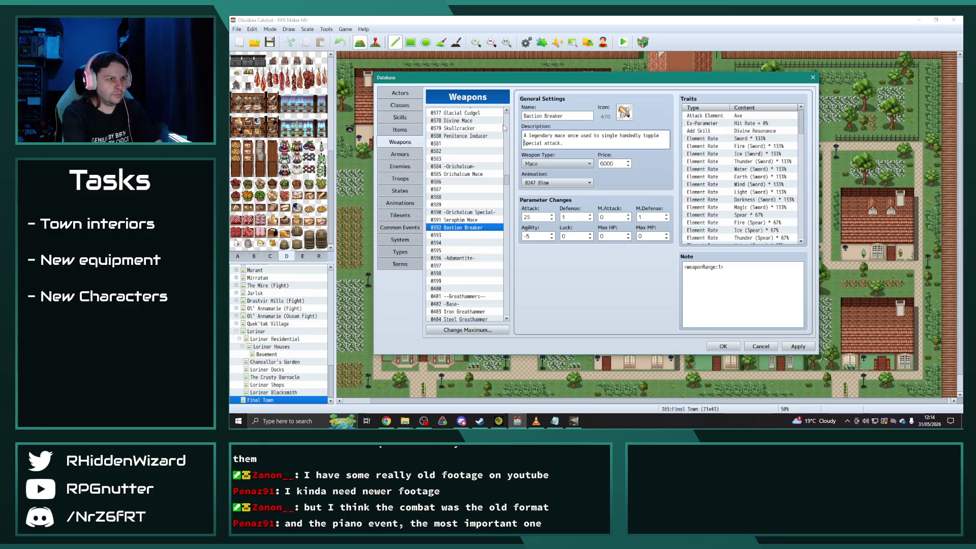
{"action": "type", "text": "s."}
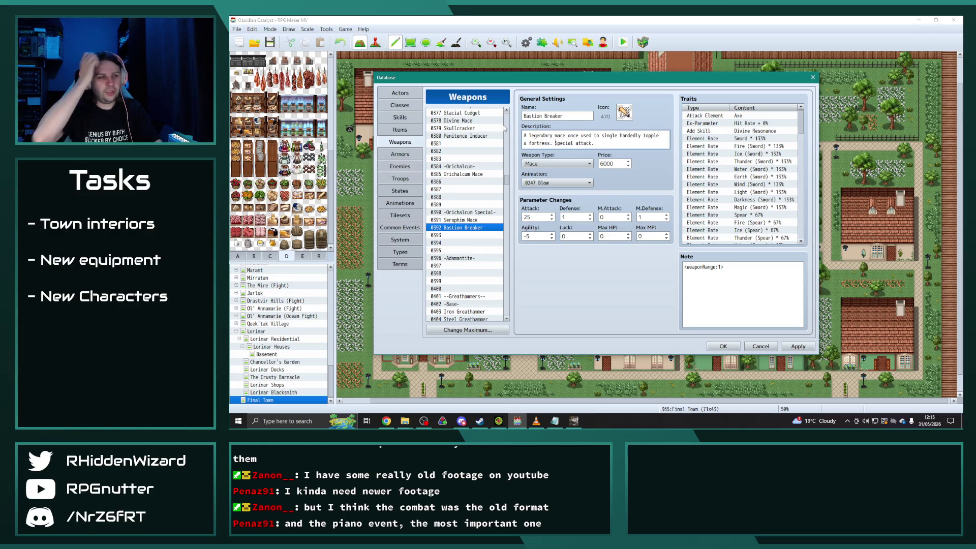
Set Bastion Breaker's Agility to -6, Attack to 27, and Defense and M.Defense to 0.
{"action": "left_click", "coordinate": [540, 236]}
{"action": "key", "text": "BackSpace"}
{"action": "type", "text": "6"}
{"action": "left_click", "coordinate": [538, 217]}
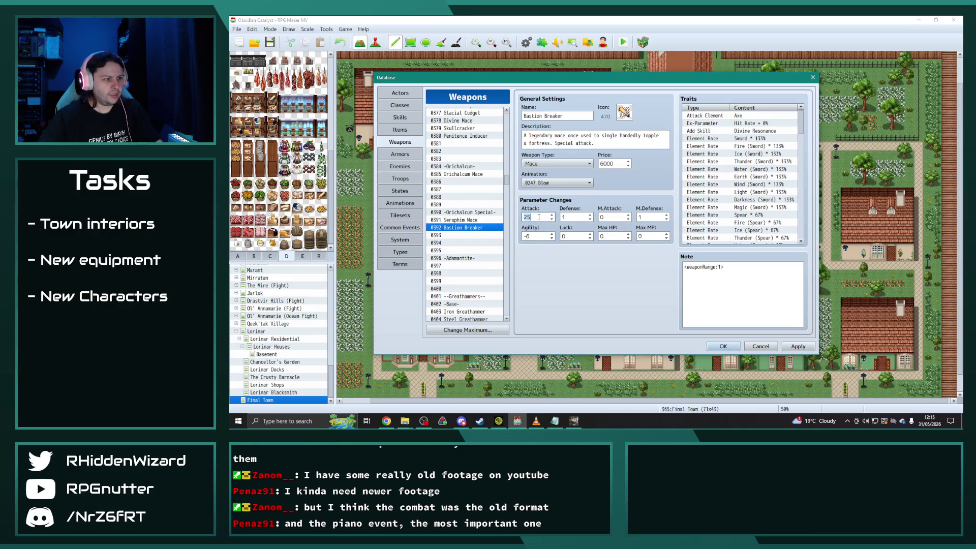
{"action": "key", "text": "BackSpace"}
{"action": "type", "text": "7"}
{"action": "double_click", "coordinate": [576, 217]}
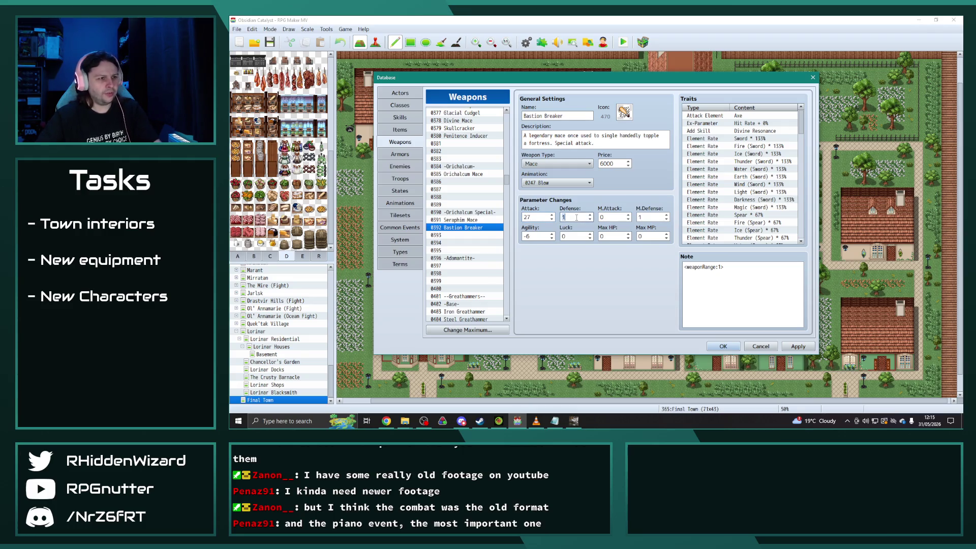
{"action": "double_click", "coordinate": [644, 217]}
{"action": "type", "text": "0"}
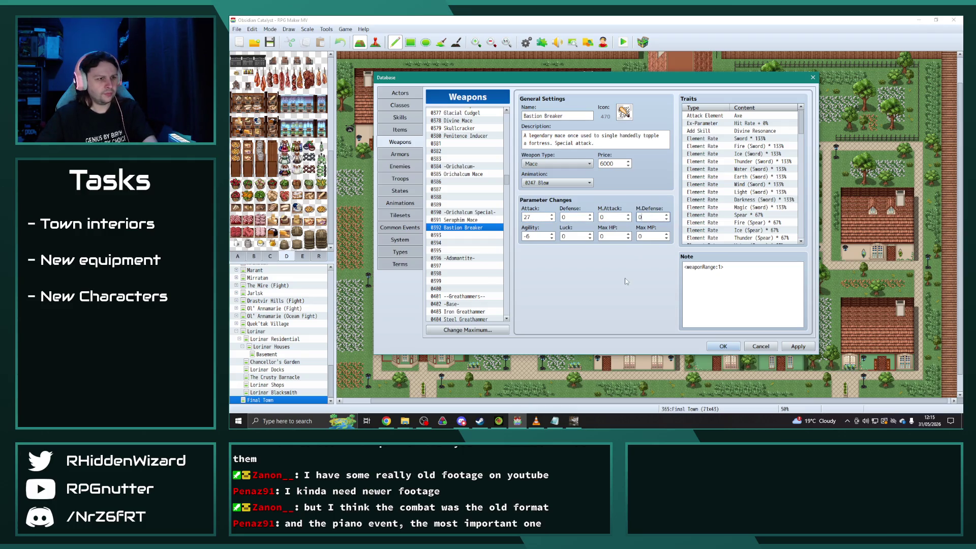
Set Bastion Breaker's price to 7500.
{"action": "left_click", "coordinate": [612, 163]}
{"action": "key", "text": "BackSpace"}
{"action": "key", "text": "BackSpace"}
{"action": "key", "text": "BackSpace"}
{"action": "type", "text": "7500"}
{"action": "scroll", "coordinate": [484, 240], "scroll_direction": "up", "scroll_amount": 11}
{"action": "scroll", "coordinate": [484, 240], "scroll_direction": "up", "scroll_amount": 4}
Set Purelight Greataxe's price to 7500.
{"action": "left_click", "coordinate": [487, 189]}
{"action": "left_click", "coordinate": [618, 161]}
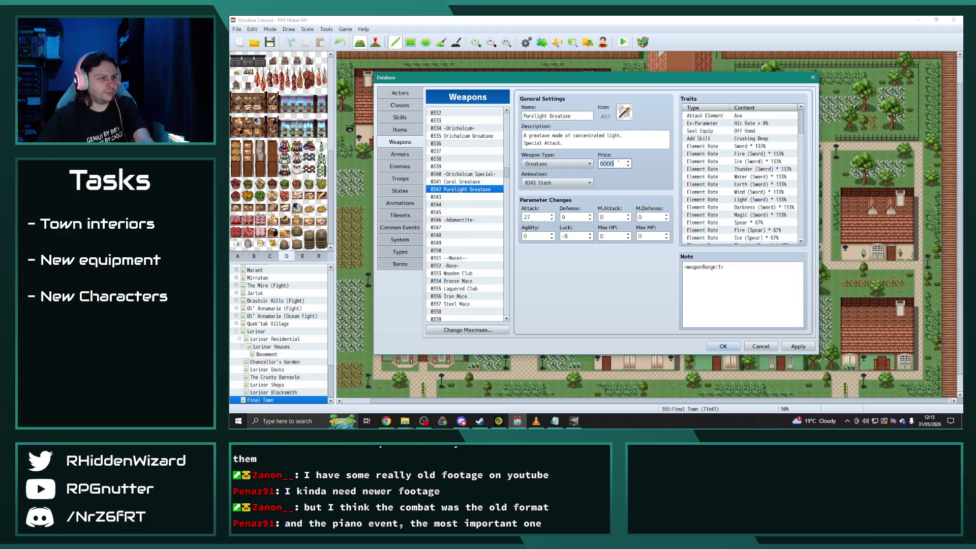
{"action": "type", "text": "75"}
{"action": "scroll", "coordinate": [469, 277], "scroll_direction": "down", "scroll_amount": 14}
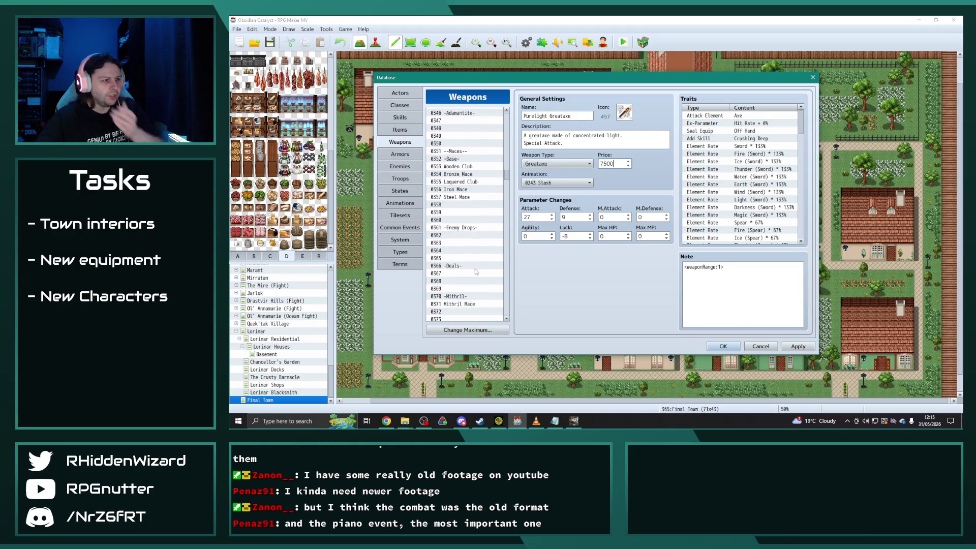
{"action": "scroll", "coordinate": [474, 175], "scroll_direction": "down", "scroll_amount": 1}
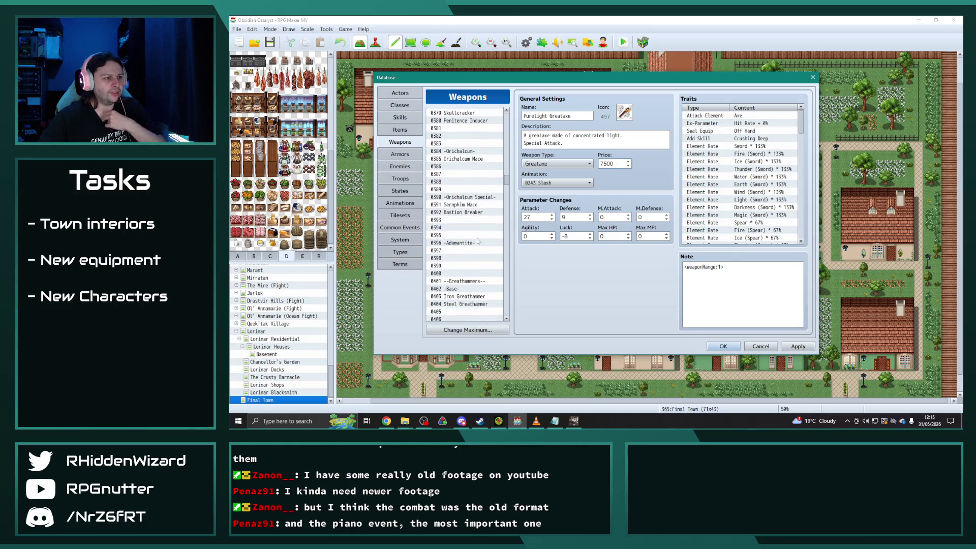
Give Bastion Breaker the mace icon 398.
{"action": "left_click", "coordinate": [476, 213]}
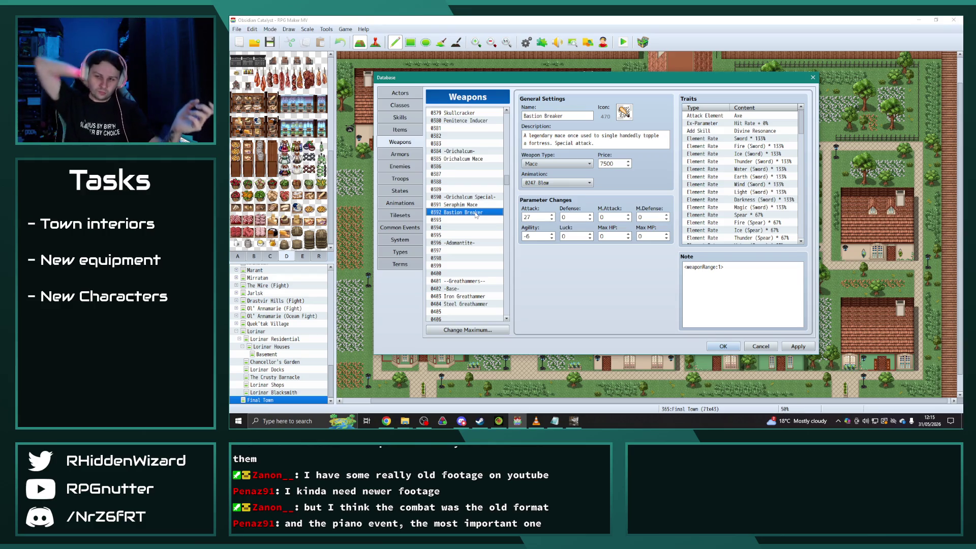
{"action": "scroll", "coordinate": [473, 215], "scroll_direction": "down", "scroll_amount": 1}
{"action": "scroll", "coordinate": [473, 216], "scroll_direction": "down", "scroll_amount": 2}
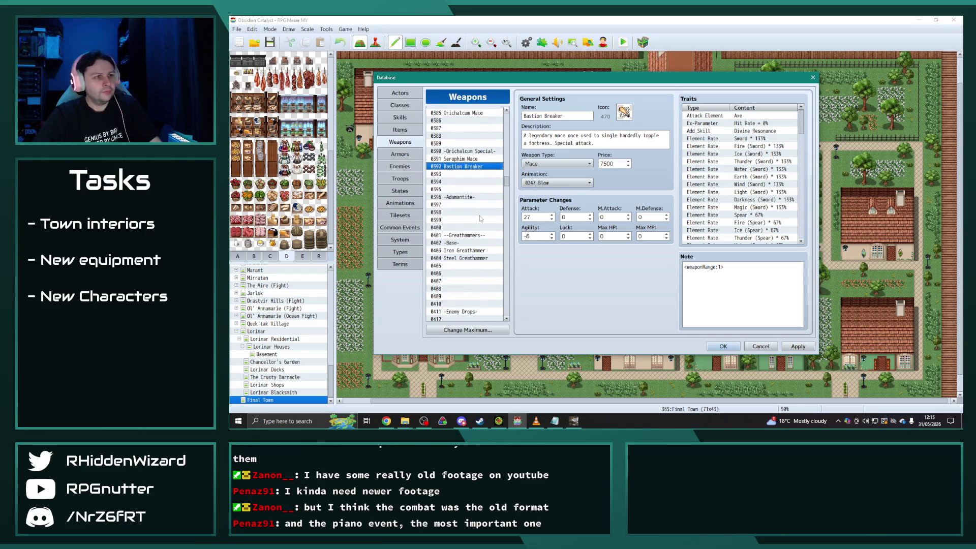
{"action": "scroll", "coordinate": [499, 216], "scroll_direction": "down", "scroll_amount": 2}
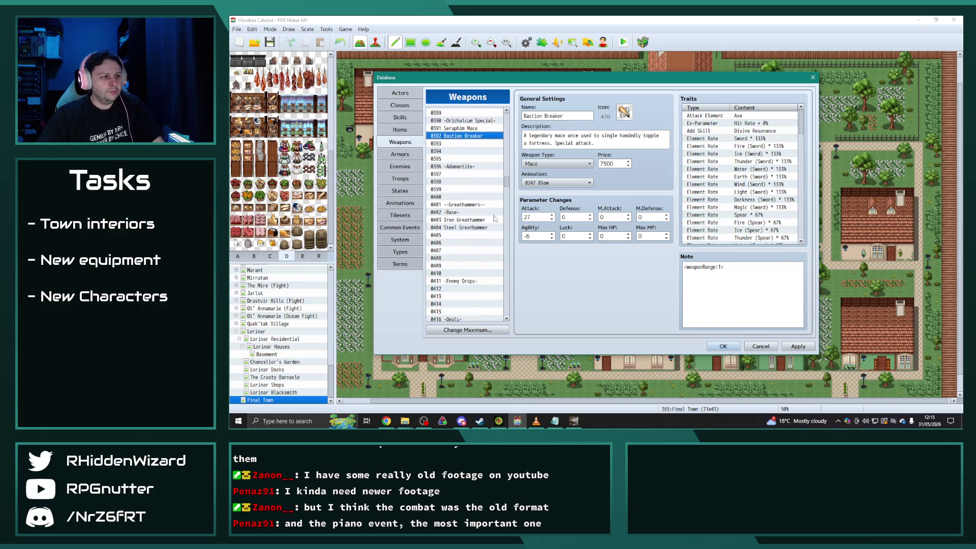
{"action": "scroll", "coordinate": [477, 219], "scroll_direction": "down", "scroll_amount": 2}
{"action": "scroll", "coordinate": [478, 220], "scroll_direction": "down", "scroll_amount": 1}
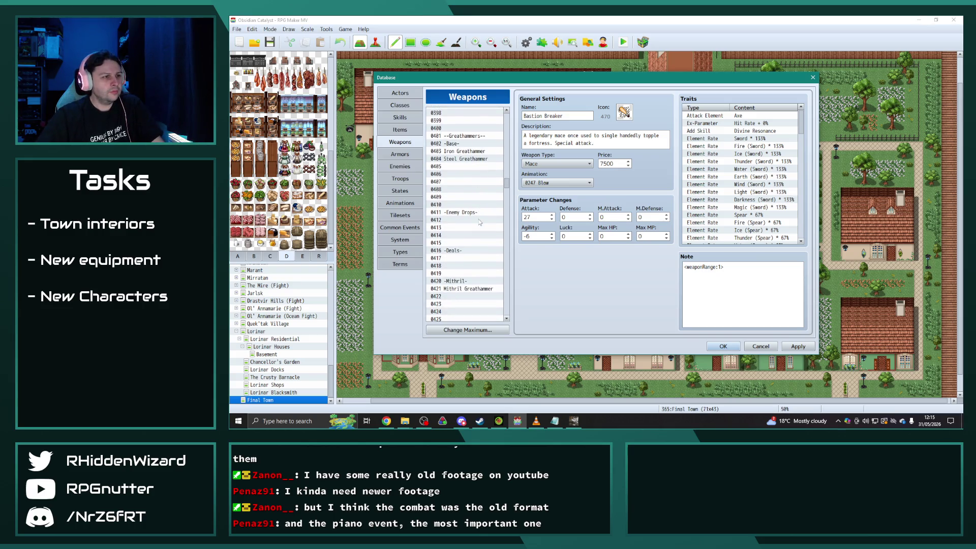
{"action": "scroll", "coordinate": [479, 222], "scroll_direction": "up", "scroll_amount": 4}
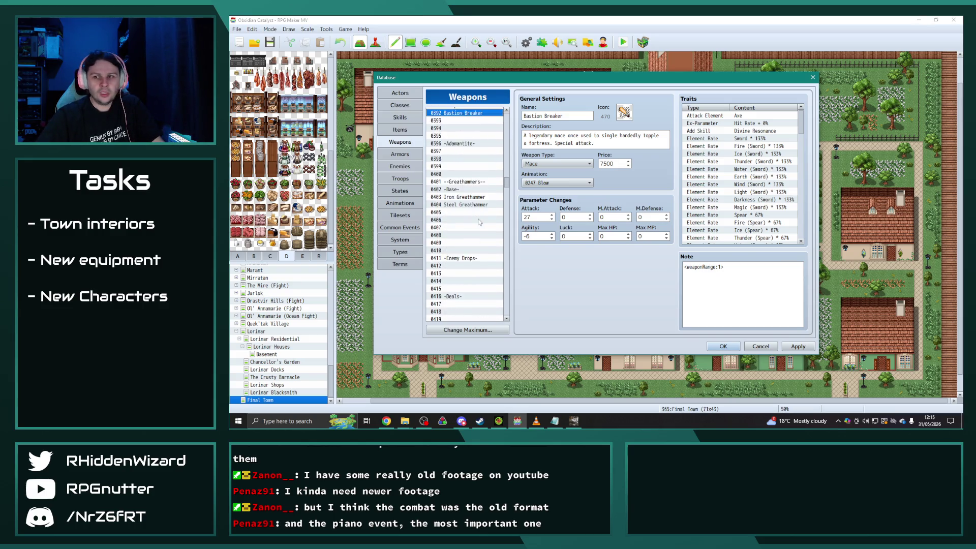
{"action": "left_click", "coordinate": [623, 113]}
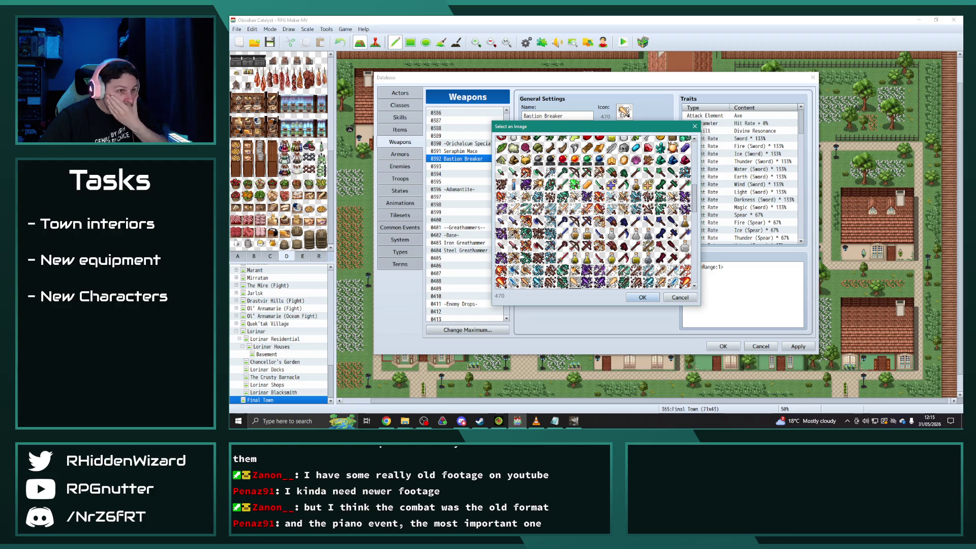
{"action": "double_click", "coordinate": [673, 222]}
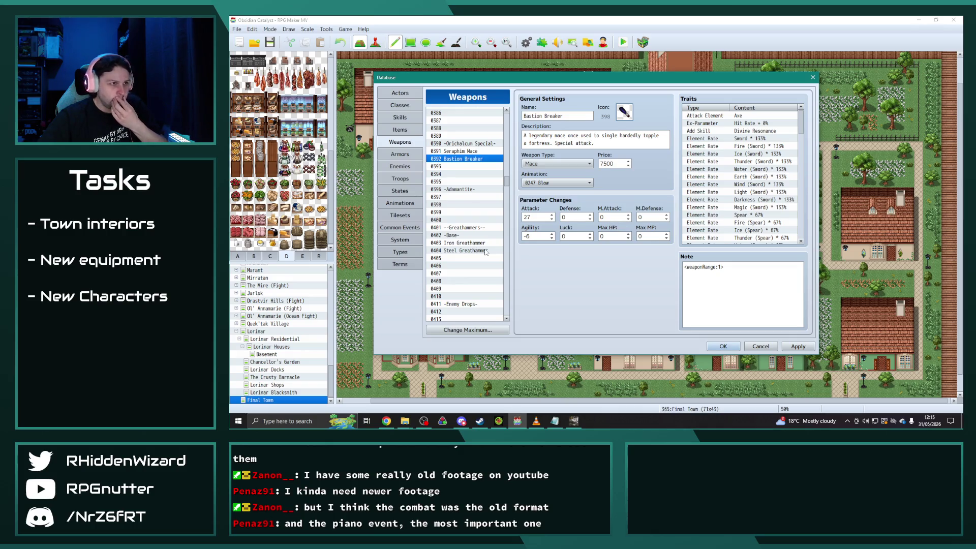
{"action": "scroll", "coordinate": [481, 247], "scroll_direction": "down", "scroll_amount": 9}
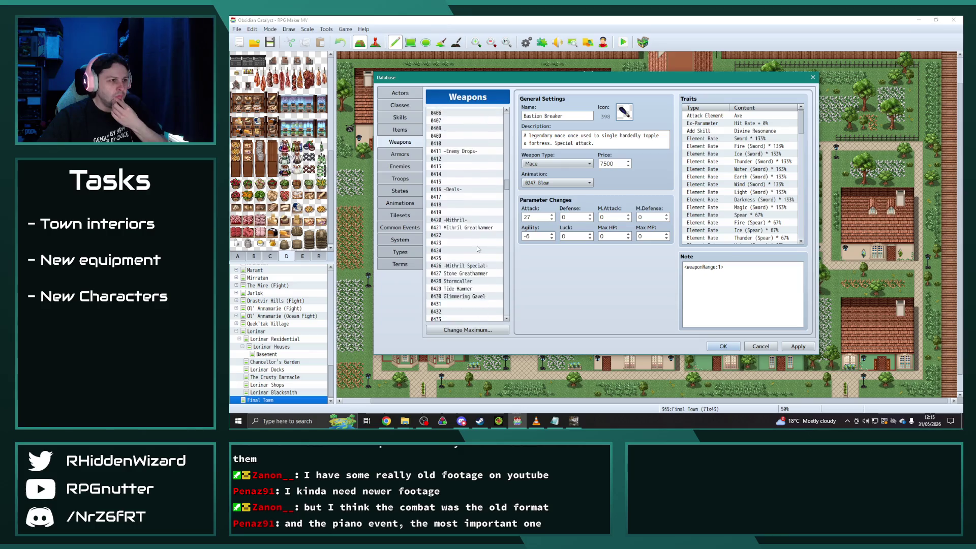
Duplicate the Stormforged Greathammer into empty weapon slot 0442.
{"action": "scroll", "coordinate": [477, 246], "scroll_direction": "down", "scroll_amount": 4}
{"action": "left_click", "coordinate": [473, 220]}
{"action": "left_click", "coordinate": [471, 228]}
{"action": "key", "text": "ctrl+v"}
Set the copy's stats to Attack 30, Defense 9 and Luck -8, adjusting Agility.
{"action": "double_click", "coordinate": [542, 216]}
{"action": "type", "text": "30"}
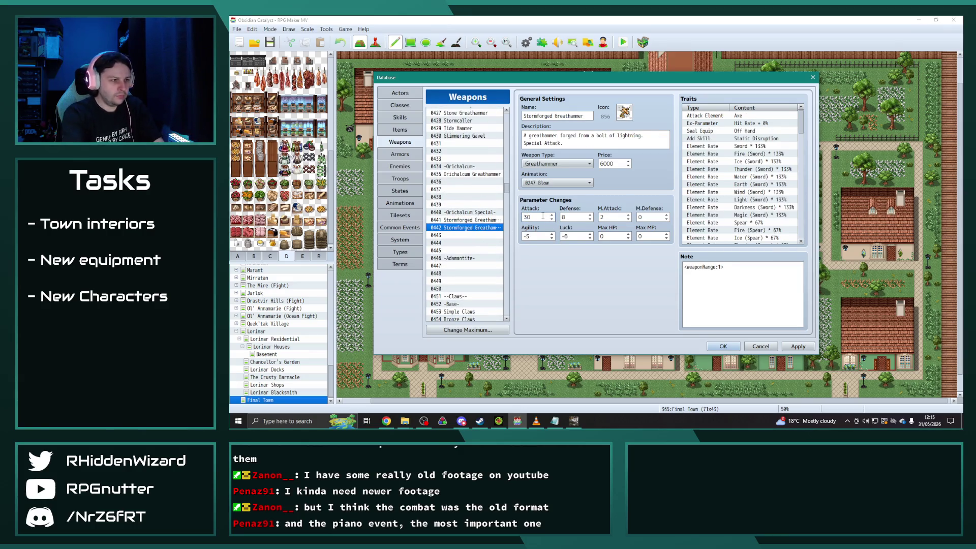
{"action": "double_click", "coordinate": [535, 237]}
{"action": "type", "text": "-"}
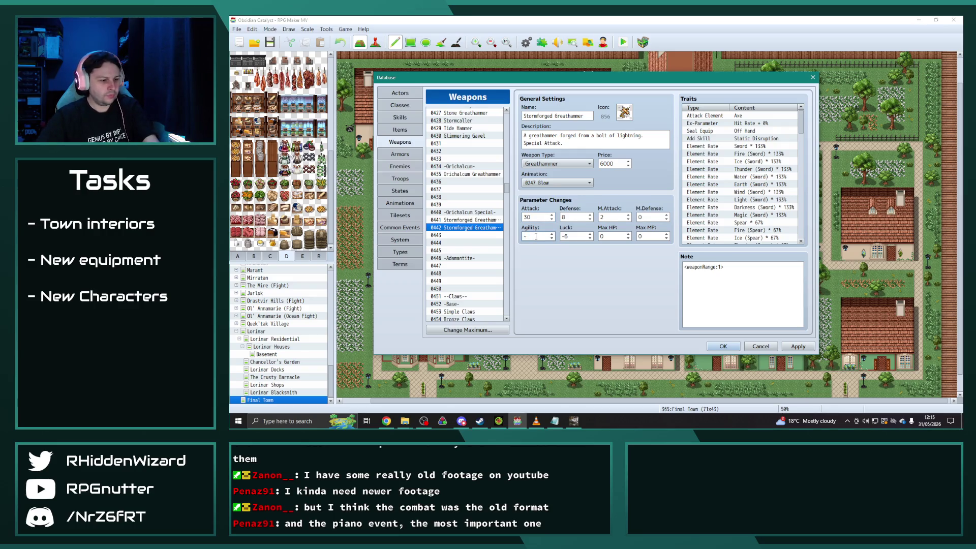
{"action": "double_click", "coordinate": [573, 237]}
{"action": "type", "text": "-8"}
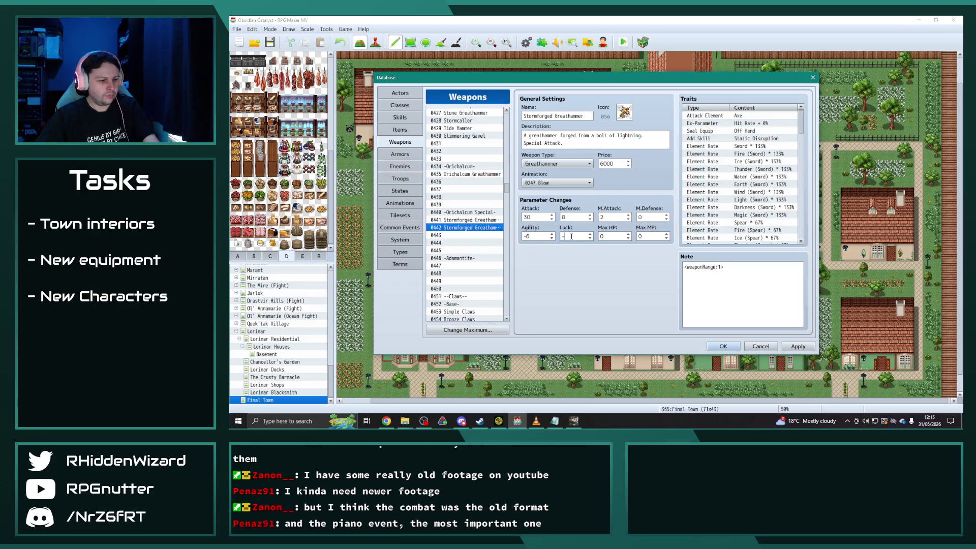
{"action": "double_click", "coordinate": [574, 217]}
{"action": "double_click", "coordinate": [609, 218]}
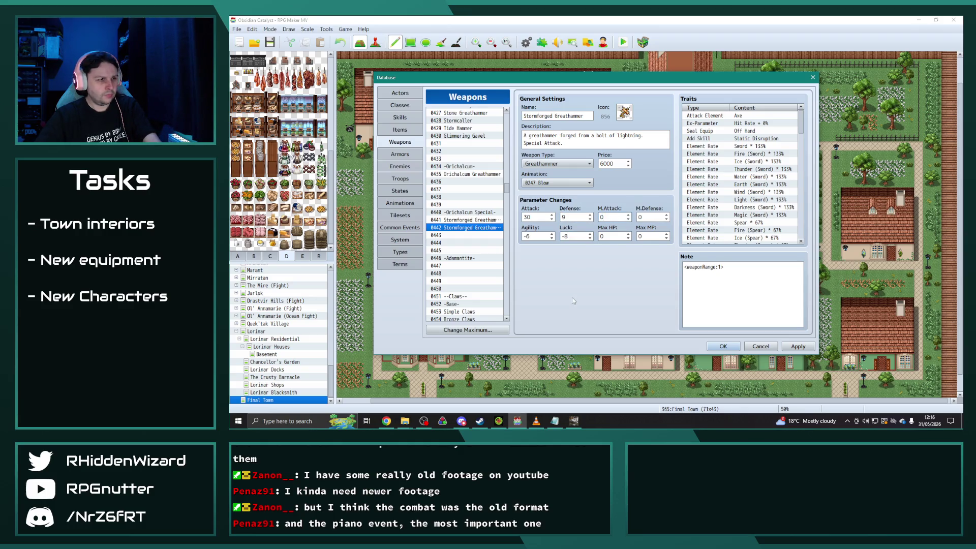
Rename the hammer Demonic Greathammer and give it the red hammer icon 832.
{"action": "double_click", "coordinate": [539, 116]}
{"action": "type", "text": "Demonic"}
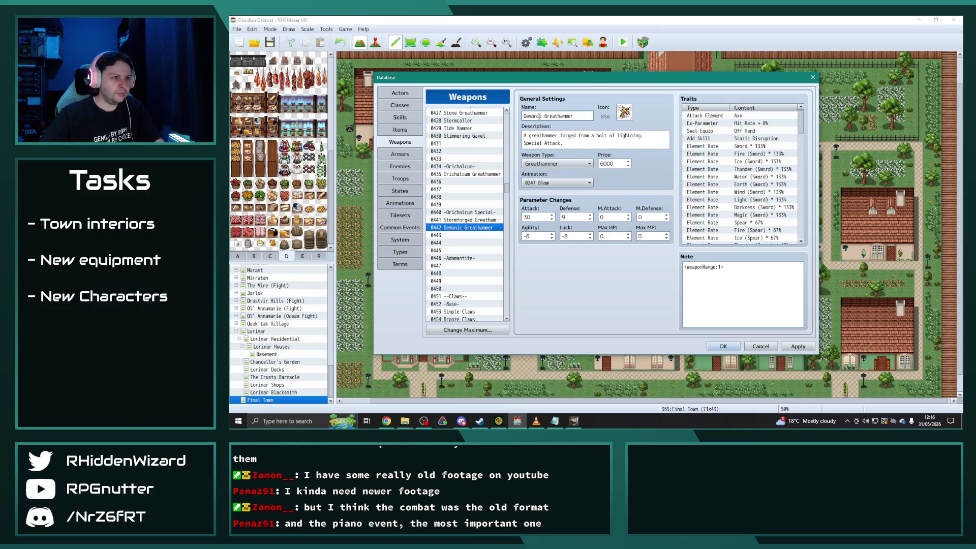
{"action": "double_click", "coordinate": [624, 112]}
{"action": "scroll", "coordinate": [616, 269], "scroll_direction": "down", "scroll_amount": 2}
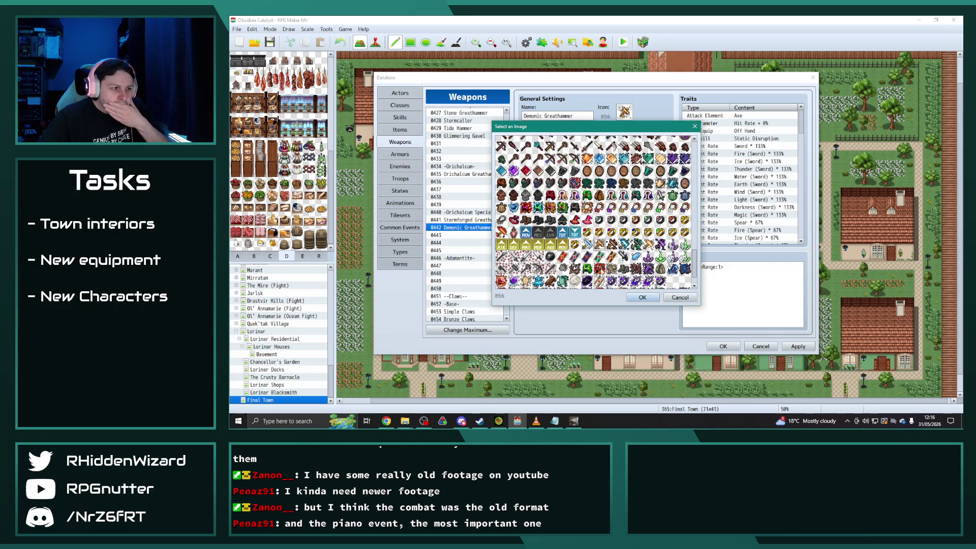
{"action": "double_click", "coordinate": [500, 233]}
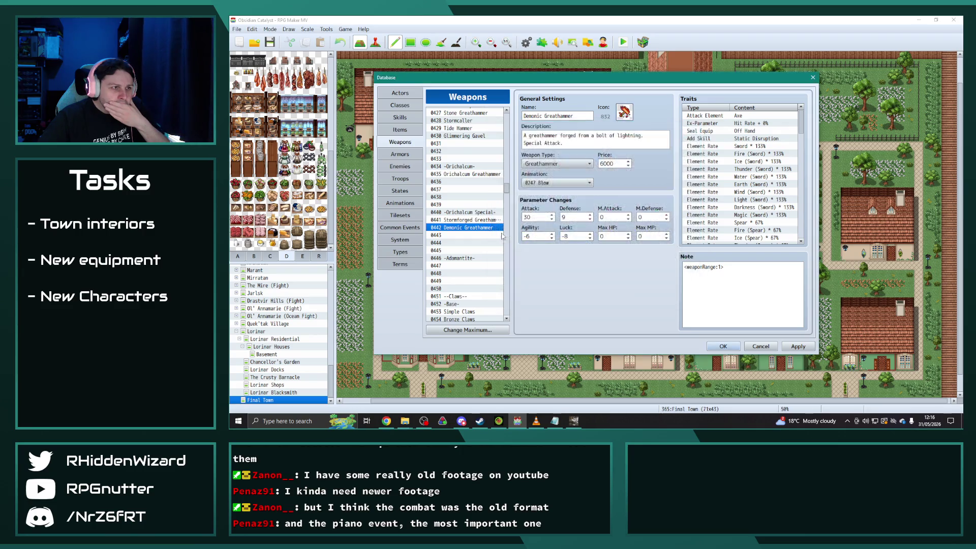
Rewrite the description's lightning phrase into the demon-king wording.
{"action": "left_click_drag", "start_coordinate": [643, 135], "coordinate": [559, 135]}
{"action": "type", "text": "wield"}
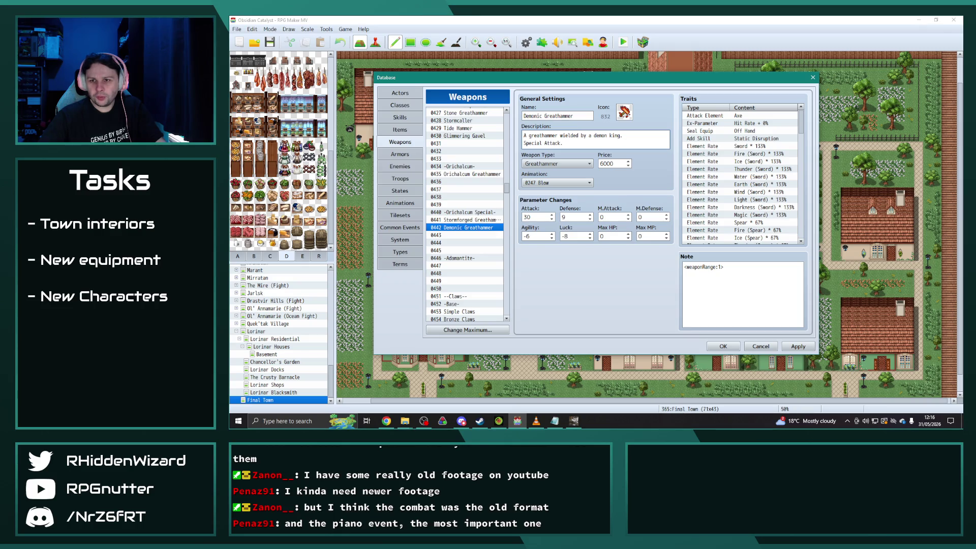
{"action": "scroll", "coordinate": [466, 254], "scroll_direction": "down", "scroll_amount": 2}
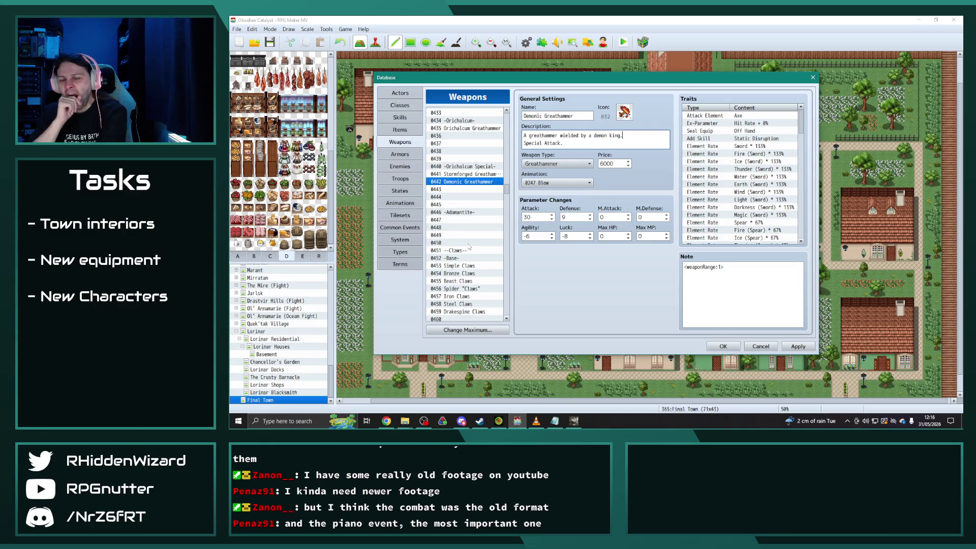
{"action": "scroll", "coordinate": [469, 246], "scroll_direction": "down", "scroll_amount": 12}
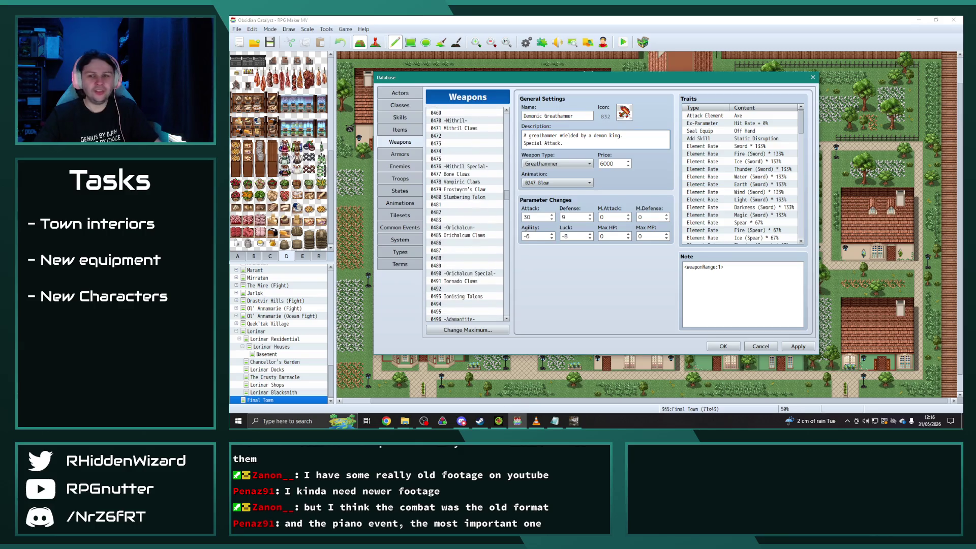
Duplicate Tornado Claws into empty weapon slot 0492.
{"action": "scroll", "coordinate": [469, 219], "scroll_direction": "down", "scroll_amount": 2}
{"action": "left_click", "coordinate": [472, 243]}
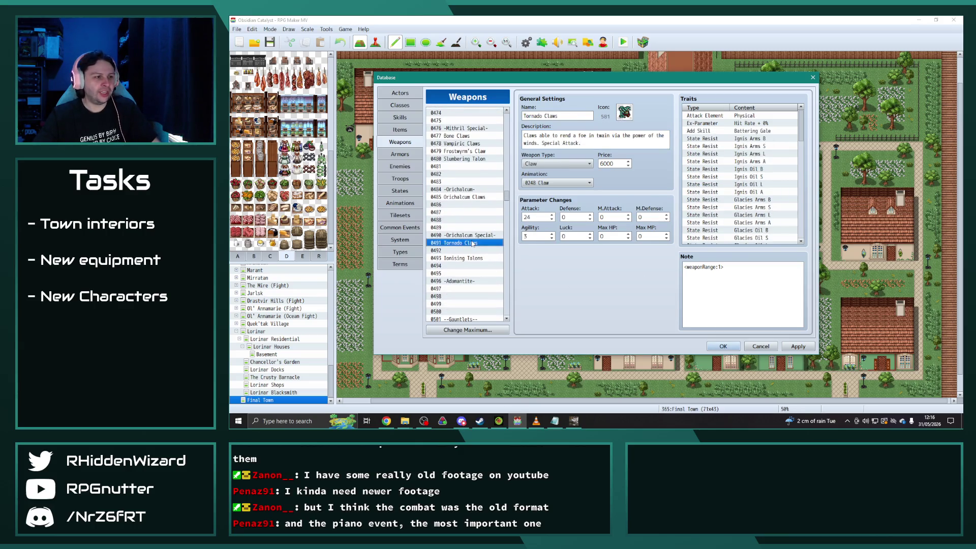
{"action": "left_click", "coordinate": [467, 250]}
{"action": "key", "text": "ctrl+v"}
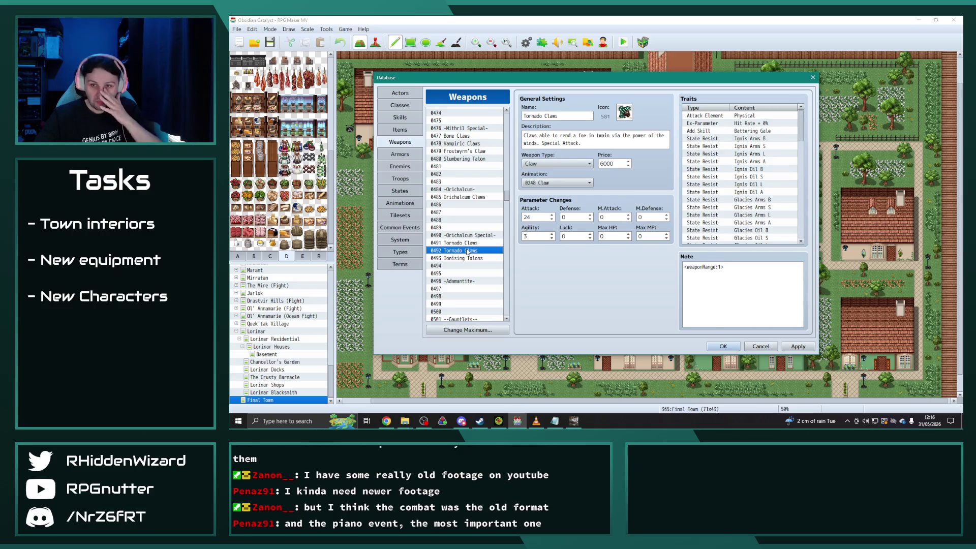
Rename it Wyvern Talon with description 'A razor sharp talon from an ancient wyvern.'.
{"action": "triple_click", "coordinate": [559, 115]}
{"action": "type", "text": "Wyvern Talon"}
{"action": "left_click_drag", "start_coordinate": [580, 143], "coordinate": [518, 135]}
{"action": "type", "text": "A razor "}
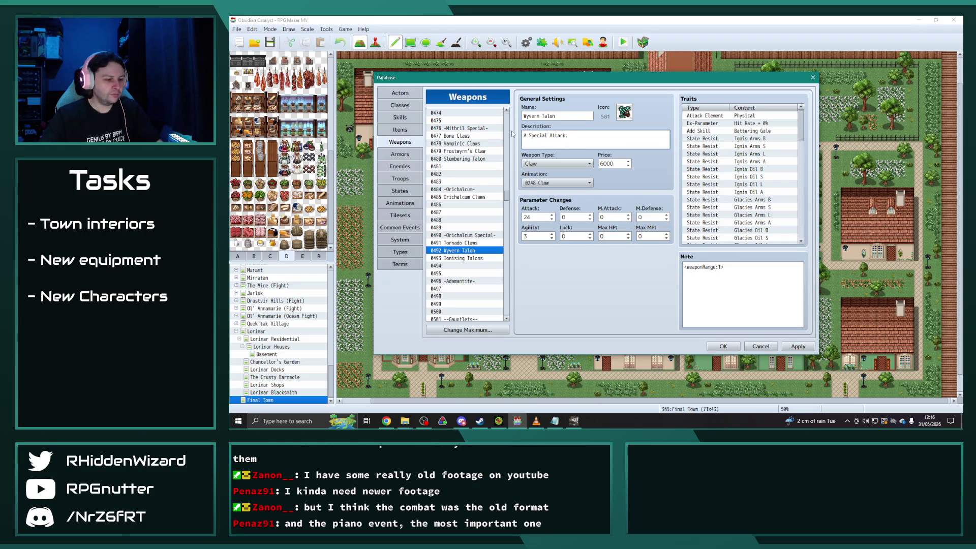
{"action": "type", "text": "sharp talon fro"}
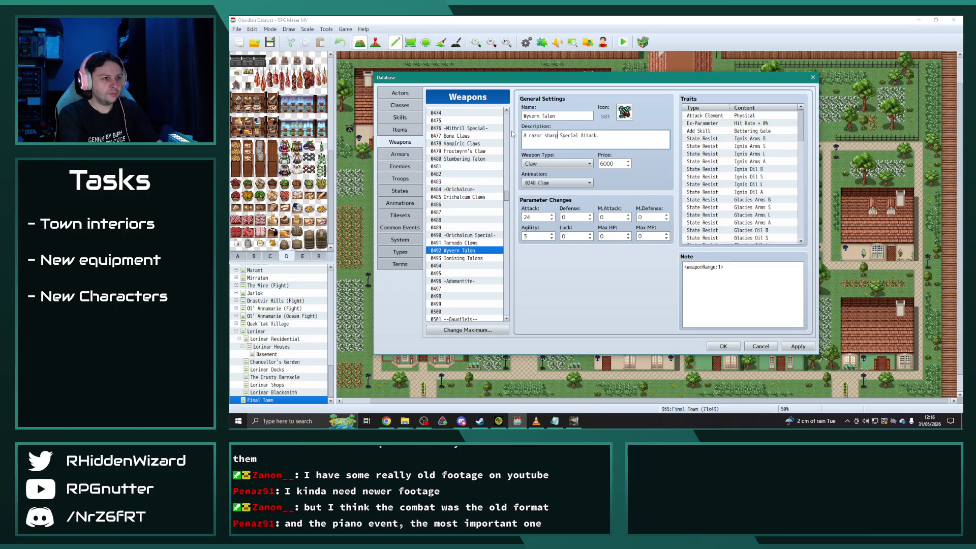
{"action": "type", "text": "m an ancient w"}
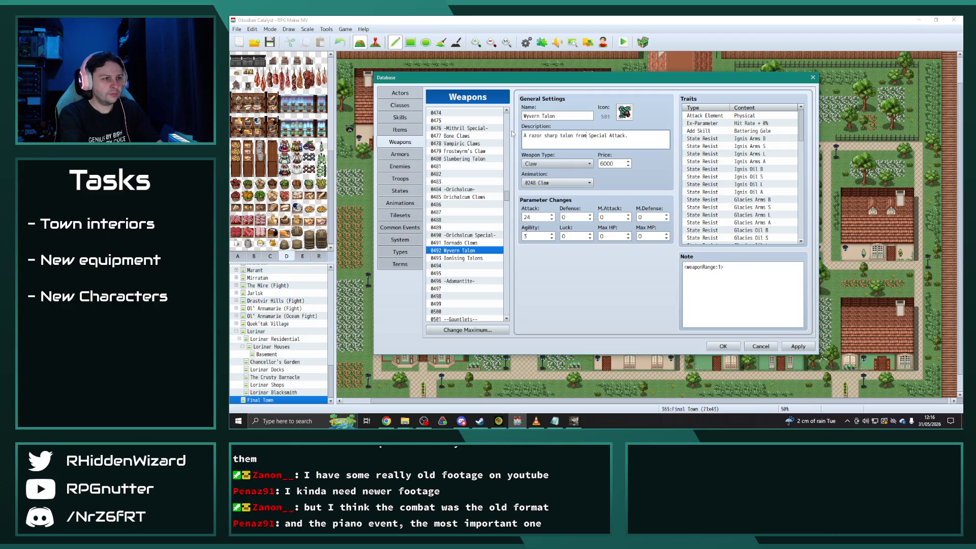
{"action": "type", "text": "yvern."}
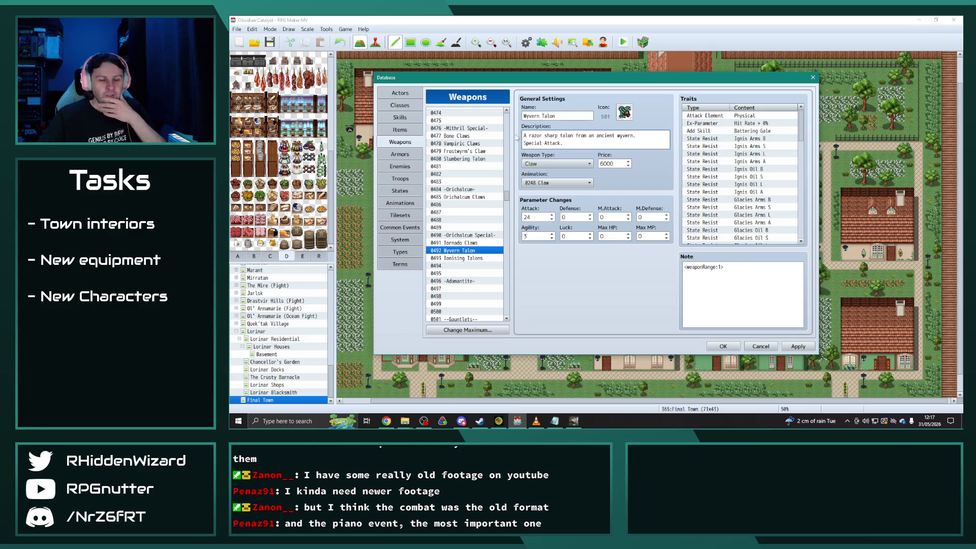
Give Wyvern Talon the red claw icon 576 and select its price.
{"action": "left_click", "coordinate": [624, 111]}
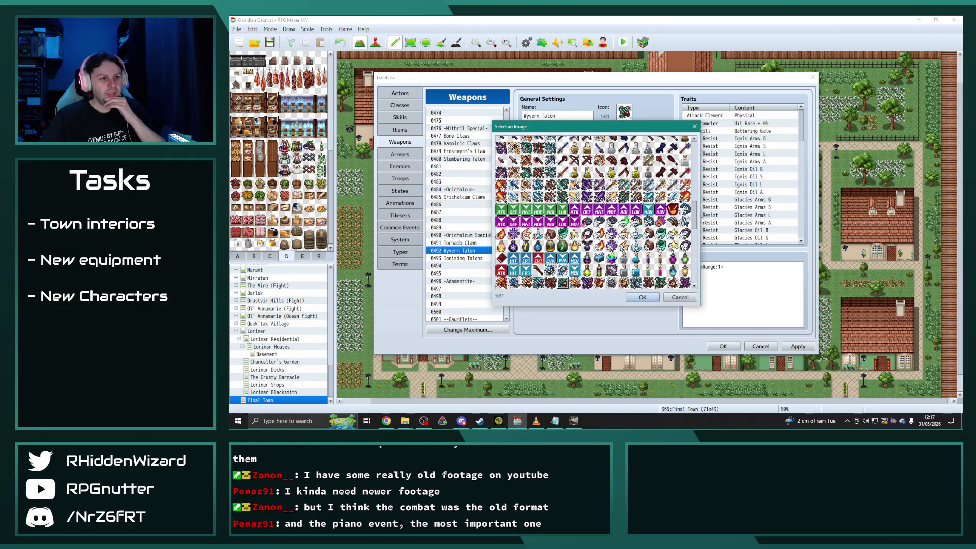
{"action": "double_click", "coordinate": [501, 282]}
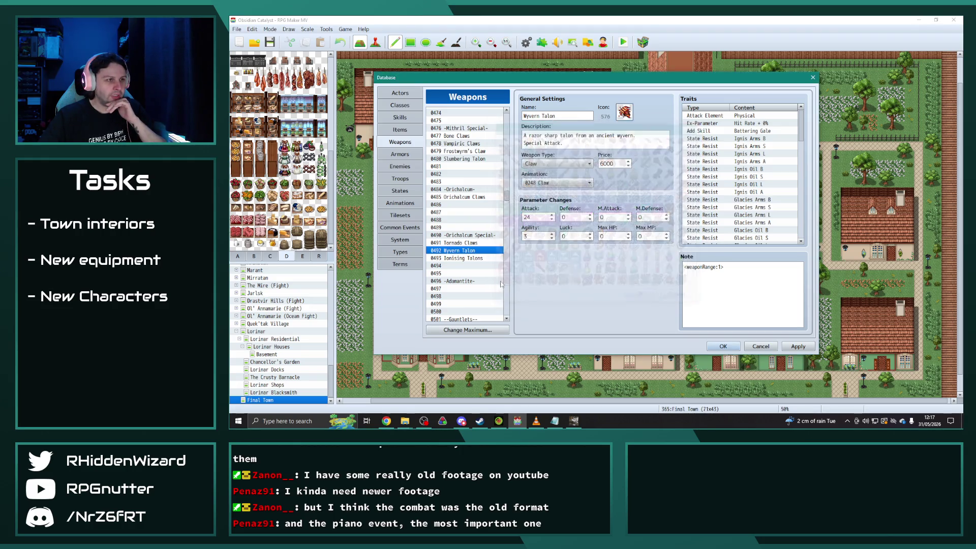
{"action": "double_click", "coordinate": [614, 163]}
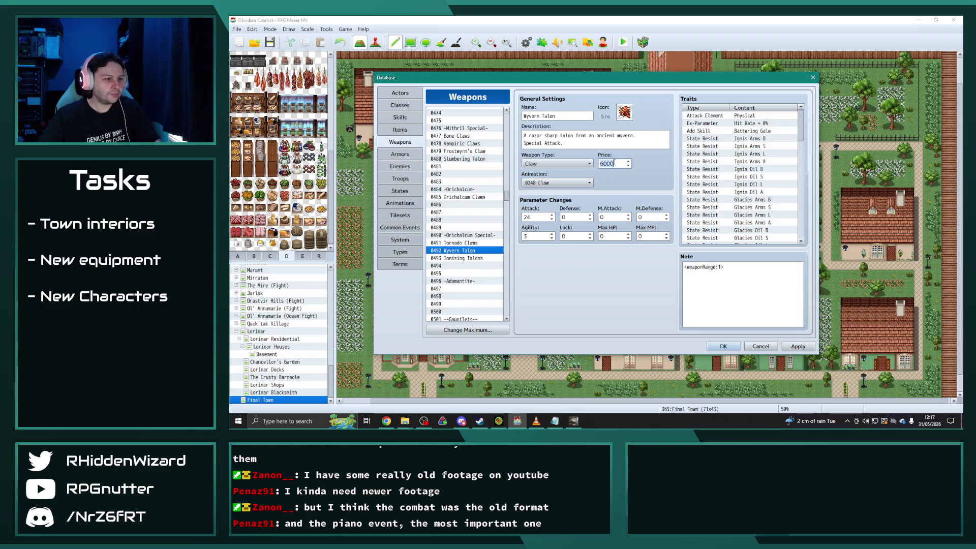
Set the price of both Wyvern Talon and Demonic Greathammer to 7500.
{"action": "type", "text": "7500"}
{"action": "scroll", "coordinate": [467, 235], "scroll_direction": "up", "scroll_amount": 10}
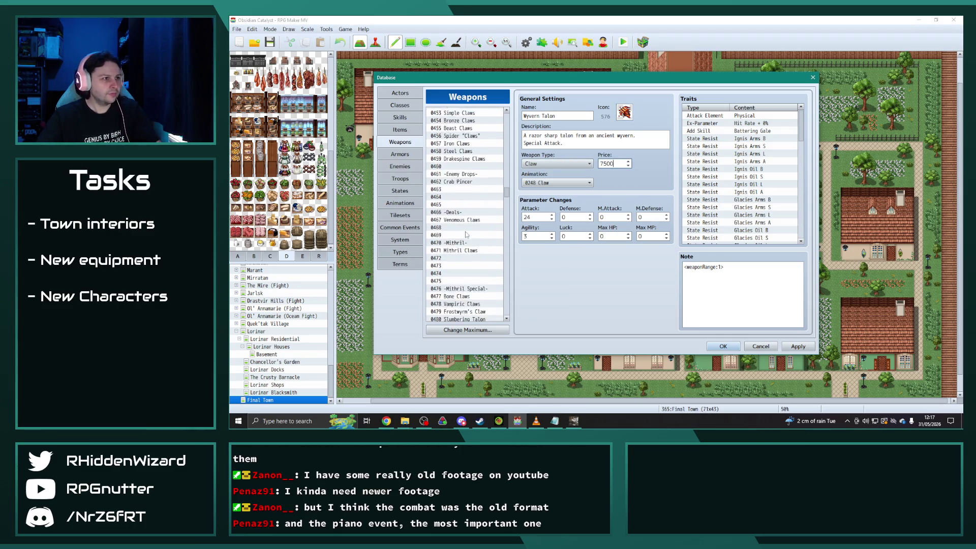
{"action": "scroll", "coordinate": [466, 234], "scroll_direction": "up", "scroll_amount": 2}
{"action": "left_click", "coordinate": [468, 174]}
{"action": "double_click", "coordinate": [616, 163]}
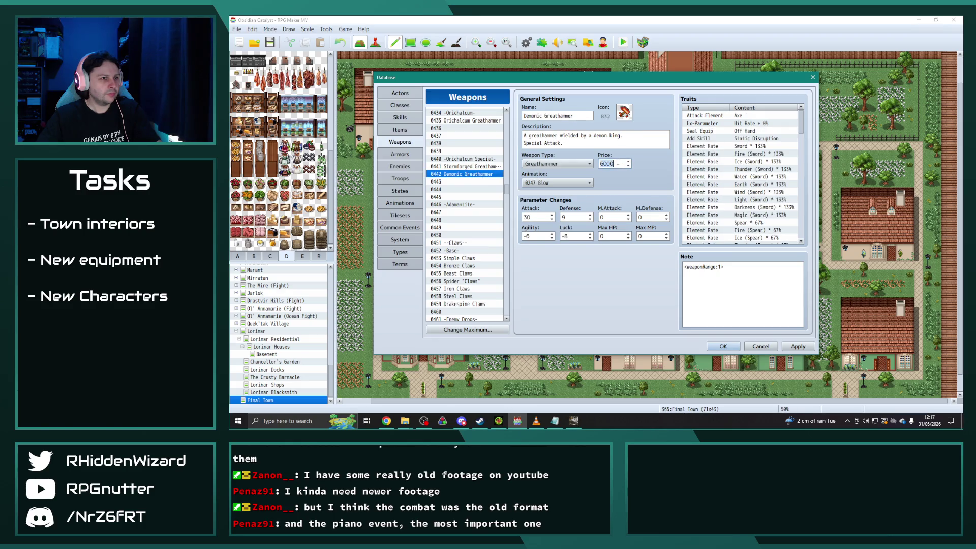
{"action": "type", "text": "7500"}
Review Bastion Breaker and compare Wyvern Talon's stats against Ionising Talons.
{"action": "scroll", "coordinate": [472, 263], "scroll_direction": "up", "scroll_amount": 3}
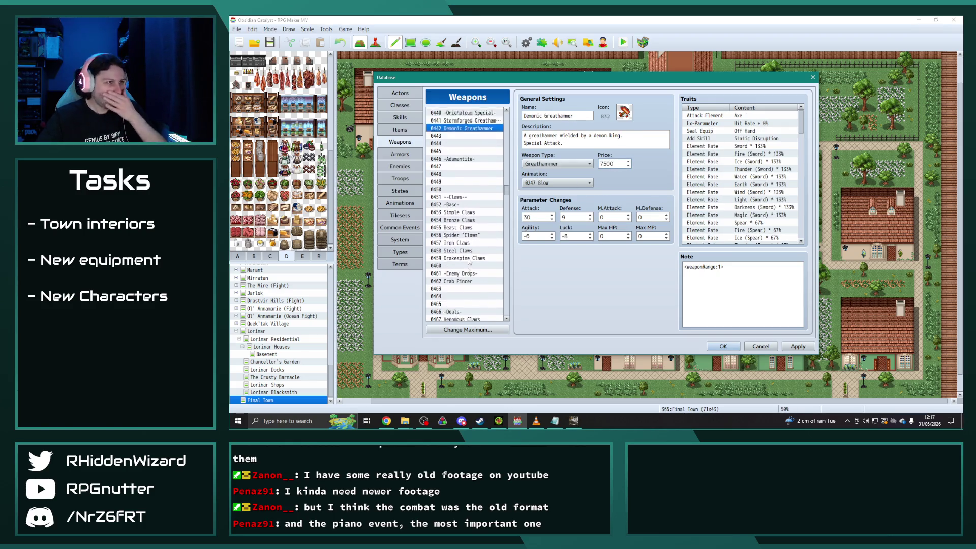
{"action": "scroll", "coordinate": [472, 262], "scroll_direction": "up", "scroll_amount": 14}
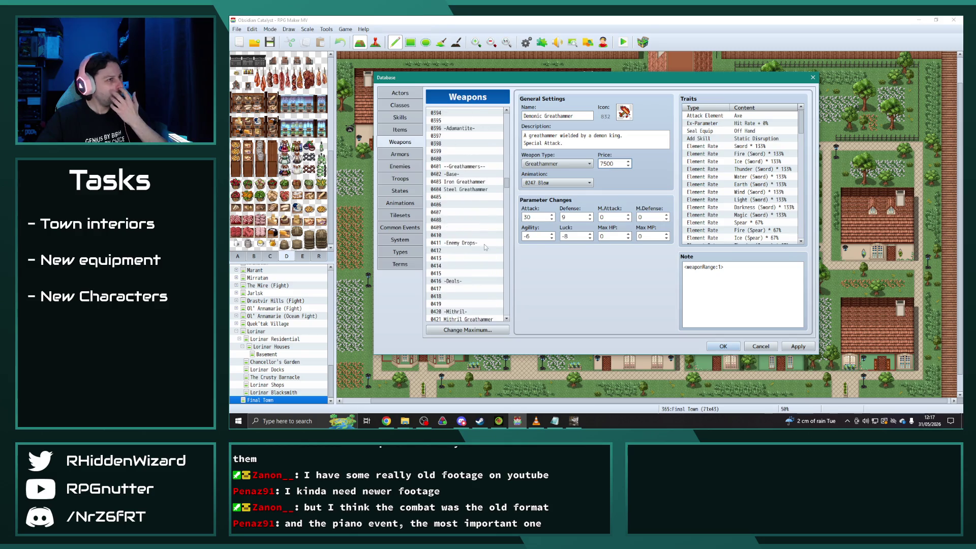
{"action": "left_click", "coordinate": [467, 162]}
{"action": "scroll", "coordinate": [467, 167], "scroll_direction": "down", "scroll_amount": 14}
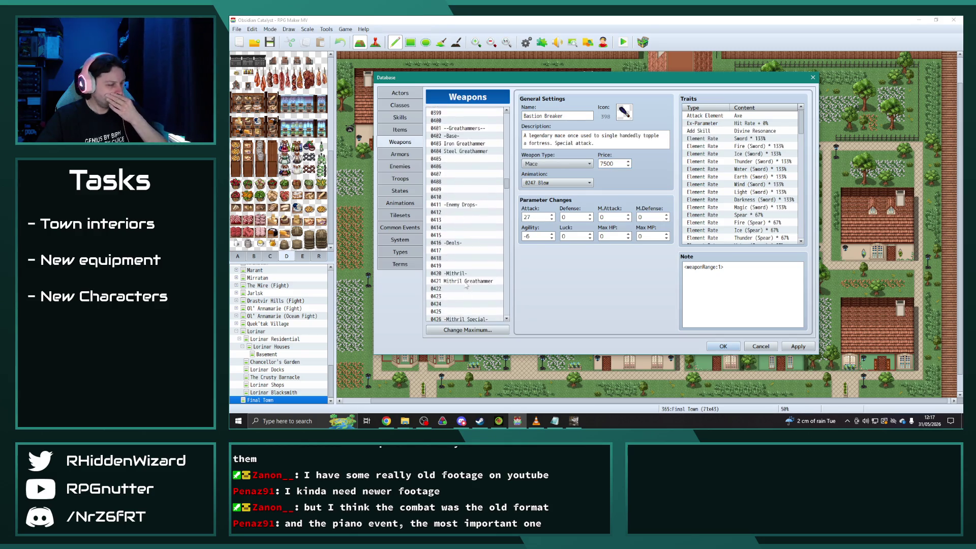
{"action": "scroll", "coordinate": [466, 283], "scroll_direction": "down", "scroll_amount": 13}
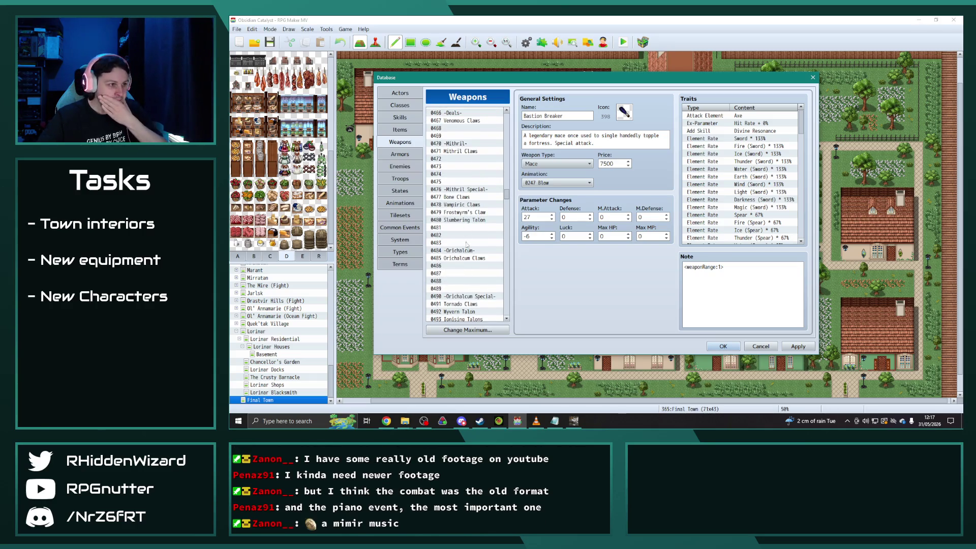
{"action": "scroll", "coordinate": [470, 259], "scroll_direction": "down", "scroll_amount": 2}
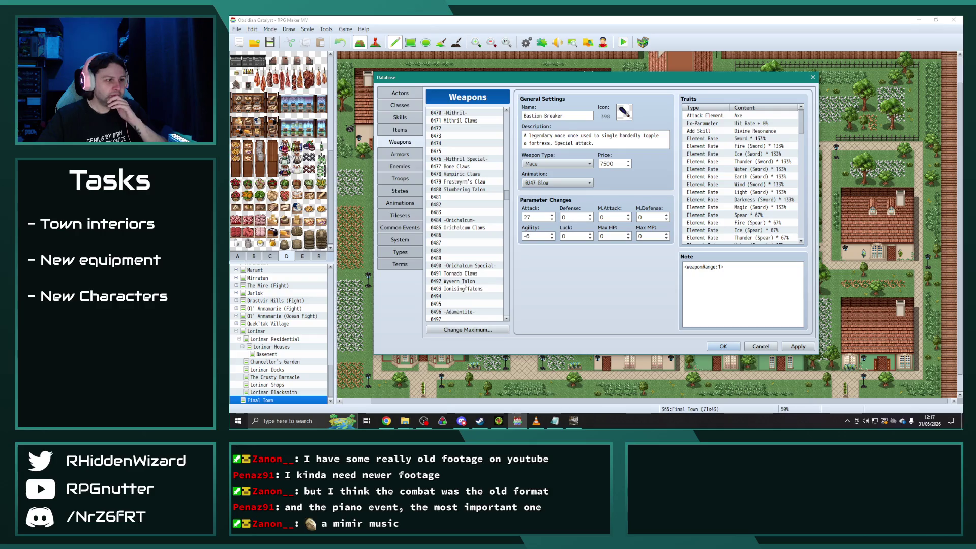
{"action": "left_click", "coordinate": [463, 282]}
{"action": "left_click", "coordinate": [463, 288]}
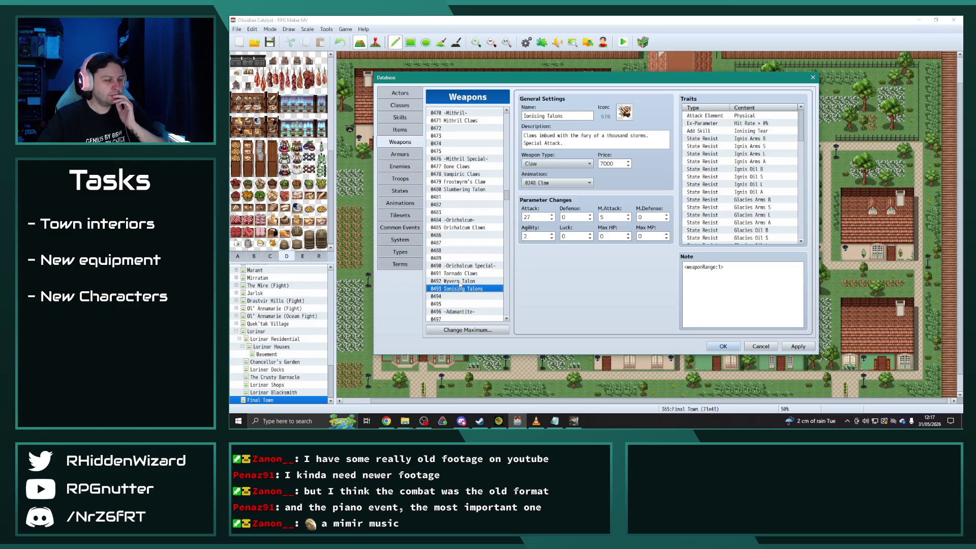
{"action": "left_click", "coordinate": [460, 281]}
{"action": "left_click", "coordinate": [460, 289]}
{"action": "left_click", "coordinate": [460, 281]}
Change Wyvern Talon's Attack value and set its Agility to 0.
{"action": "double_click", "coordinate": [534, 217]}
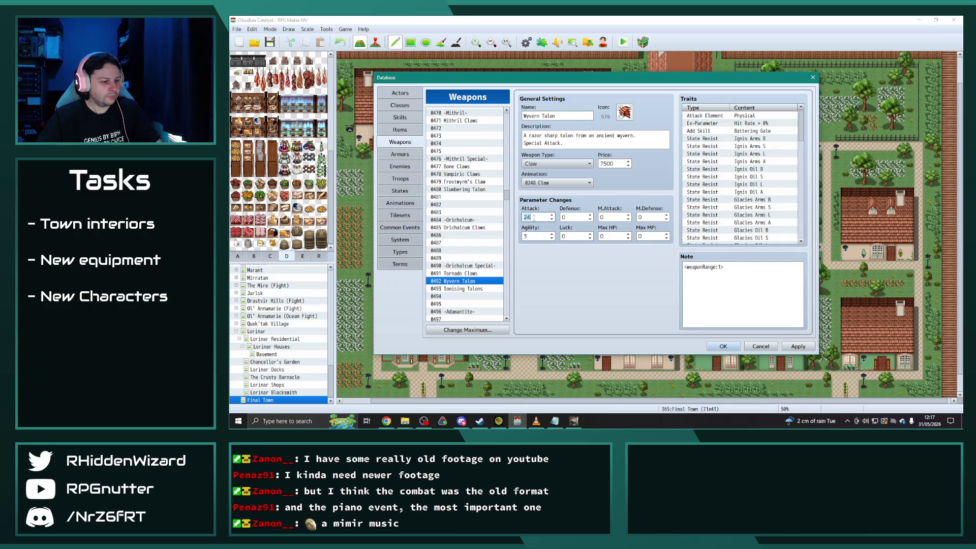
{"action": "type", "text": "28"}
{"action": "key", "text": "BackSpace"}
{"action": "double_click", "coordinate": [536, 234]}
{"action": "type", "text": "0"}
Set Ionising Talons' Attack to 26 after checking Tornado Claws.
{"action": "left_click", "coordinate": [470, 288]}
{"action": "left_click", "coordinate": [467, 282]}
{"action": "left_click", "coordinate": [464, 274]}
{"action": "left_click", "coordinate": [466, 283]}
{"action": "left_click", "coordinate": [465, 289]}
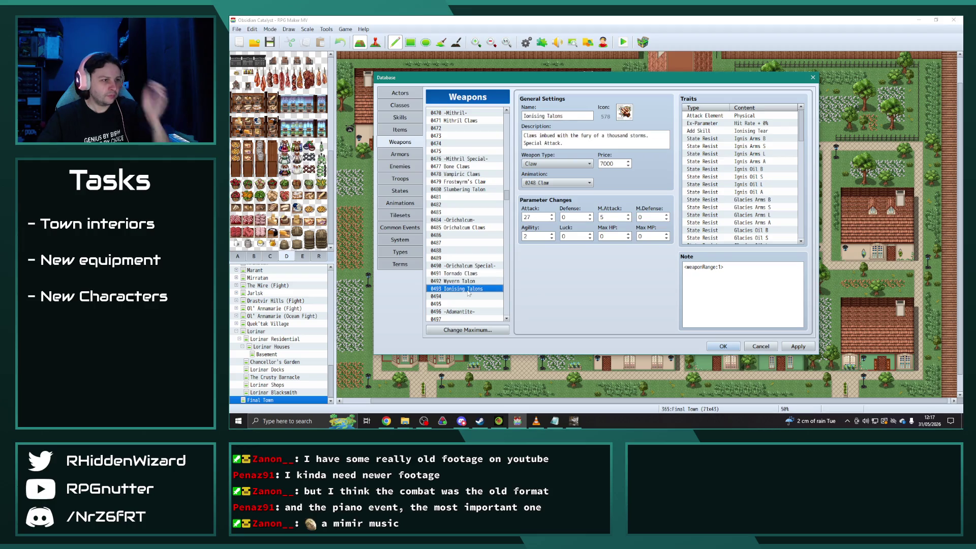
{"action": "double_click", "coordinate": [535, 217]}
{"action": "type", "text": "26"}
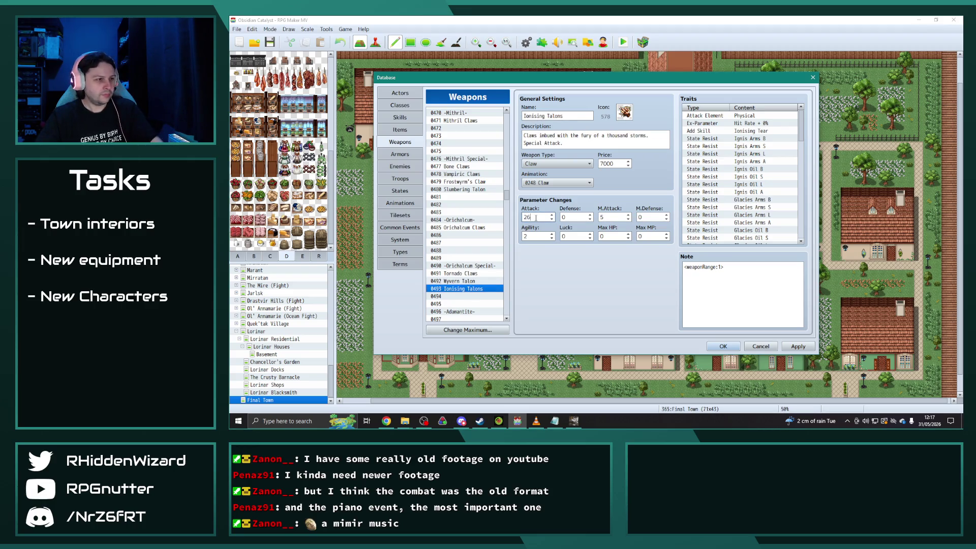
Set Wyvern Talon's Attack to 27, comparing it with Ionising Talons.
{"action": "left_click", "coordinate": [477, 281]}
{"action": "left_click", "coordinate": [470, 274]}
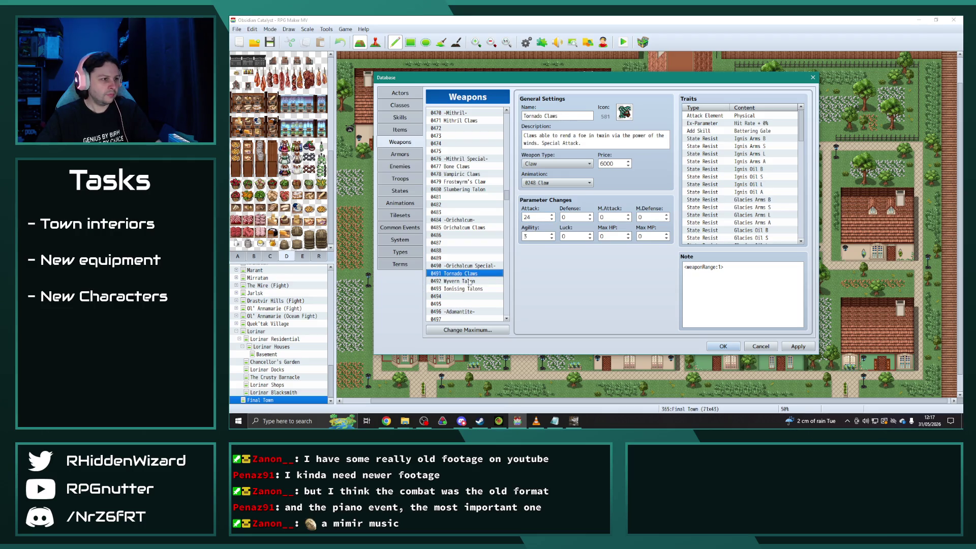
{"action": "left_click", "coordinate": [467, 281]}
{"action": "double_click", "coordinate": [533, 218]}
{"action": "type", "text": "2"}
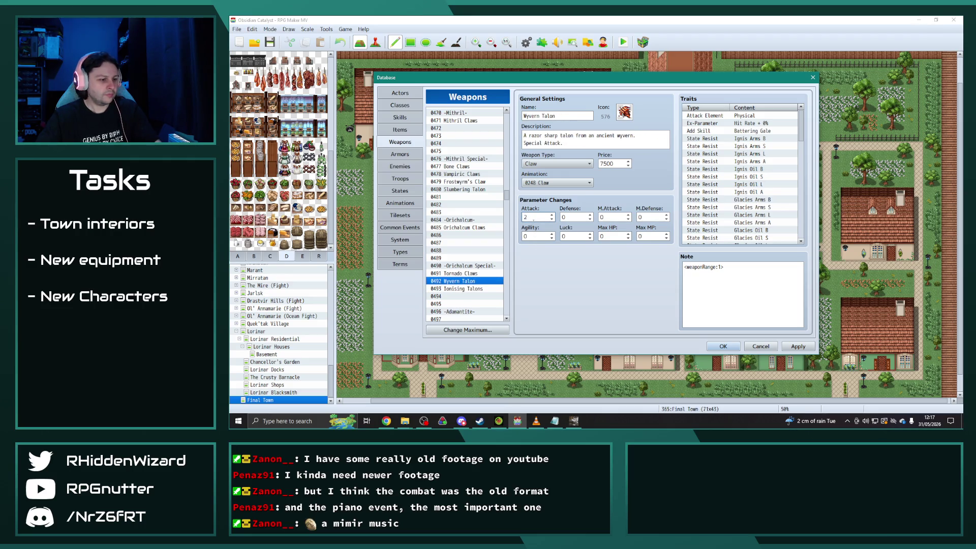
{"action": "left_click", "coordinate": [462, 289]}
{"action": "left_click", "coordinate": [461, 281]}
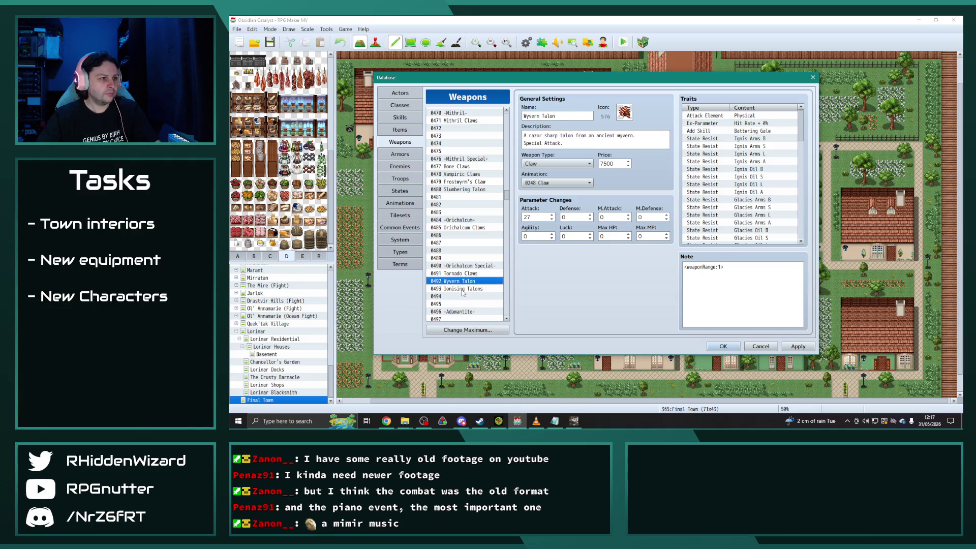
{"action": "left_click", "coordinate": [461, 289]}
{"action": "left_click", "coordinate": [460, 282]}
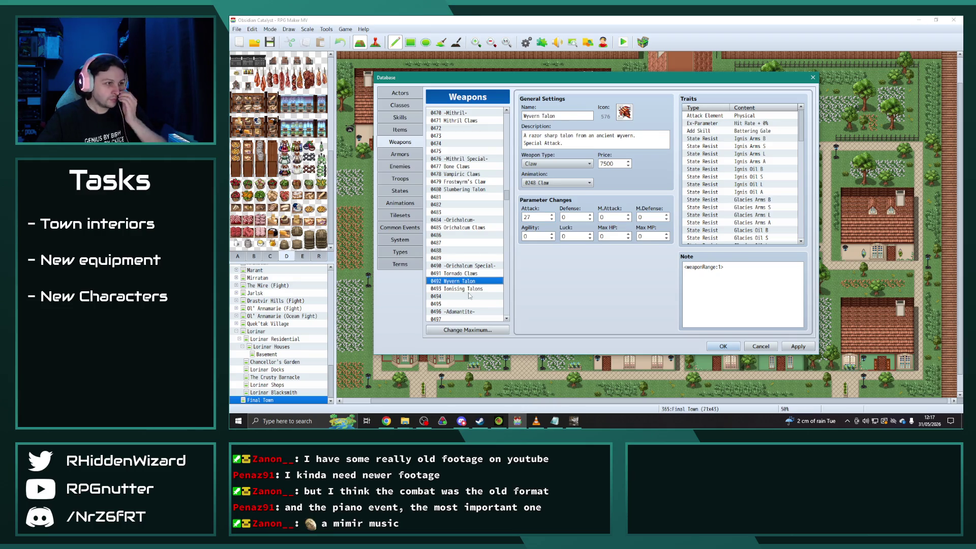
Select the Shockwave Gauntlet in the list for duplication.
{"action": "scroll", "coordinate": [469, 296], "scroll_direction": "down", "scroll_amount": 2}
{"action": "scroll", "coordinate": [469, 293], "scroll_direction": "down", "scroll_amount": 9}
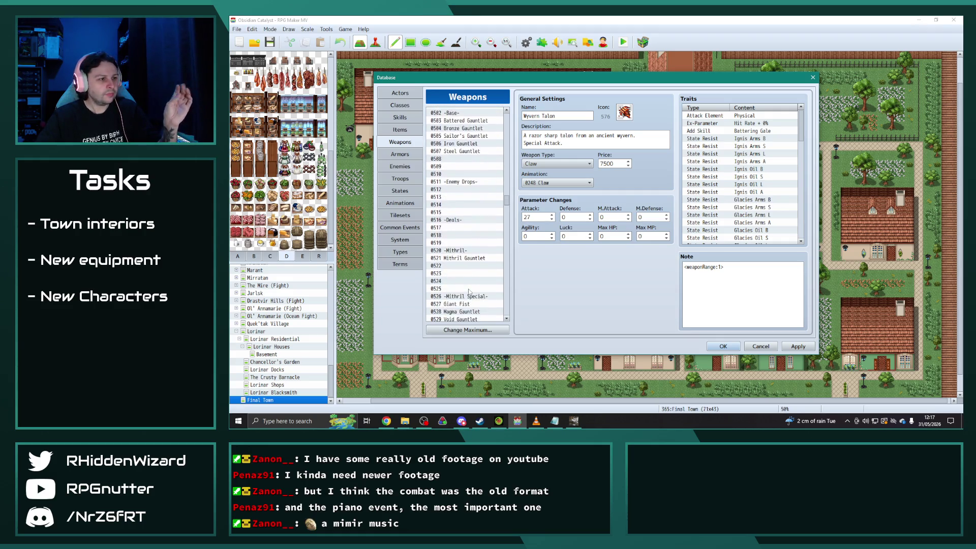
{"action": "scroll", "coordinate": [469, 291], "scroll_direction": "down", "scroll_amount": 4}
{"action": "scroll", "coordinate": [469, 287], "scroll_direction": "down", "scroll_amount": 2}
{"action": "left_click", "coordinate": [468, 275]}
Duplicate the Shockwave Gauntlet into empty weapon slot 0542.
{"action": "key", "text": "ctrl+c"}
{"action": "left_click", "coordinate": [468, 281]}
{"action": "key", "text": "ctrl+v"}
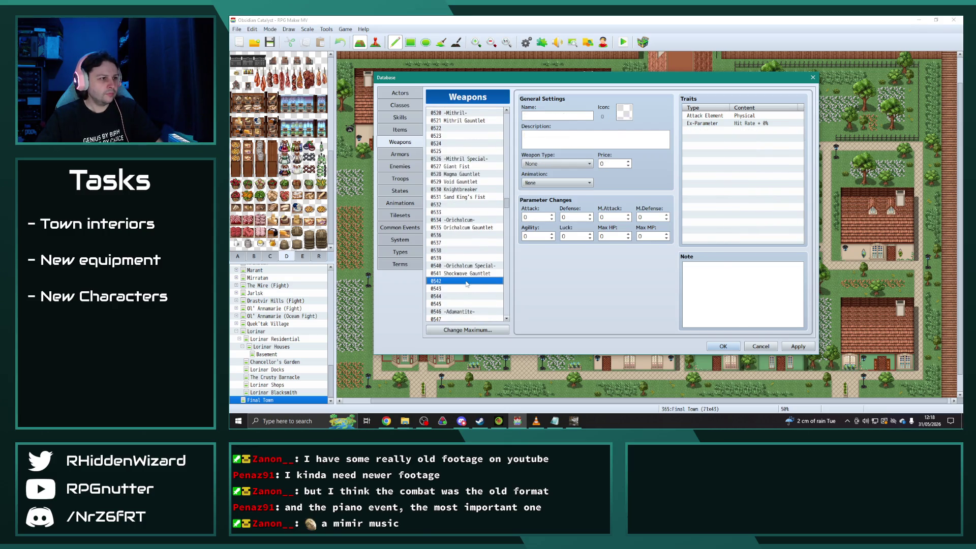
{"action": "left_click", "coordinate": [468, 273]}
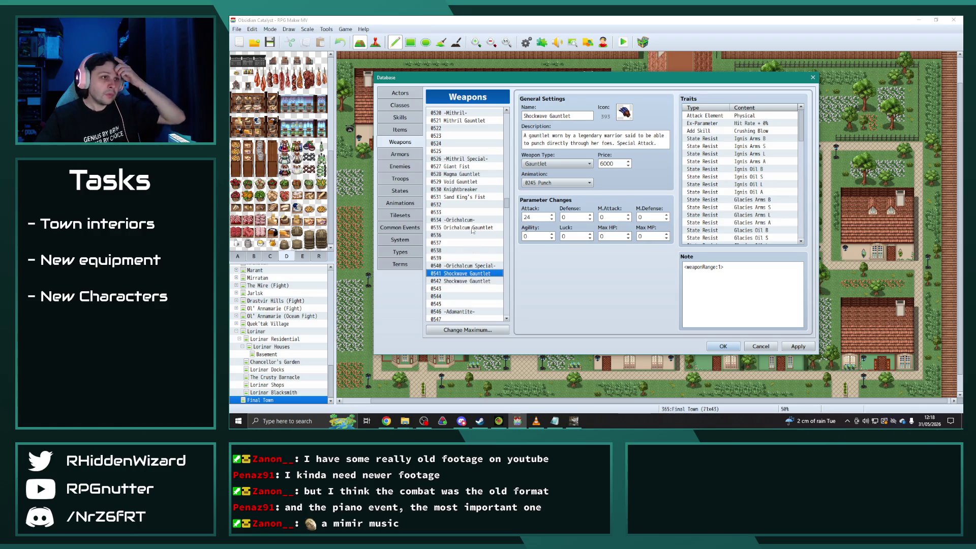
{"action": "left_click", "coordinate": [472, 227]}
{"action": "left_click", "coordinate": [468, 273]}
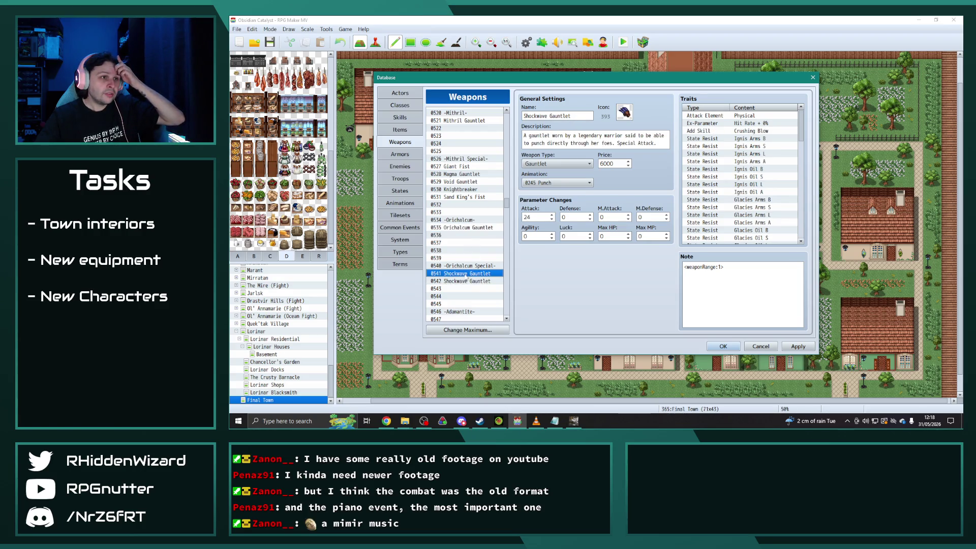
Give the original Shockwave Gauntlet a new gauntlet icon, comparing with Orichalcum Gauntlet.
{"action": "left_click", "coordinate": [624, 115]}
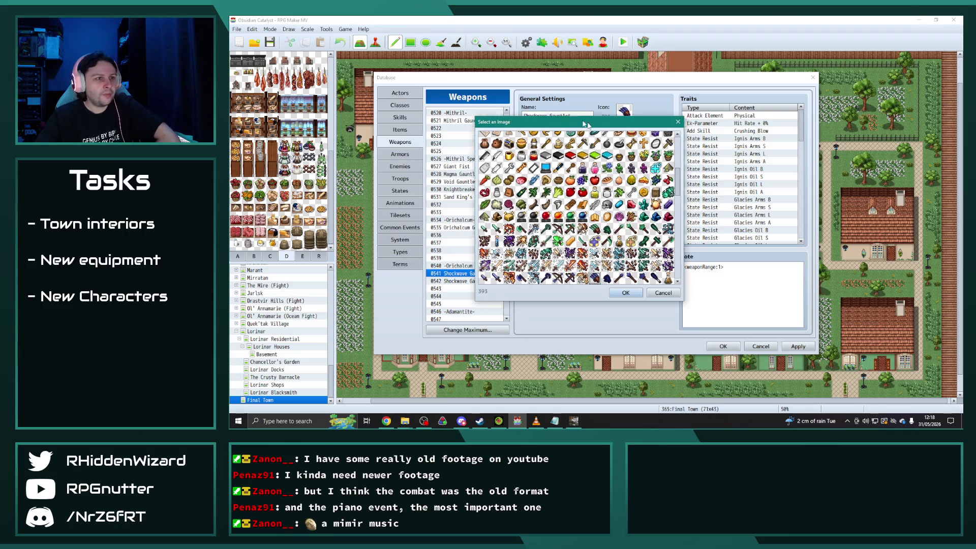
{"action": "scroll", "coordinate": [510, 168], "scroll_direction": "down", "scroll_amount": 3}
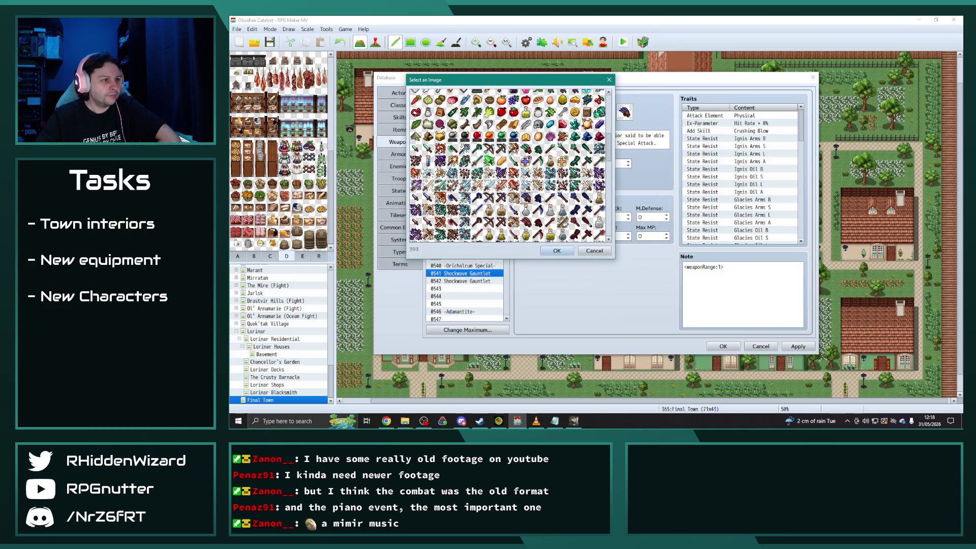
{"action": "double_click", "coordinate": [540, 200]}
{"action": "left_click", "coordinate": [466, 228]}
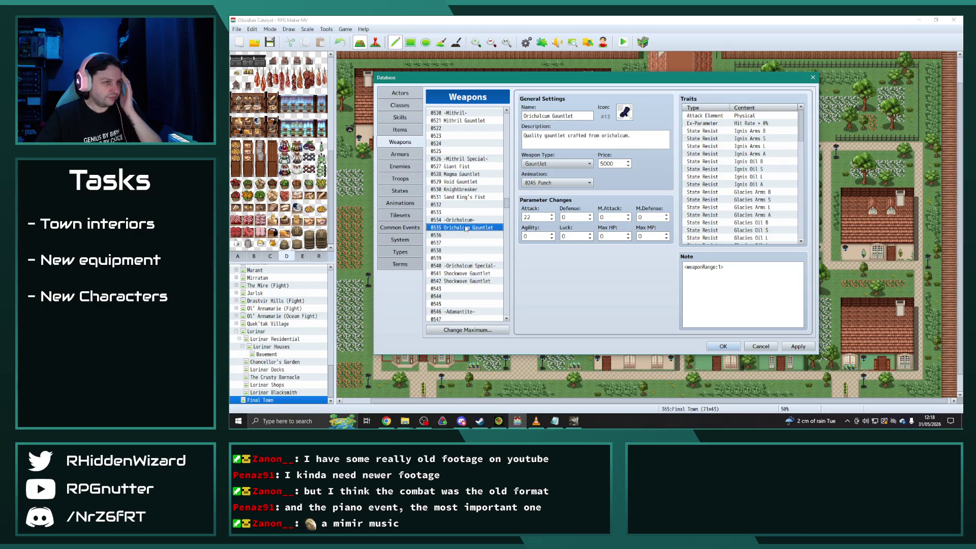
{"action": "left_click", "coordinate": [478, 273]}
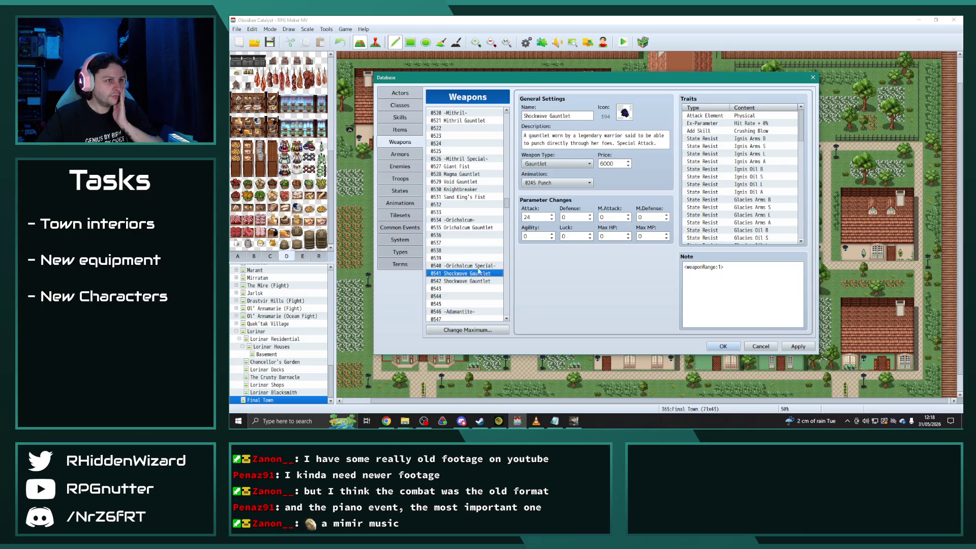
{"action": "double_click", "coordinate": [628, 115]}
{"action": "scroll", "coordinate": [636, 235], "scroll_direction": "down", "scroll_amount": 1}
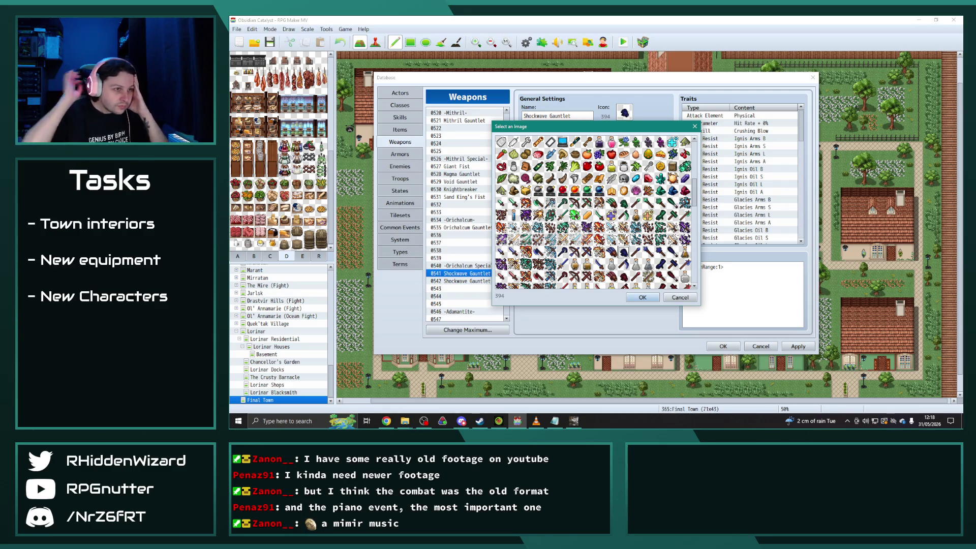
{"action": "scroll", "coordinate": [635, 235], "scroll_direction": "down", "scroll_amount": 1}
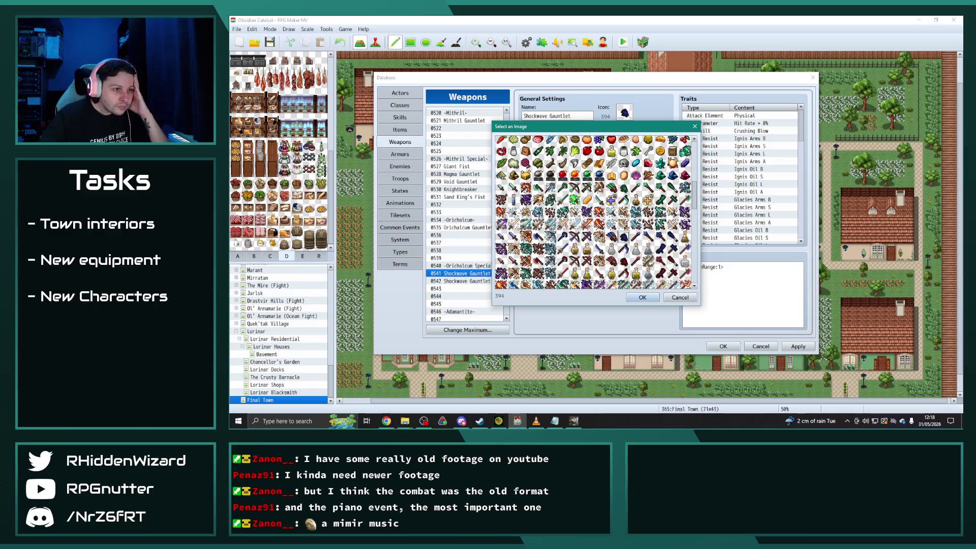
{"action": "double_click", "coordinate": [660, 249]}
Give the 0542 copy icon 628, name it Golem Fist, and describe an ancient golem's hand.
{"action": "left_click", "coordinate": [473, 281]}
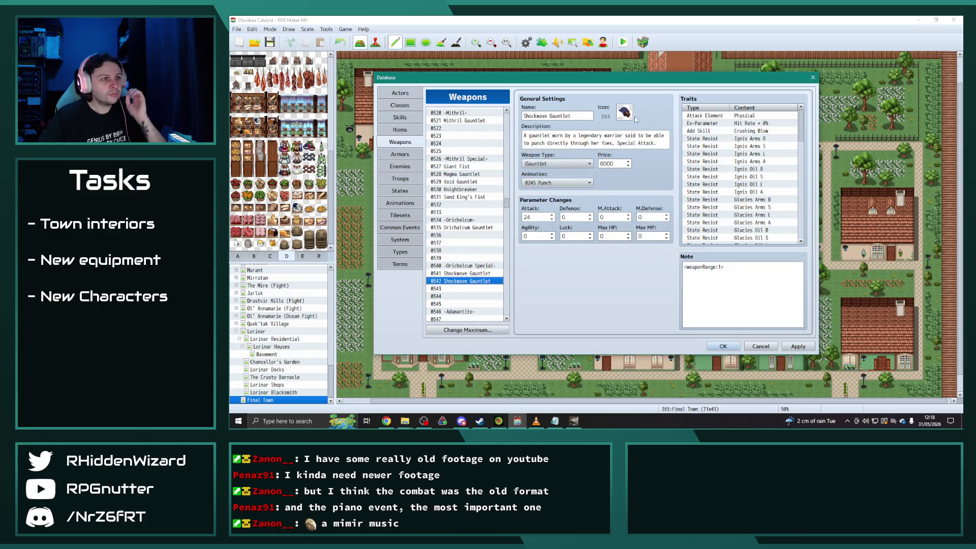
{"action": "double_click", "coordinate": [624, 112]}
{"action": "scroll", "coordinate": [595, 213], "scroll_direction": "down", "scroll_amount": 3}
{"action": "scroll", "coordinate": [594, 213], "scroll_direction": "down", "scroll_amount": 7}
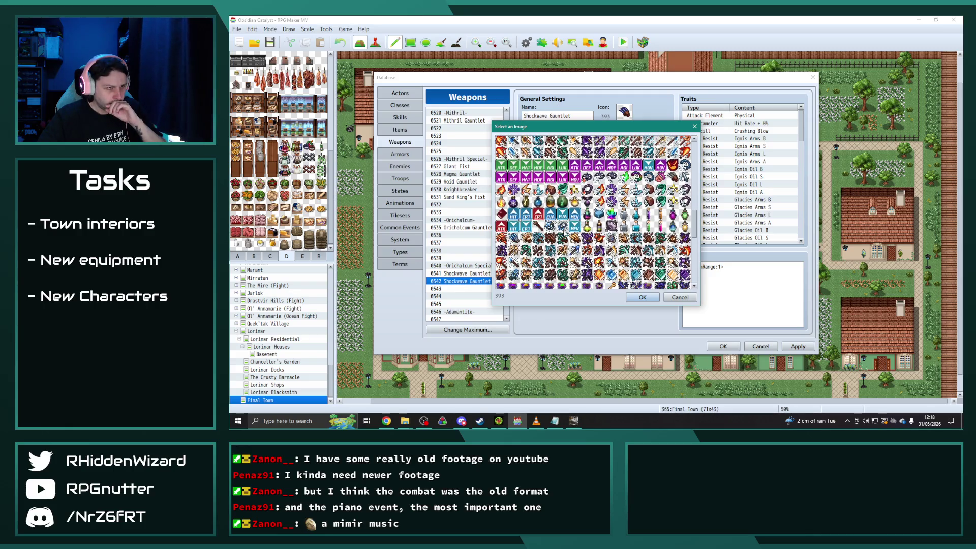
{"action": "double_click", "coordinate": [554, 277]}
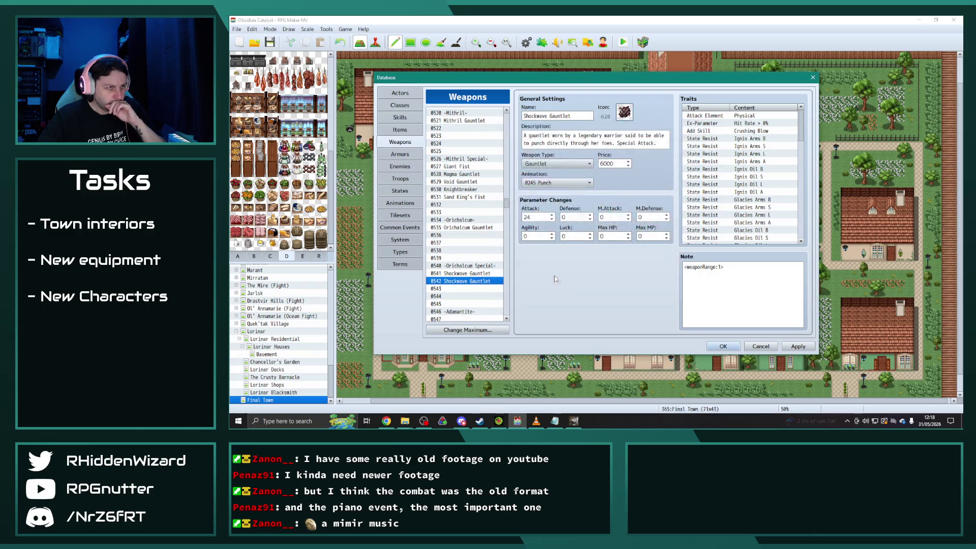
{"action": "left_click_drag", "start_coordinate": [524, 116], "coordinate": [571, 116]}
{"action": "type", "text": "Golem Fist"}
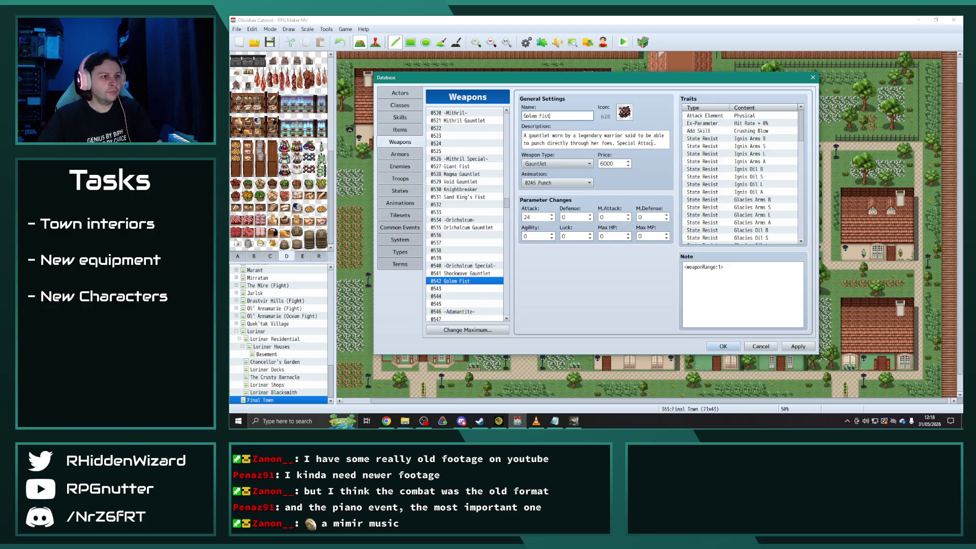
{"action": "left_click", "coordinate": [649, 145]}
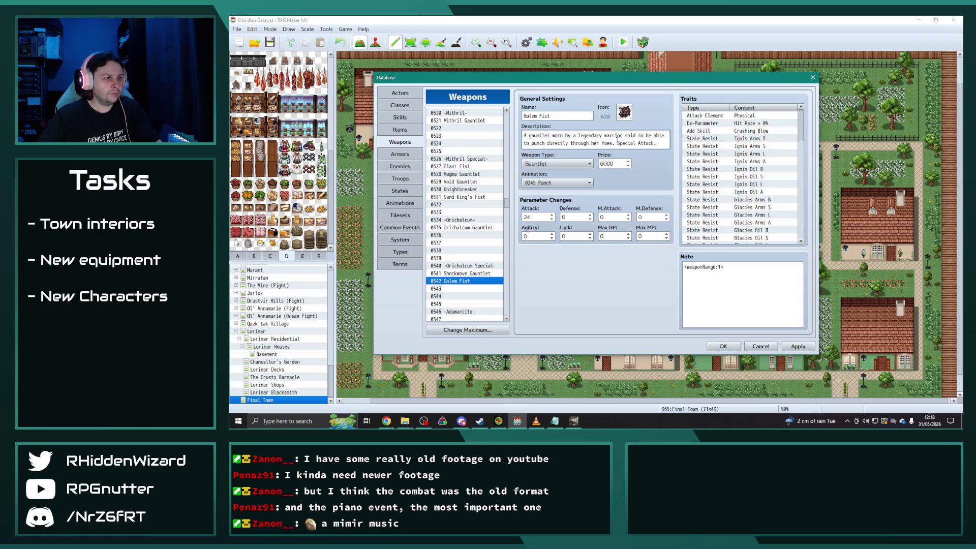
{"action": "left_click_drag", "start_coordinate": [614, 143], "coordinate": [507, 130]}
{"action": "type", "text": "The entire hand"}
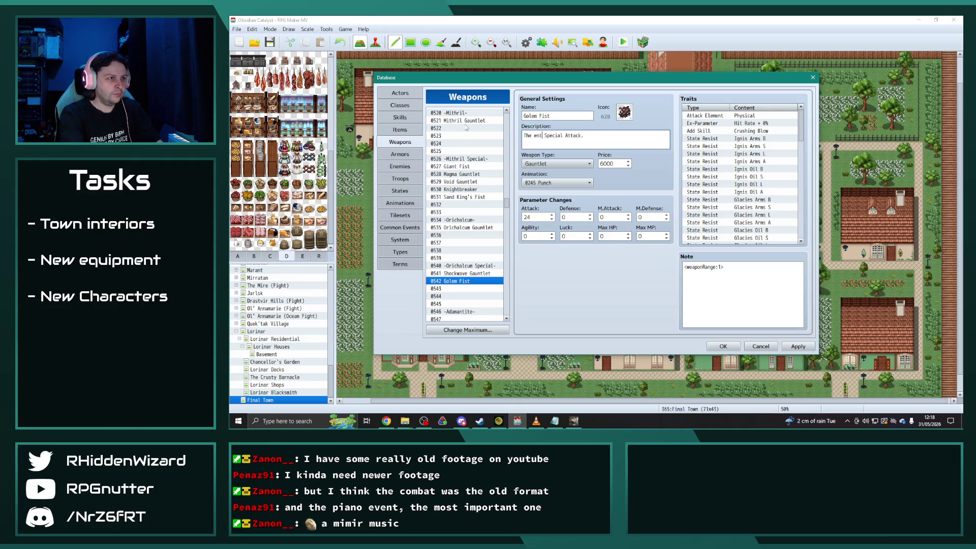
{"action": "type", "text": " of an an"}
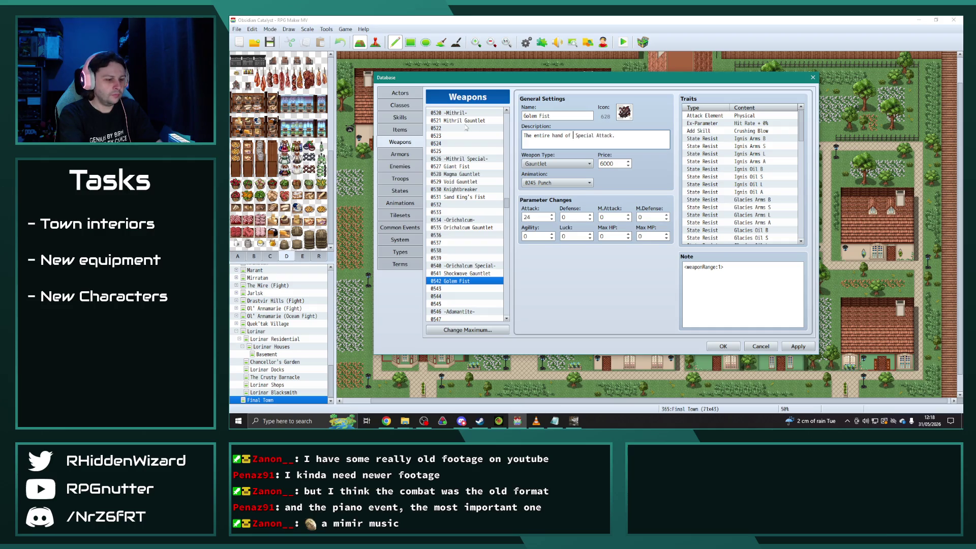
{"action": "type", "text": "ce"}
{"action": "type", "text": "ent golem."}
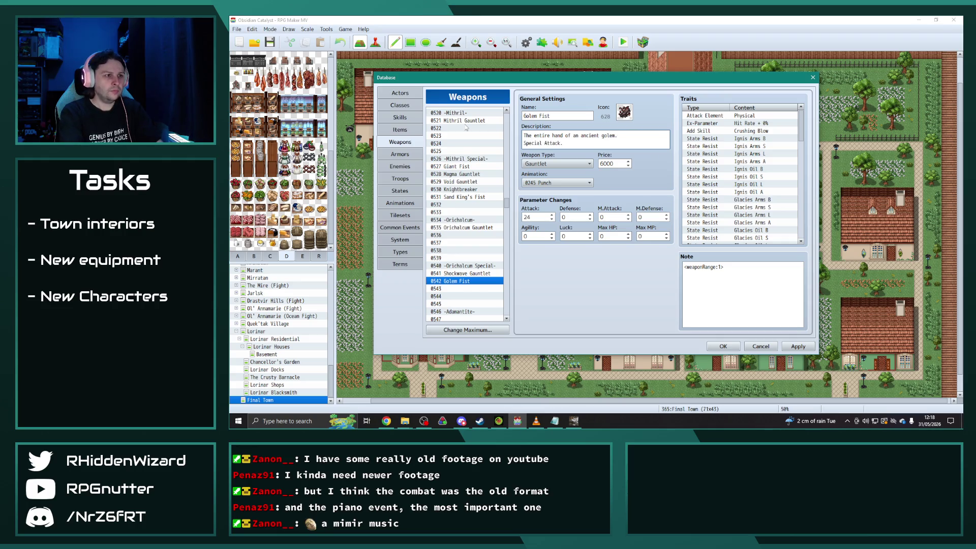
Set Golem Fist's Attack to 26, Defense to 4 and price to 7500.
{"action": "left_click", "coordinate": [474, 275]}
{"action": "left_click", "coordinate": [471, 281]}
{"action": "double_click", "coordinate": [535, 220]}
{"action": "type", "text": "26"}
{"action": "left_click", "coordinate": [578, 215]}
{"action": "double_click", "coordinate": [612, 163]}
{"action": "type", "text": "7500"}
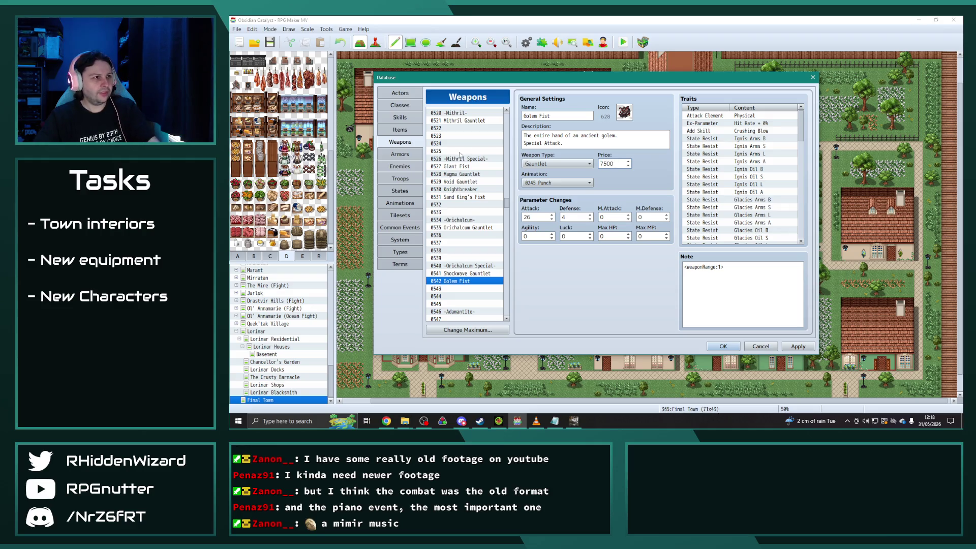
Compare Golem Fist with the Wyvern Talon and Sand King's Fist entries.
{"action": "scroll", "coordinate": [473, 222], "scroll_direction": "up", "scroll_amount": 7}
{"action": "scroll", "coordinate": [473, 222], "scroll_direction": "up", "scroll_amount": 4}
{"action": "left_click", "coordinate": [479, 151]}
{"action": "left_click", "coordinate": [468, 144]}
{"action": "scroll", "coordinate": [474, 269], "scroll_direction": "down", "scroll_amount": 10}
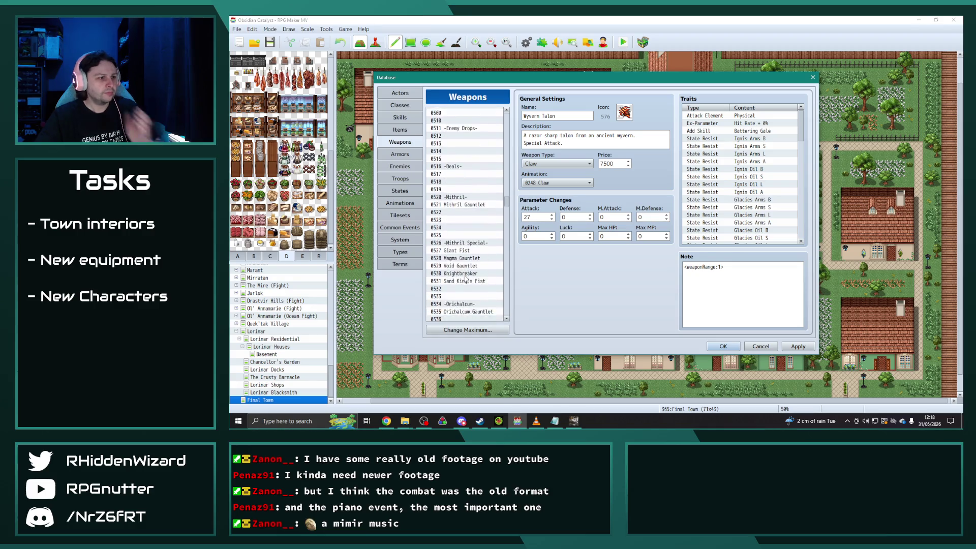
{"action": "scroll", "coordinate": [475, 264], "scroll_direction": "down", "scroll_amount": 1}
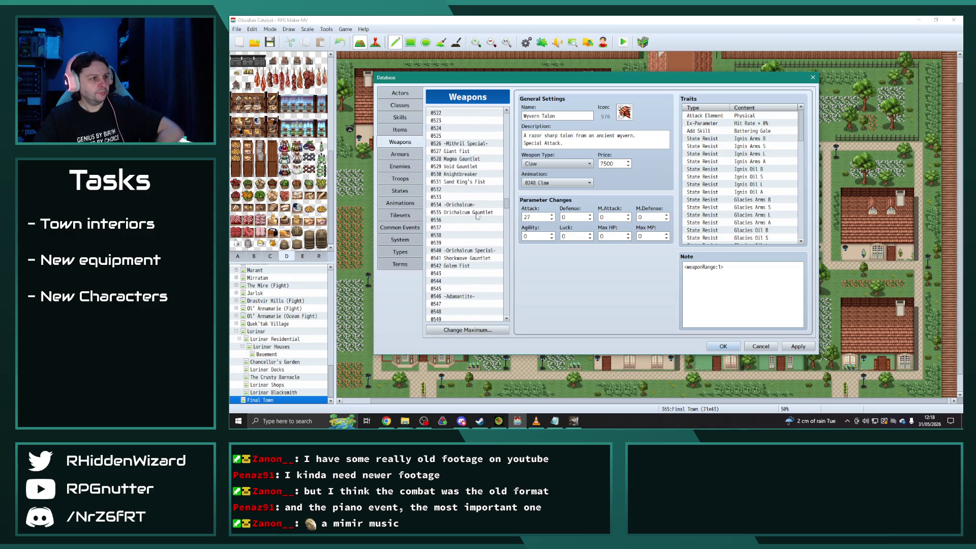
{"action": "left_click", "coordinate": [466, 182]}
{"action": "left_click", "coordinate": [466, 266]}
Copy the Glimmering Gavel weapon.
{"action": "scroll", "coordinate": [466, 265], "scroll_direction": "down", "scroll_amount": 8}
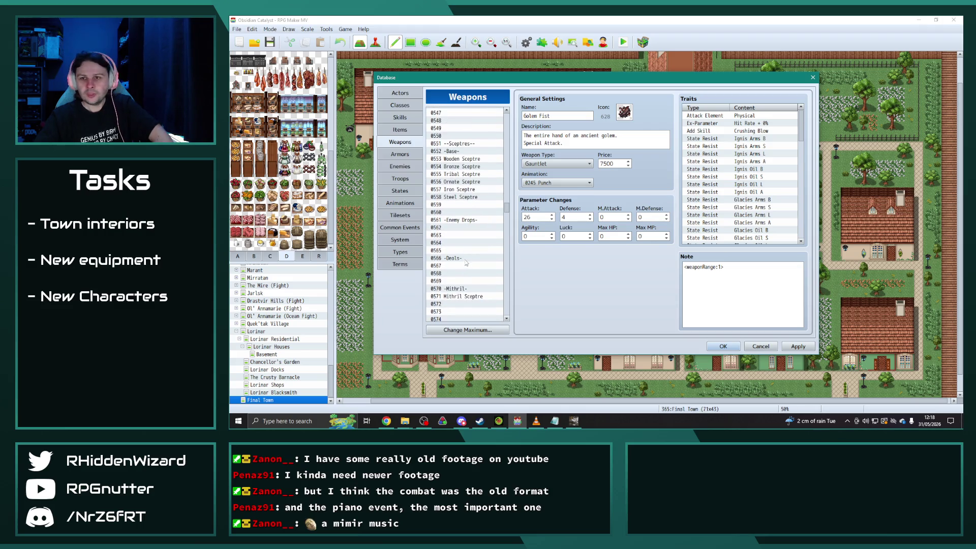
{"action": "scroll", "coordinate": [466, 260], "scroll_direction": "down", "scroll_amount": 8}
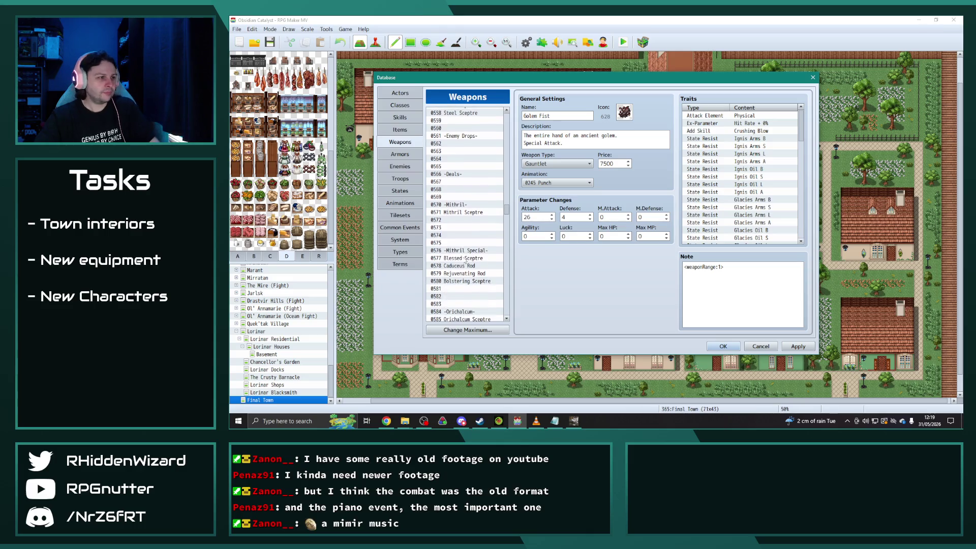
{"action": "scroll", "coordinate": [468, 260], "scroll_direction": "down", "scroll_amount": 2}
{"action": "left_click", "coordinate": [467, 235]}
{"action": "key", "text": "ctrl+c"}
Paste Glimmering Gavel into slot 0592, rename it Occult Sceptre, and give it icon 615.
{"action": "left_click", "coordinate": [466, 242]}
{"action": "key", "text": "ctrl+v"}
{"action": "triple_click", "coordinate": [572, 117]}
{"action": "type", "text": "occu"}
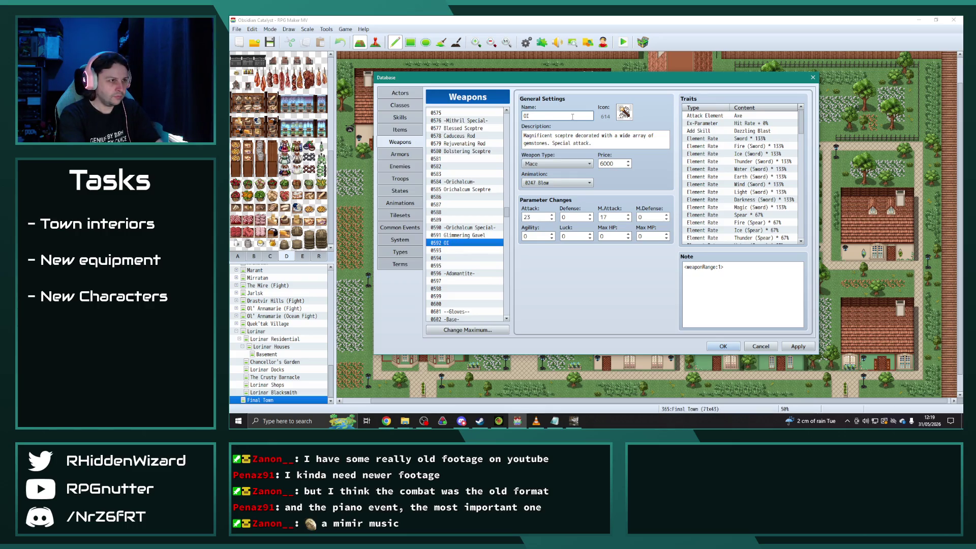
{"action": "type", "text": "ptre"}
{"action": "left_click", "coordinate": [624, 112]}
{"action": "scroll", "coordinate": [588, 261], "scroll_direction": "down", "scroll_amount": 1}
{"action": "double_click", "coordinate": [588, 261]}
Describe it as a sceptre used in ancient rituals, with 'Special attack.' on its own line.
{"action": "left_click", "coordinate": [547, 136]}
{"action": "left_click_drag", "start_coordinate": [549, 144], "coordinate": [496, 128]}
{"action": "type", "text": "A glo"}
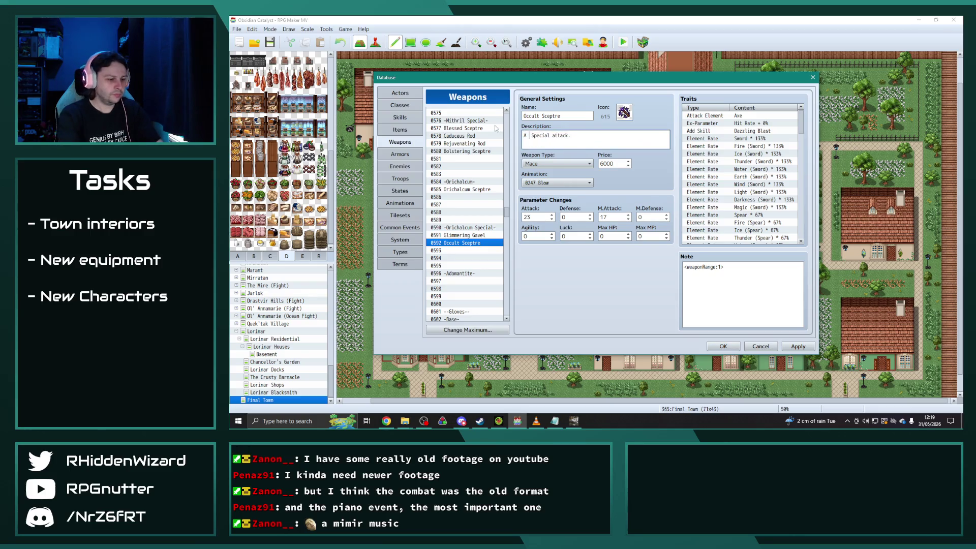
{"action": "key", "text": "BackSpace"}
{"action": "key", "text": "BackSpace"}
{"action": "key", "text": "BackSpace"}
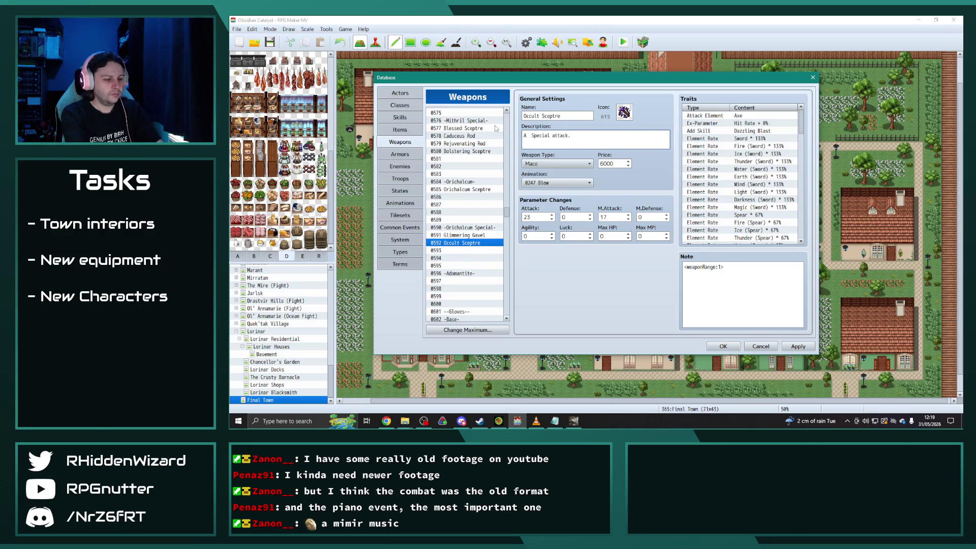
{"action": "key", "text": "BackSpace"}
{"action": "type", "text": "n"}
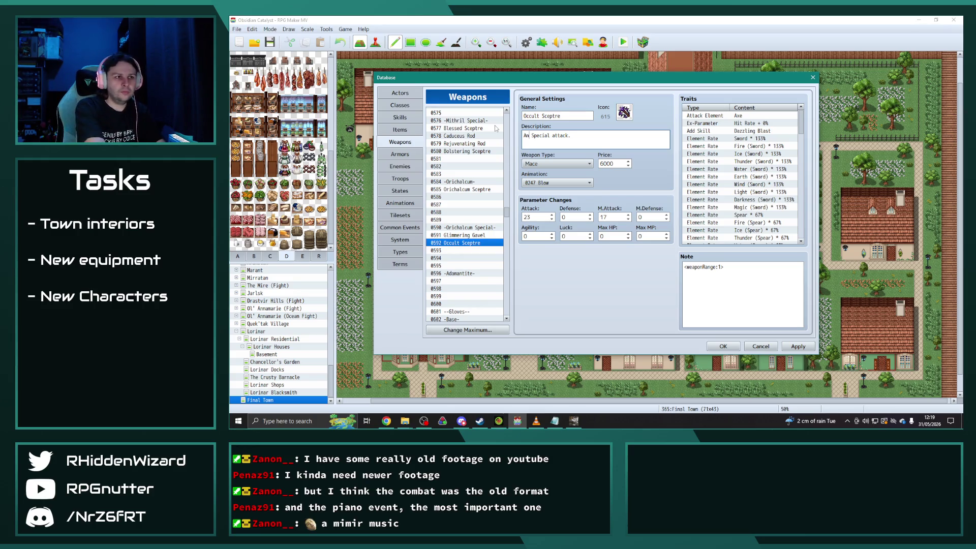
{"action": "key", "text": "BackSpace"}
{"action": "type", "text": "sceptre "}
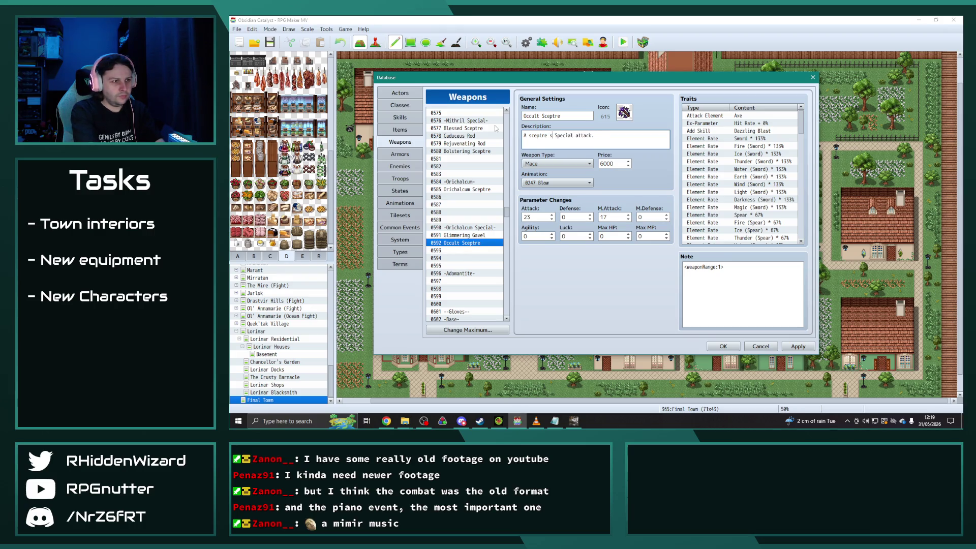
{"action": "type", "text": "used in ancient r"}
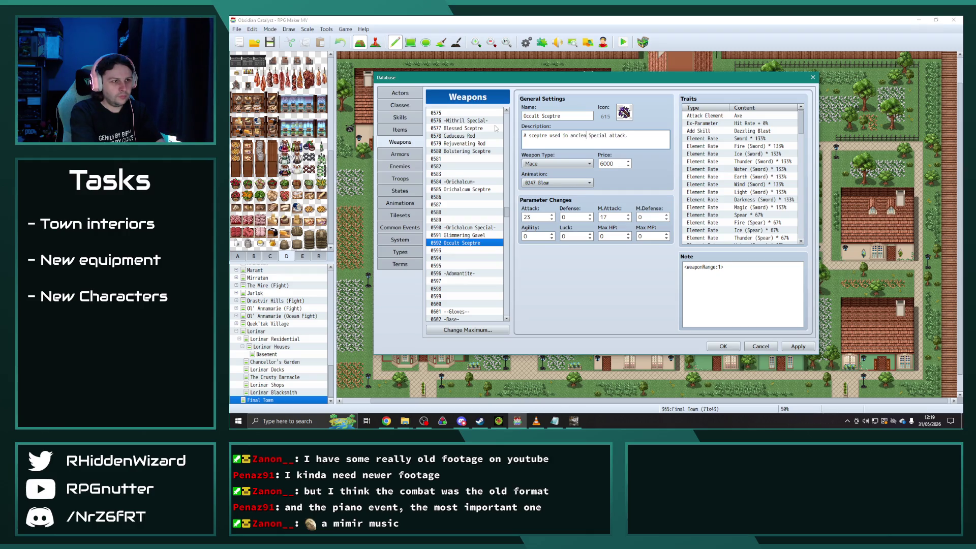
{"action": "type", "text": "ituals."}
{"action": "key", "text": "Return"}
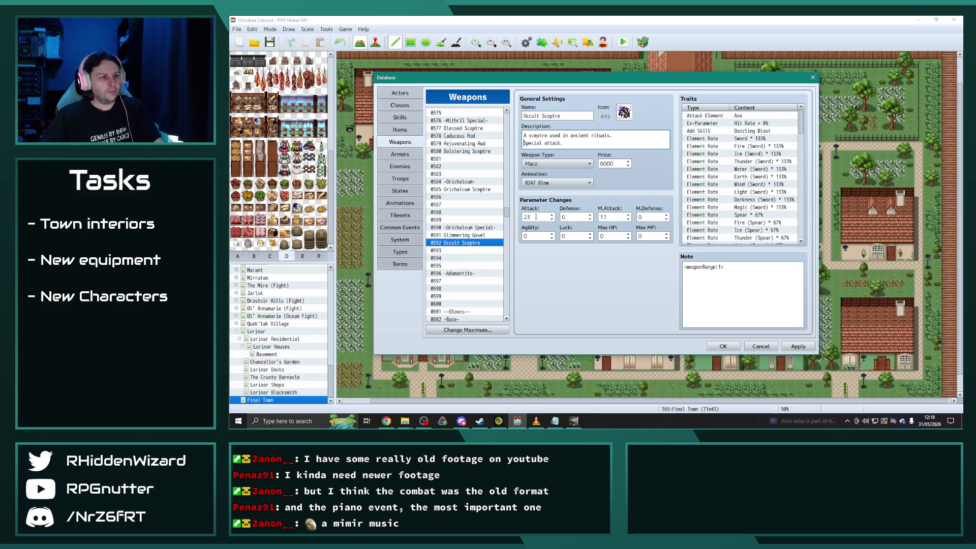
Set the Occult Sceptre's Attack to 25 and M.Attack to 19.
{"action": "left_click", "coordinate": [468, 190]}
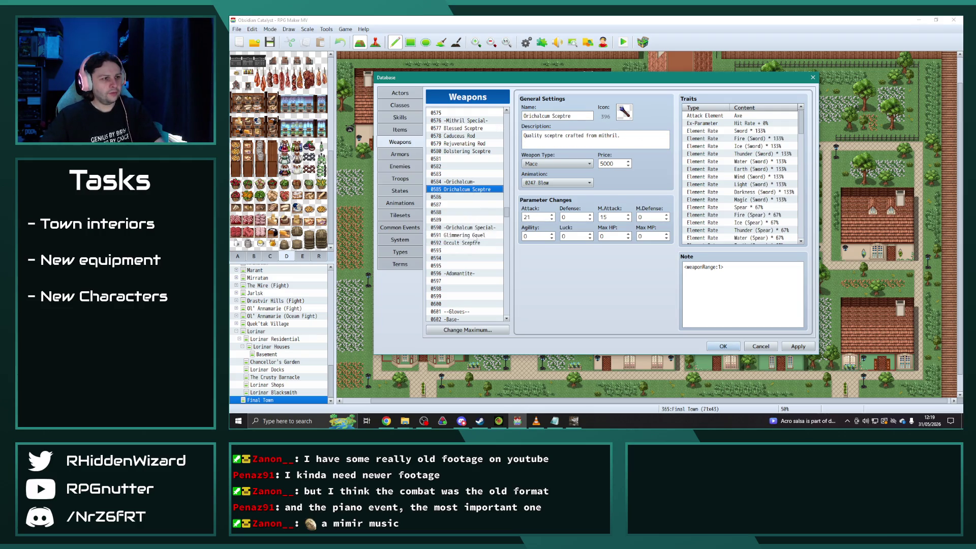
{"action": "left_click", "coordinate": [470, 242]}
{"action": "double_click", "coordinate": [533, 217]}
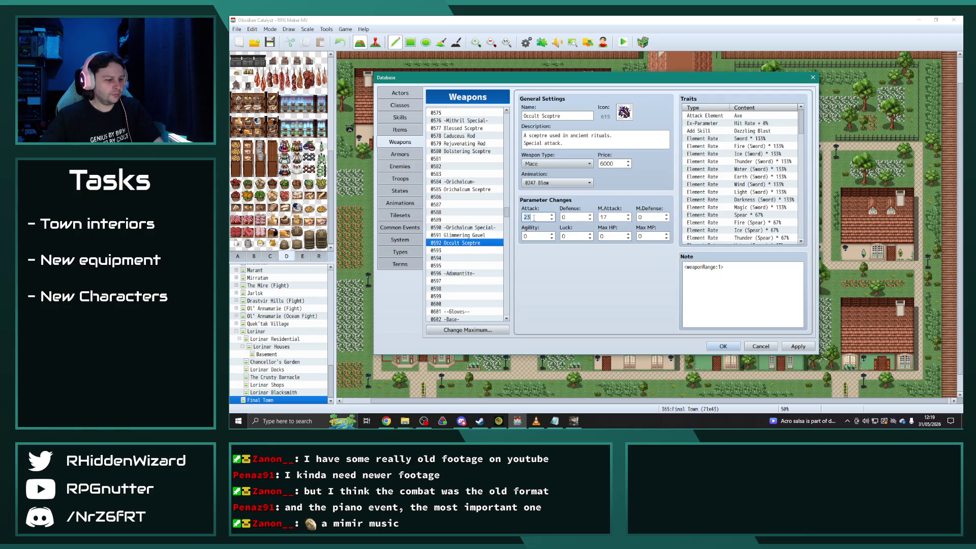
{"action": "type", "text": "25"}
{"action": "double_click", "coordinate": [610, 217]}
{"action": "type", "text": "1"}
{"action": "left_click", "coordinate": [457, 250]}
{"action": "left_click", "coordinate": [458, 242]}
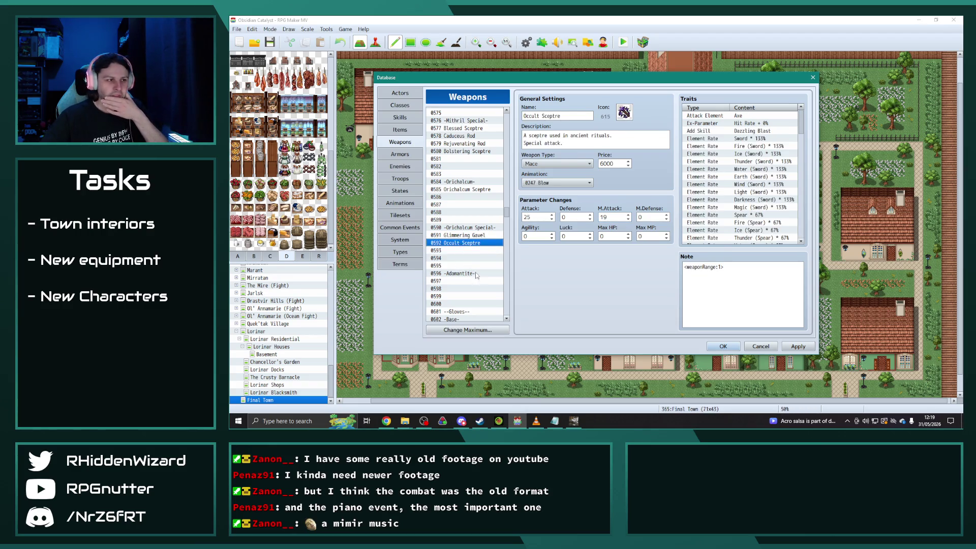
{"action": "scroll", "coordinate": [475, 274], "scroll_direction": "down", "scroll_amount": 10}
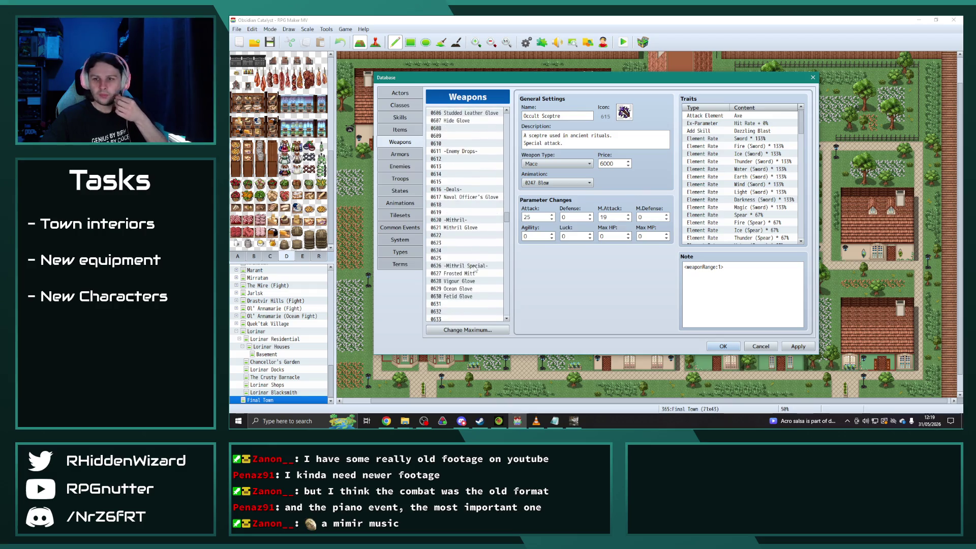
{"action": "scroll", "coordinate": [475, 271], "scroll_direction": "down", "scroll_amount": 9}
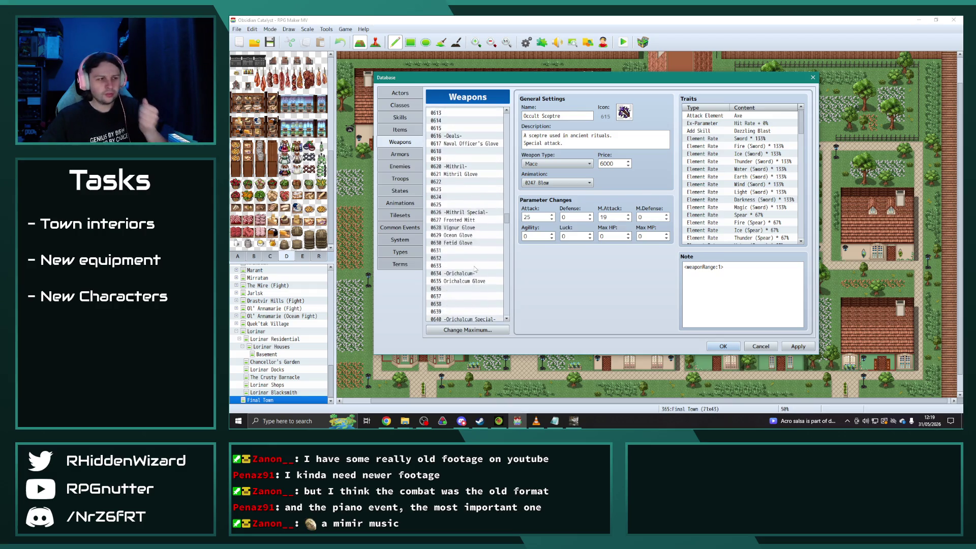
Paste Forgemaster's Glove into slot 0642 and rename it Grand Monk's Wraps.
{"action": "left_click", "coordinate": [459, 182]}
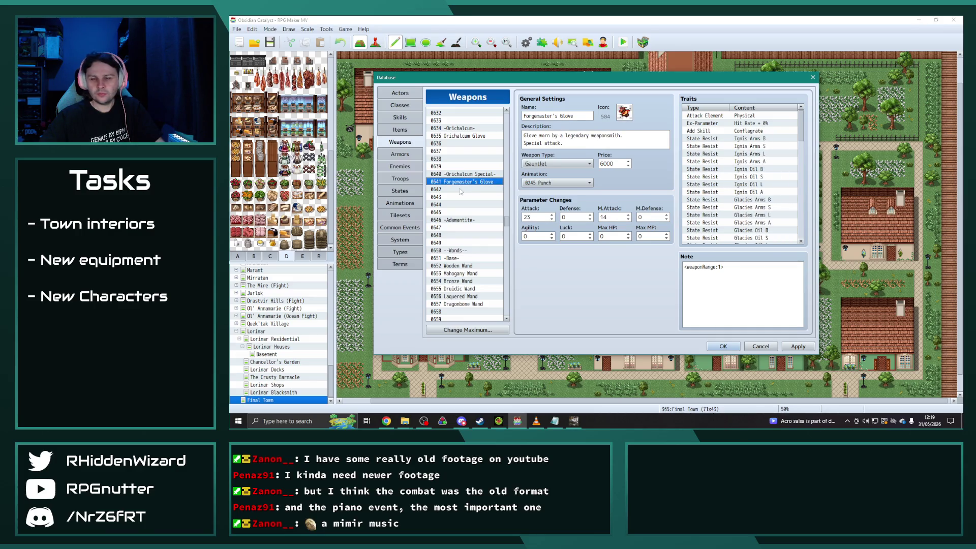
{"action": "left_click", "coordinate": [460, 189]}
{"action": "key", "text": "ctrl+v"}
{"action": "triple_click", "coordinate": [580, 116]}
{"action": "type", "text": "Grand M"}
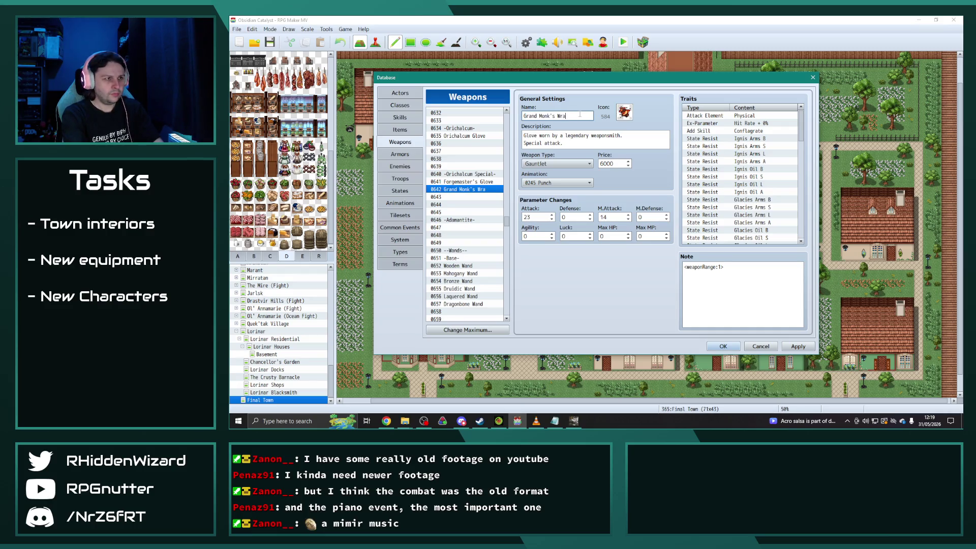
Rewrite the description as legendary monk's gloves and set the price to 7500.
{"action": "triple_click", "coordinate": [633, 135]}
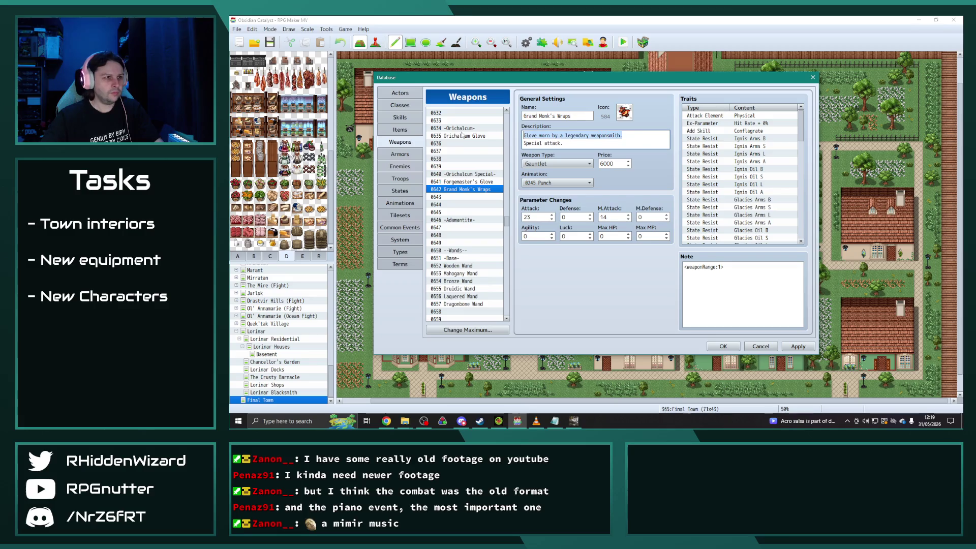
{"action": "type", "text": "Glove"}
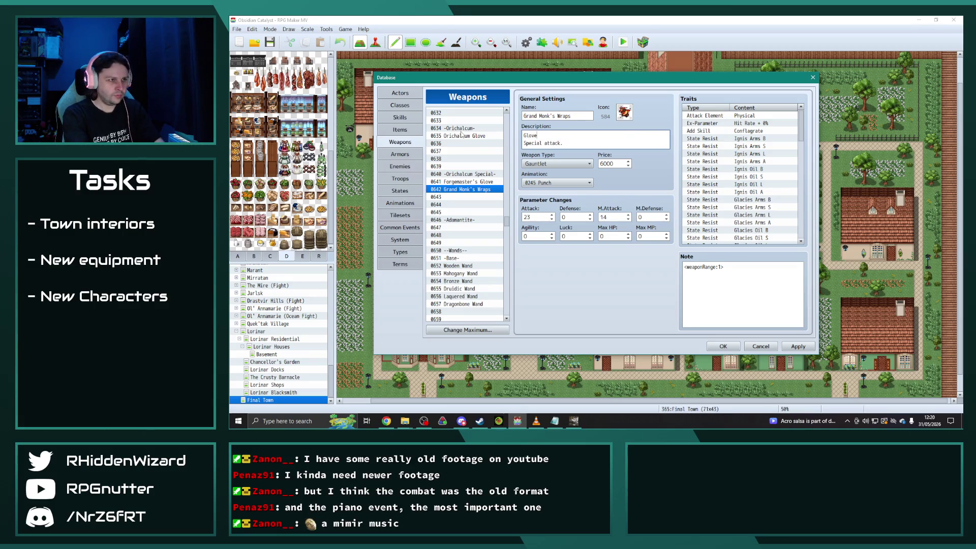
{"action": "type", "text": " an"}
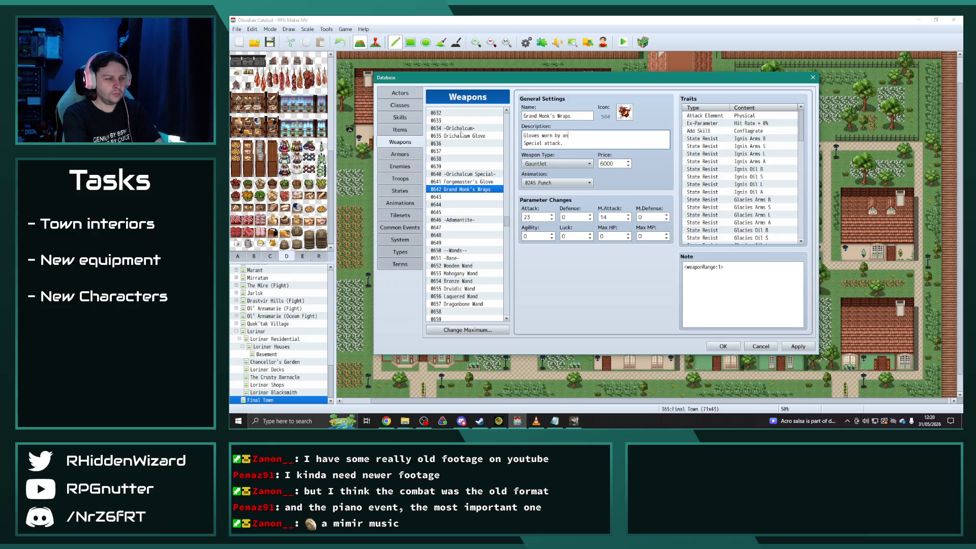
{"action": "key", "text": "BackSpace"}
{"action": "key", "text": "BackSpace"}
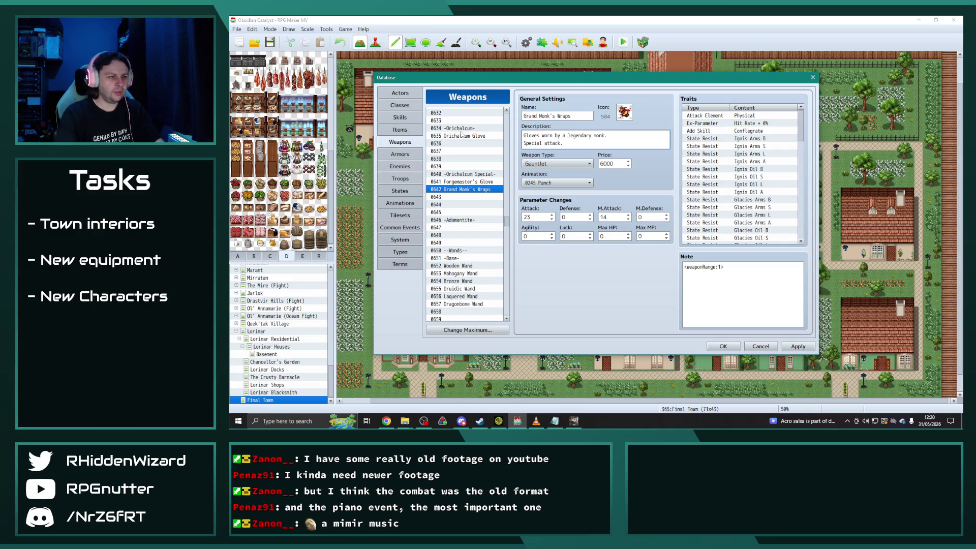
{"action": "double_click", "coordinate": [612, 163]}
{"action": "type", "text": "7500"}
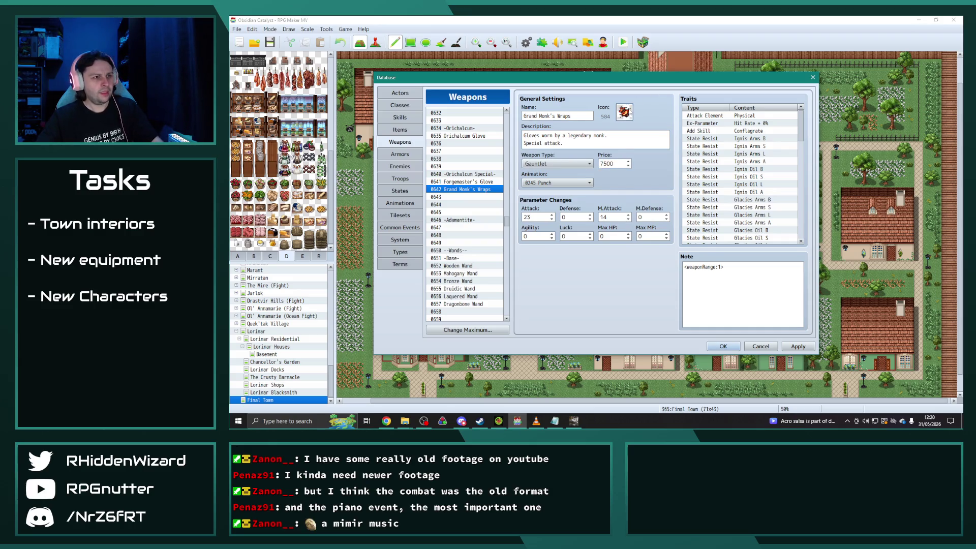
Give Grand Monk's Wraps icon 589.
{"action": "double_click", "coordinate": [625, 112]}
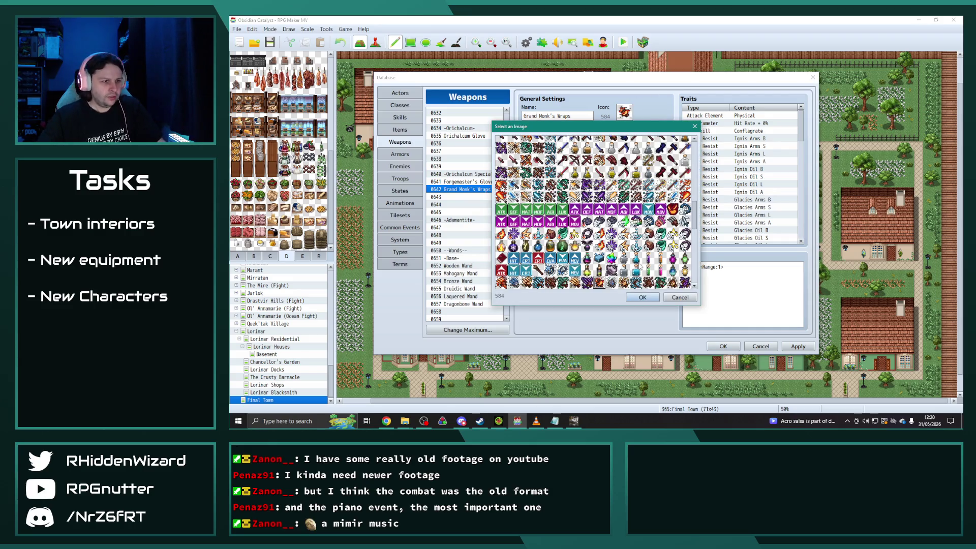
{"action": "scroll", "coordinate": [646, 272], "scroll_direction": "down", "scroll_amount": 1}
{"action": "double_click", "coordinate": [660, 270]}
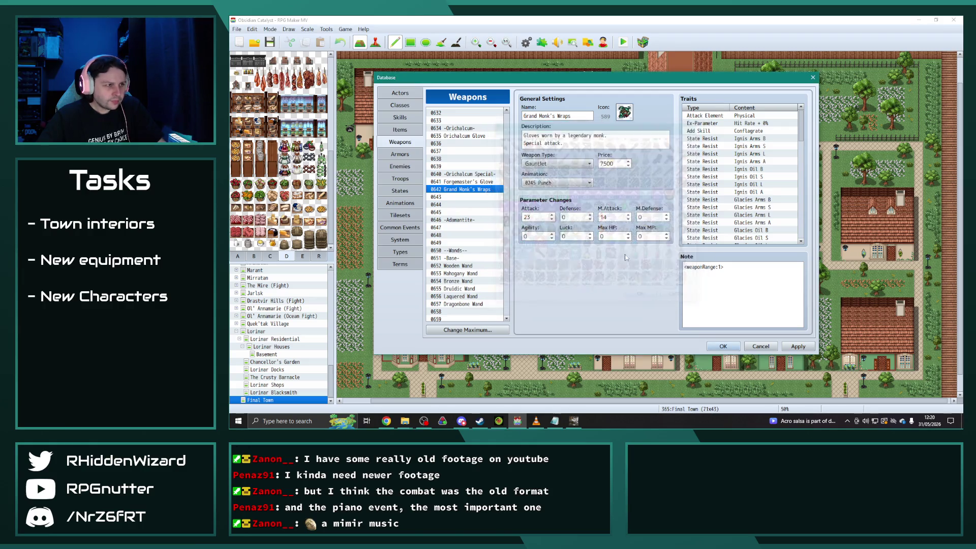
{"action": "scroll", "coordinate": [472, 258], "scroll_direction": "up", "scroll_amount": 10}
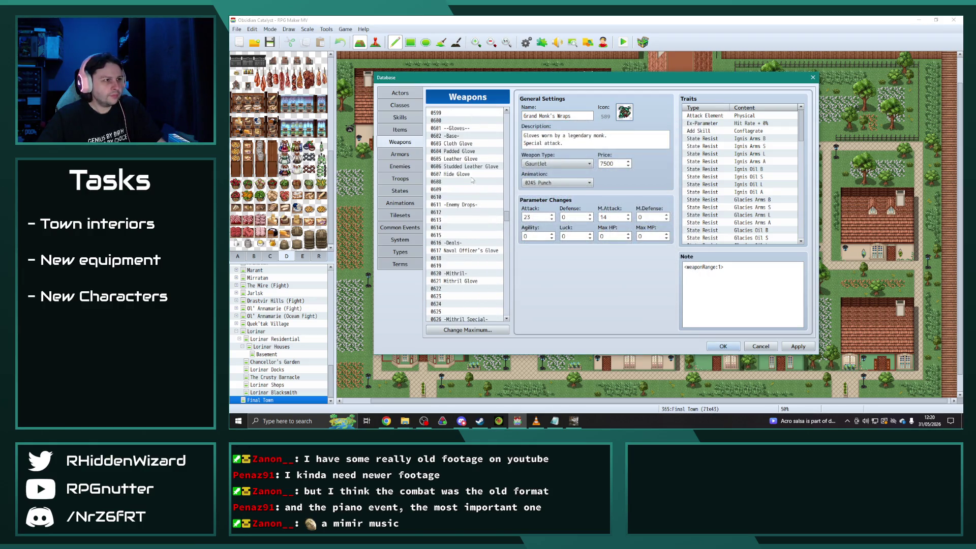
{"action": "scroll", "coordinate": [479, 164], "scroll_direction": "up", "scroll_amount": 2}
{"action": "left_click", "coordinate": [460, 151]}
Set the Occult Sceptre's price to 7500.
{"action": "left_click", "coordinate": [609, 164]}
{"action": "key", "text": "BackSpace"}
{"action": "key", "text": "BackSpace"}
{"action": "key", "text": "BackSpace"}
{"action": "type", "text": "7500"}
{"action": "scroll", "coordinate": [485, 242], "scroll_direction": "up", "scroll_amount": 9}
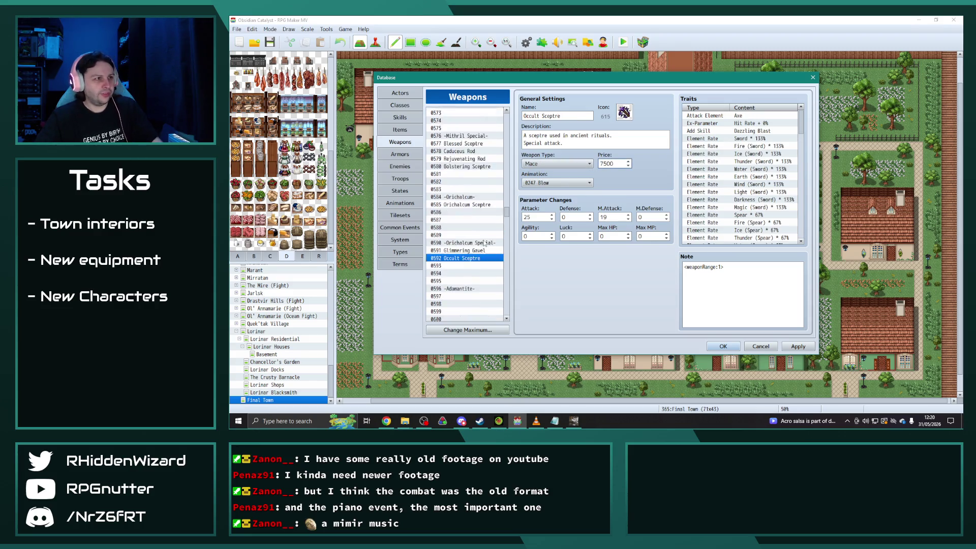
{"action": "scroll", "coordinate": [477, 203], "scroll_direction": "up", "scroll_amount": 8}
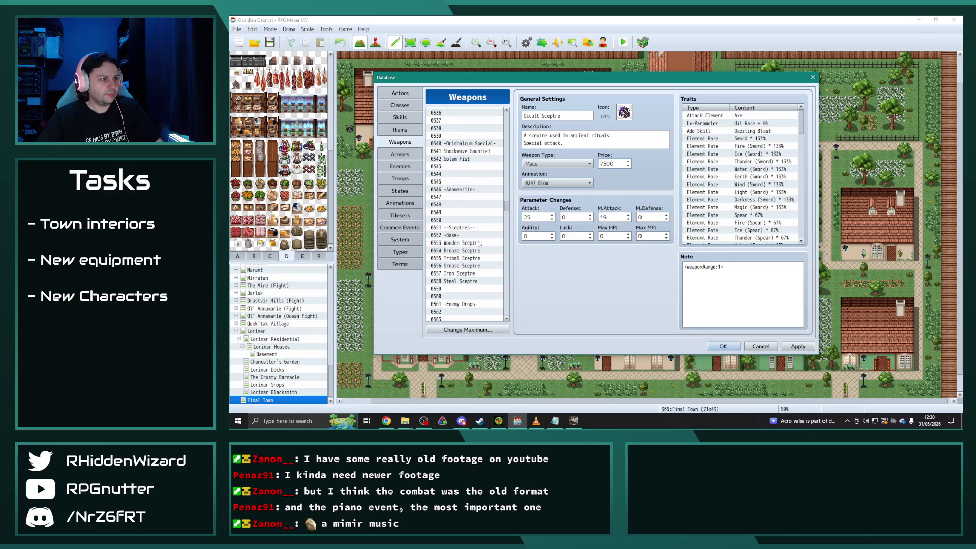
Give Grand Monk's Wraps Attack 25, M.Attack 15 and Agility 7.
{"action": "left_click", "coordinate": [469, 159]}
{"action": "scroll", "coordinate": [478, 215], "scroll_direction": "down", "scroll_amount": 20}
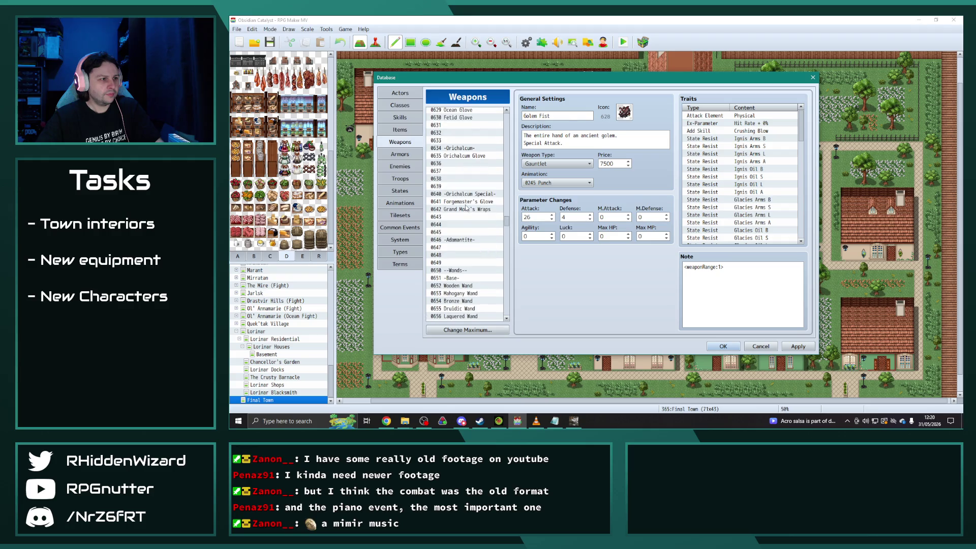
{"action": "left_click", "coordinate": [466, 203]}
{"action": "left_click", "coordinate": [464, 209]}
{"action": "double_click", "coordinate": [536, 218]}
{"action": "type", "text": "25"}
{"action": "double_click", "coordinate": [613, 217]}
{"action": "type", "text": "1"}
{"action": "double_click", "coordinate": [526, 237]}
{"action": "type", "text": "7"}
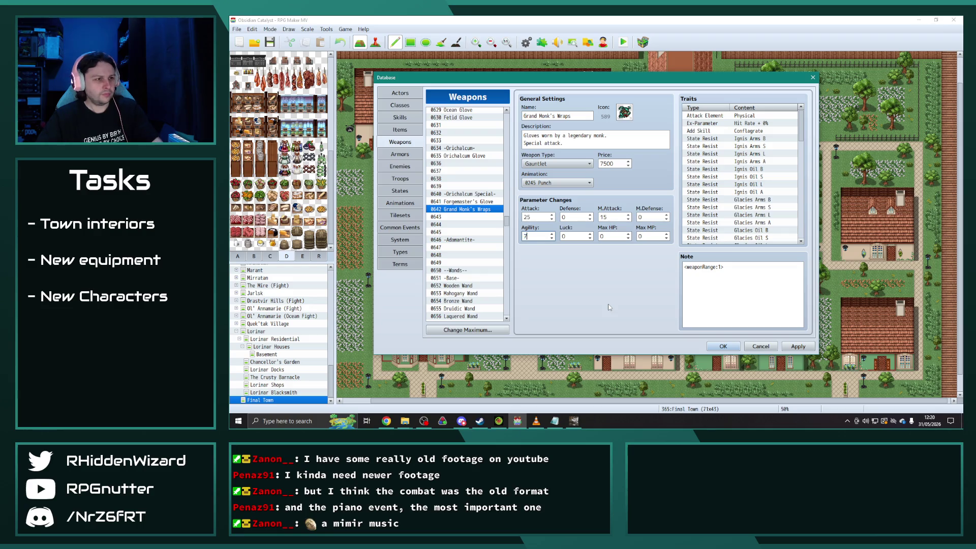
{"action": "left_click", "coordinate": [457, 216]}
{"action": "left_click", "coordinate": [458, 211]}
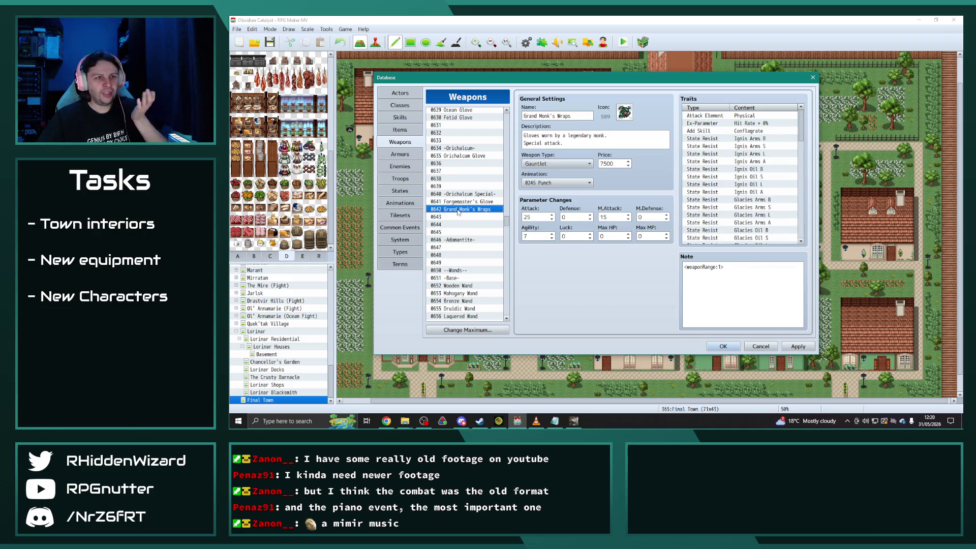
{"action": "scroll", "coordinate": [470, 226], "scroll_direction": "down", "scroll_amount": 5}
{"action": "scroll", "coordinate": [470, 232], "scroll_direction": "down", "scroll_amount": 6}
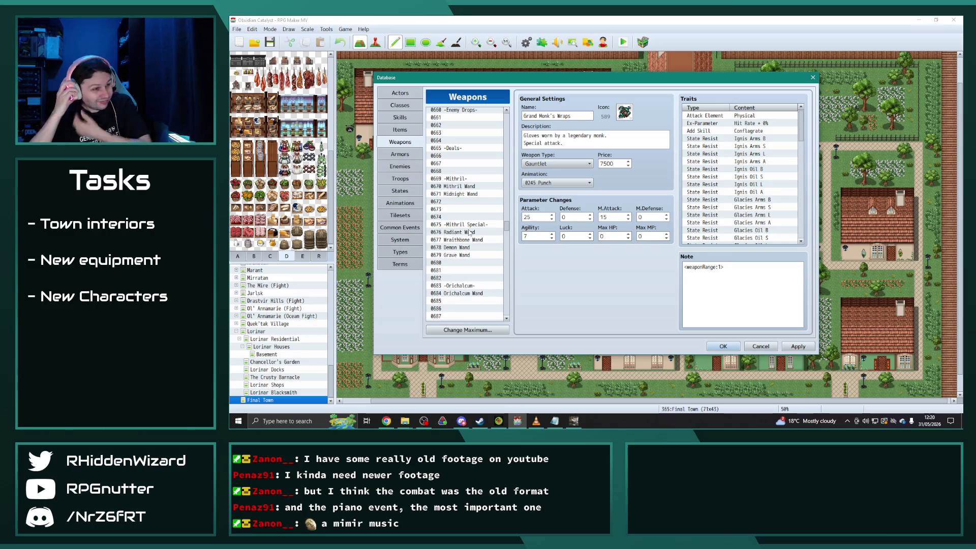
{"action": "scroll", "coordinate": [464, 265], "scroll_direction": "down", "scroll_amount": 6}
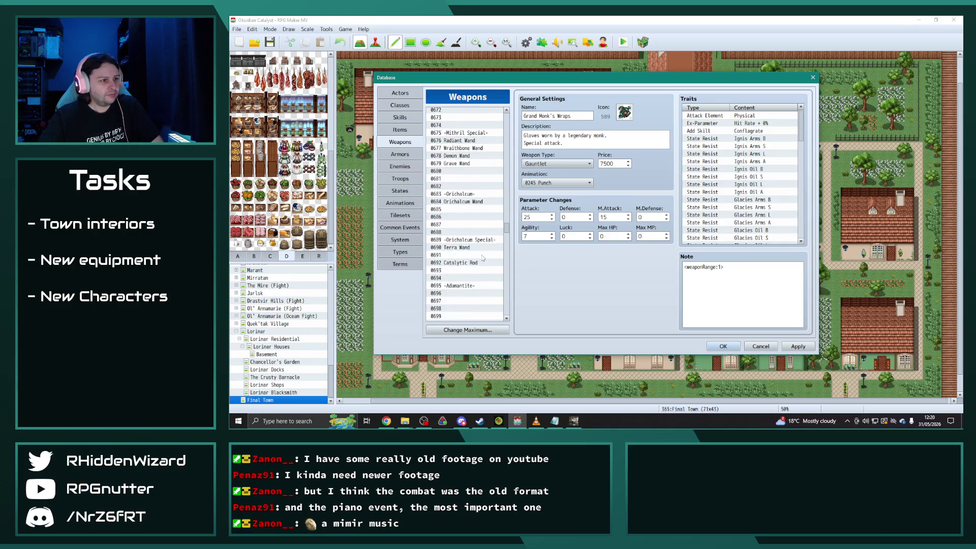
Compare Terra Wand with Catalytic Rod, then copy Terra Wand into slot 0691.
{"action": "left_click", "coordinate": [462, 210]}
{"action": "left_click", "coordinate": [460, 225]}
{"action": "left_click", "coordinate": [460, 210]}
{"action": "left_click", "coordinate": [459, 225]}
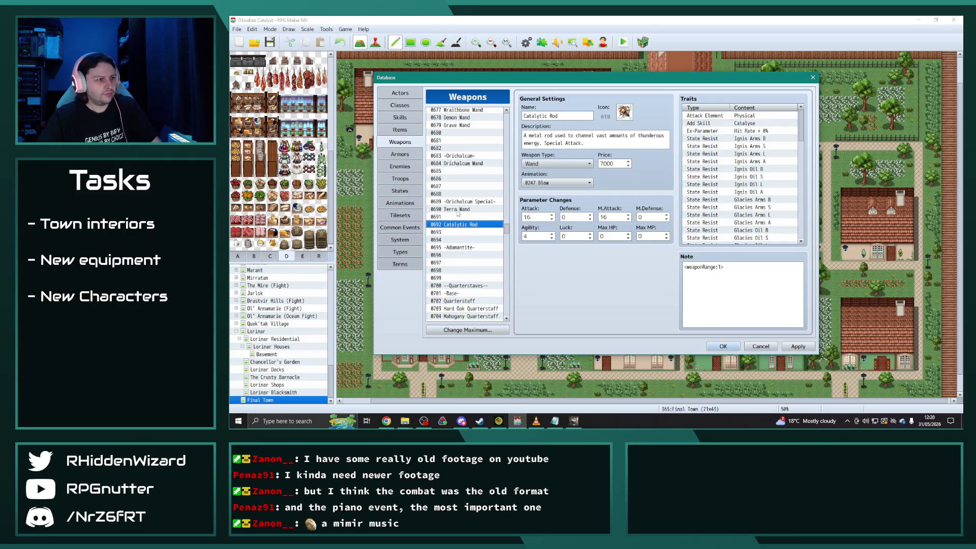
{"action": "left_click", "coordinate": [458, 210]}
{"action": "key", "text": "ctrl+c"}
{"action": "left_click", "coordinate": [455, 218]}
{"action": "key", "text": "ctrl+v"}
Rename the copy Nocturnal Wand and give it icon 623.
{"action": "left_click", "coordinate": [456, 225]}
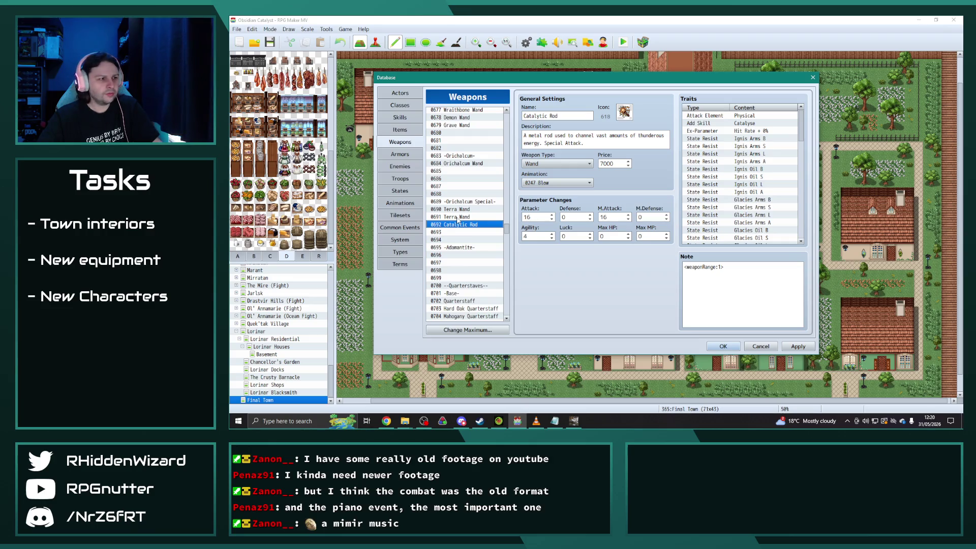
{"action": "left_click", "coordinate": [456, 217]}
{"action": "triple_click", "coordinate": [564, 114]}
{"action": "type", "text": "Nocturnal Wand"}
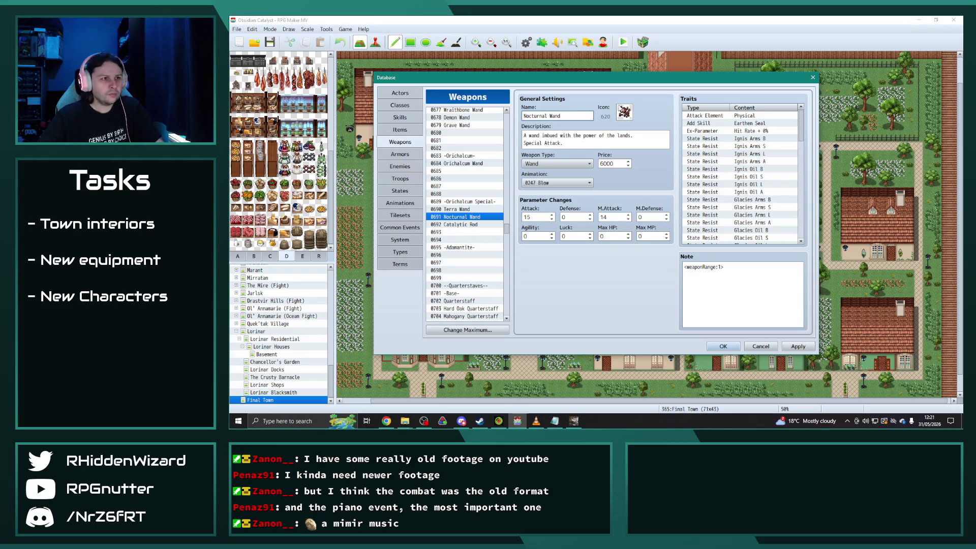
{"action": "double_click", "coordinate": [624, 112]}
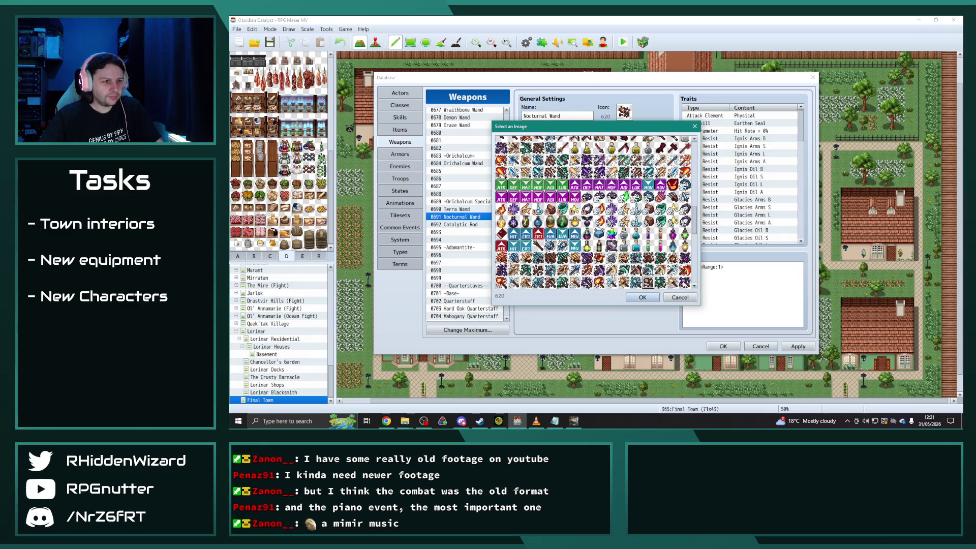
{"action": "double_click", "coordinate": [684, 281]}
Rewrite the description so the wand casts enemies into eternal sleep.
{"action": "key", "text": "Tab"}
{"action": "left_click", "coordinate": [646, 134]}
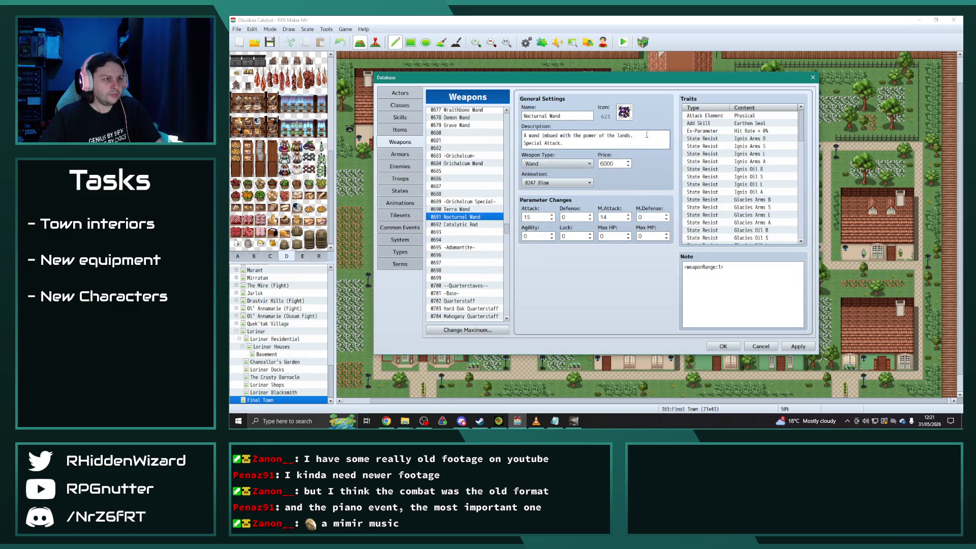
{"action": "mouse_move", "coordinate": [659, 137]}
{"action": "left_mouse_down"}
{"action": "mouse_move", "coordinate": [524, 136]}
{"action": "mouse_move", "coordinate": [542, 135]}
{"action": "left_mouse_up"}
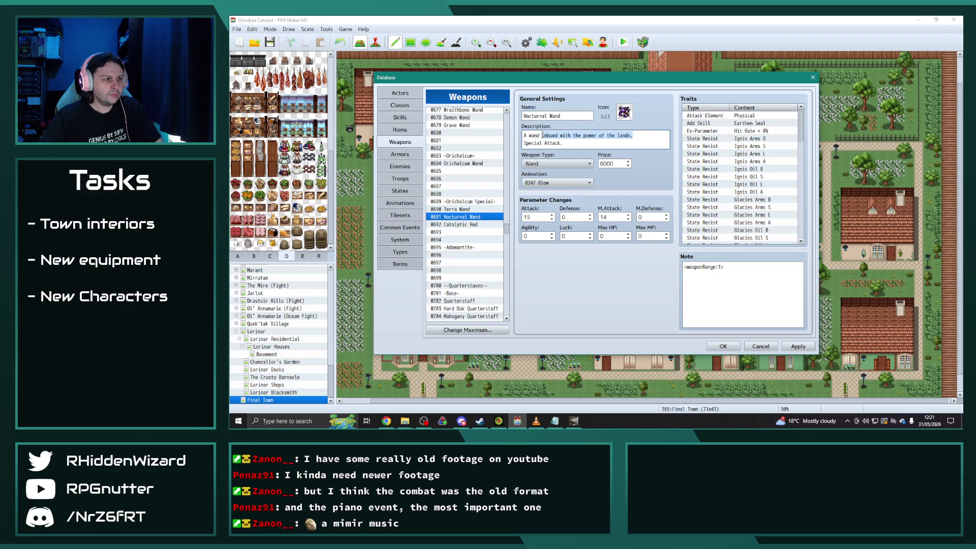
{"action": "type", "text": "i"}
{"action": "type", "text": "nce used by a "}
{"action": "type", "text": "etical "}
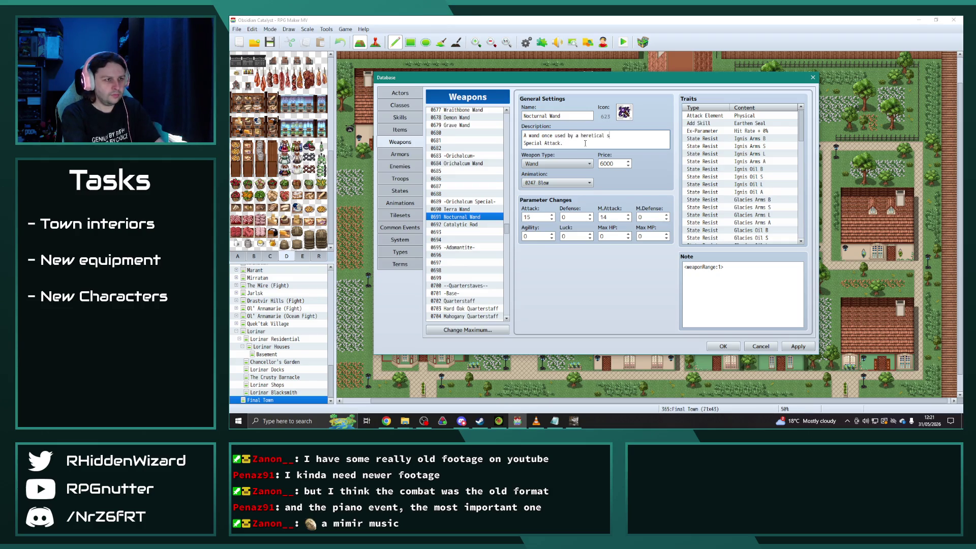
{"action": "type", "text": "cerer to"}
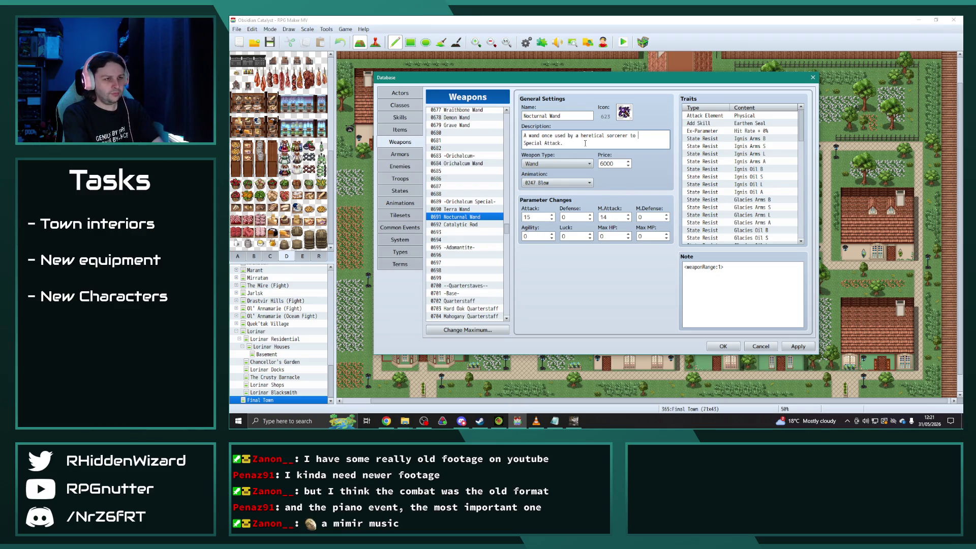
{"action": "type", "text": "cast"}
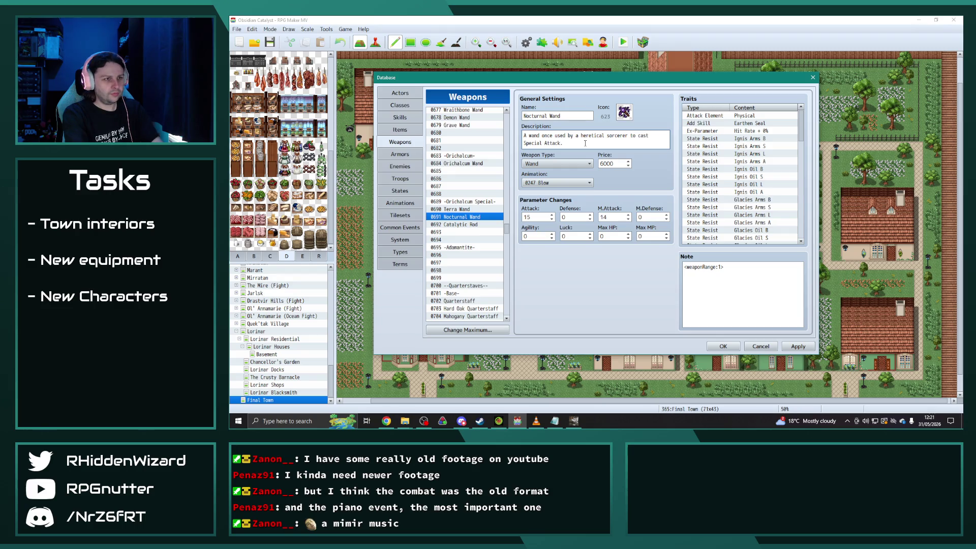
{"action": "type", "text": " his enemies"}
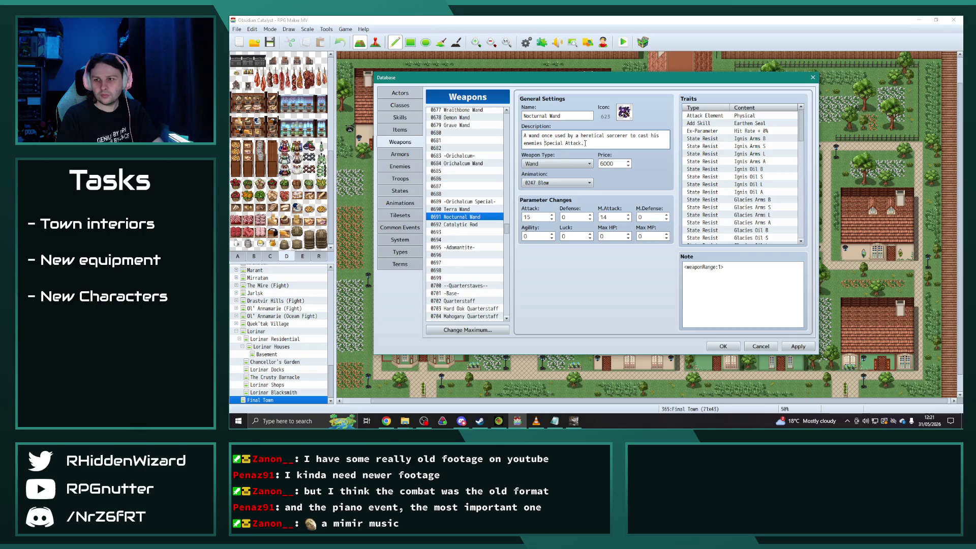
{"action": "type", "text": "into eternal "}
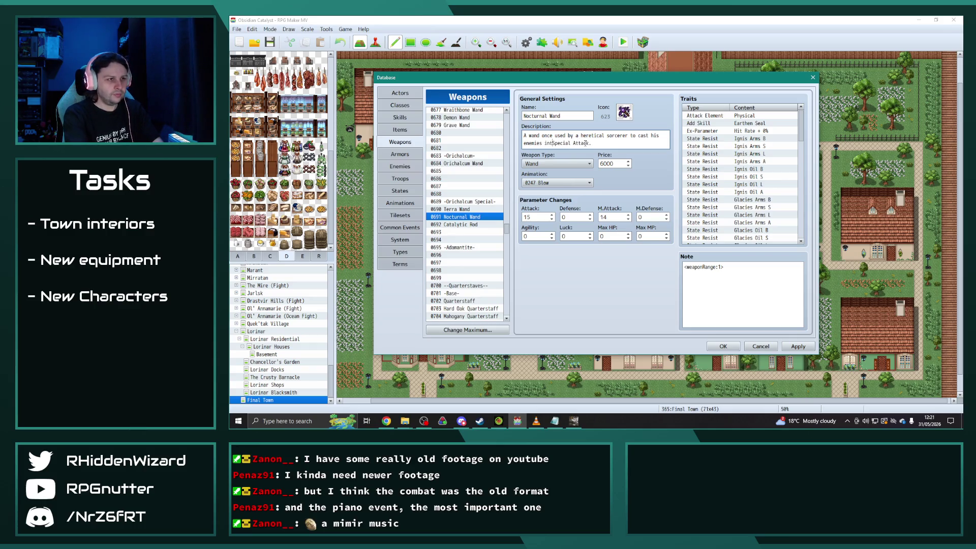
{"action": "type", "text": "sleep."}
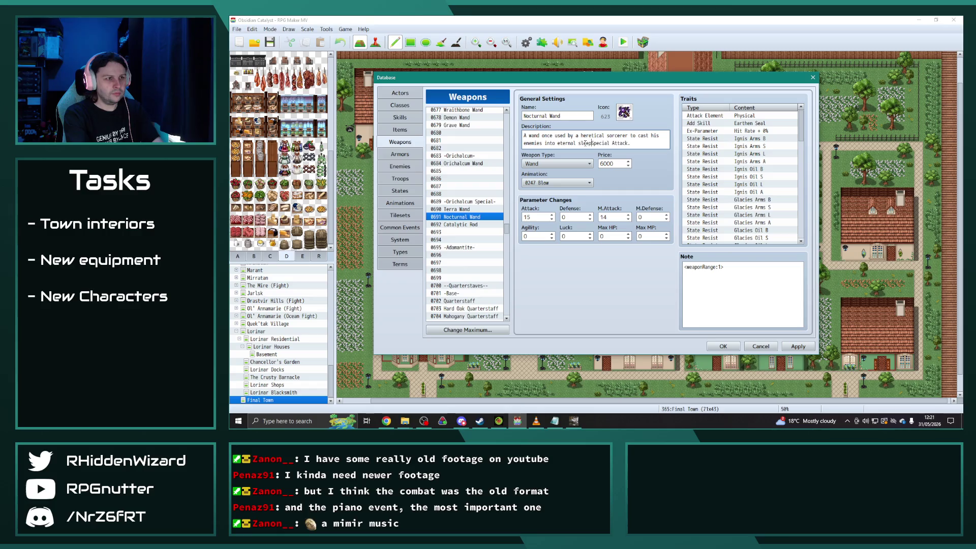
Set the Nocturnal Wand's price to 7500 and M.Attack to 17.
{"action": "double_click", "coordinate": [616, 163]}
{"action": "type", "text": "75"}
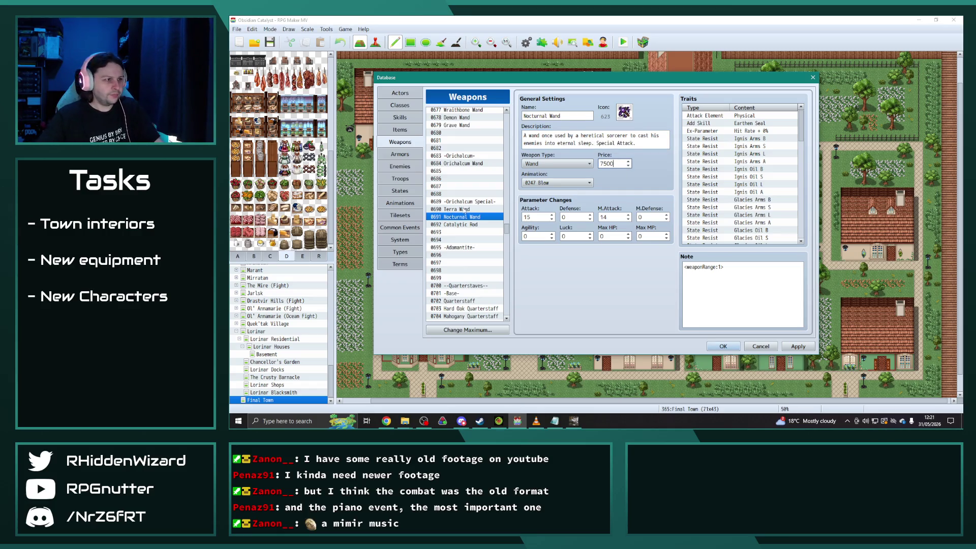
{"action": "left_click", "coordinate": [460, 226]}
{"action": "left_click", "coordinate": [460, 217]}
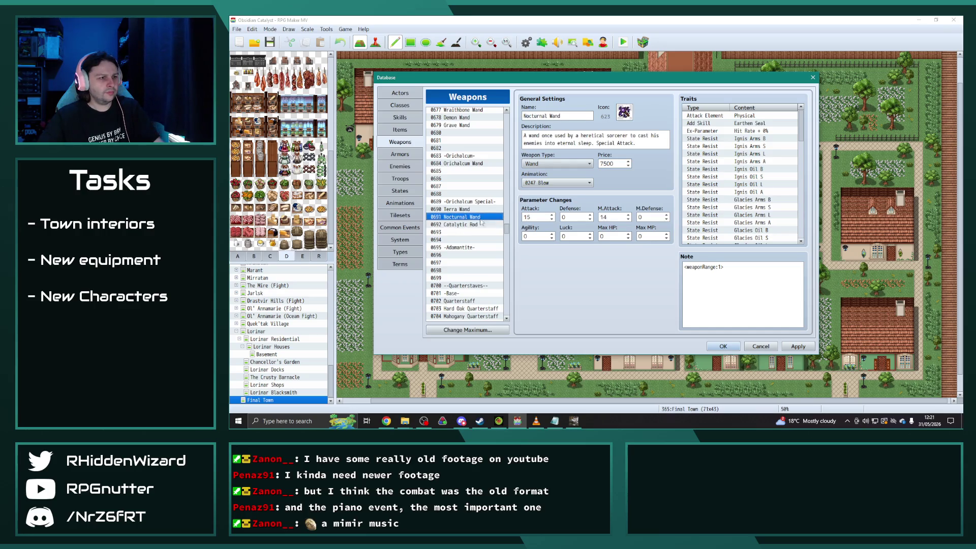
{"action": "double_click", "coordinate": [616, 217]}
{"action": "type", "text": "1"}
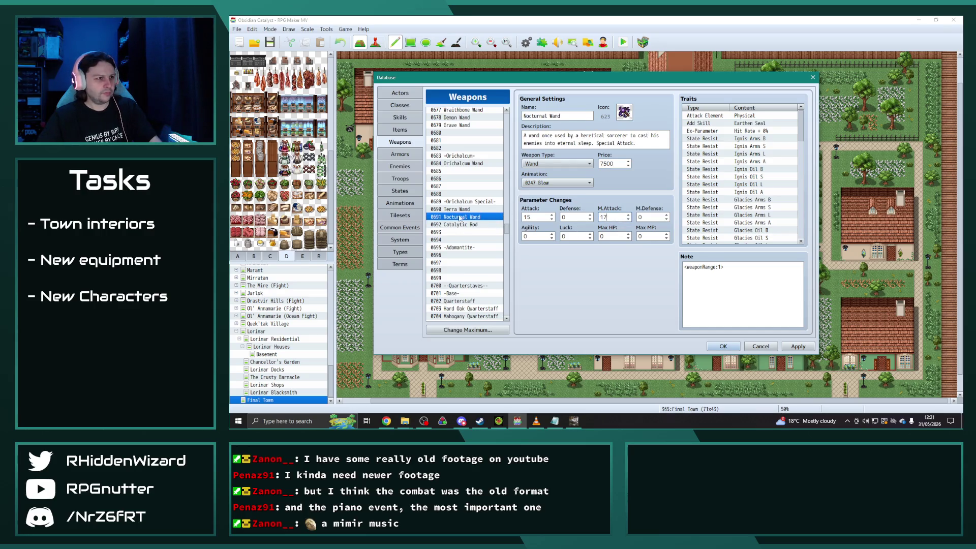
{"action": "left_click", "coordinate": [460, 225]}
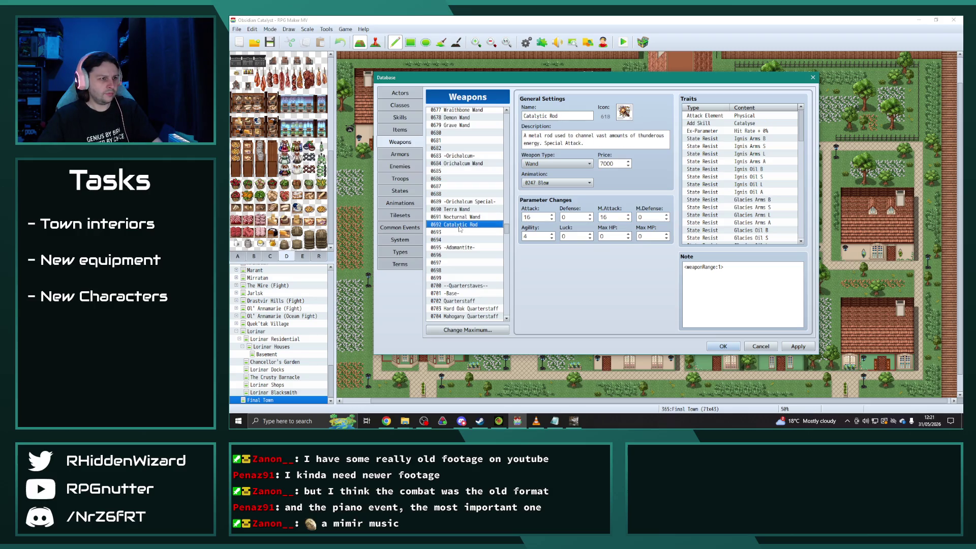
Set the Nocturnal Wand's Attack to 17, checking it against the neighbouring wands.
{"action": "left_click", "coordinate": [460, 218]}
{"action": "left_click", "coordinate": [460, 209]}
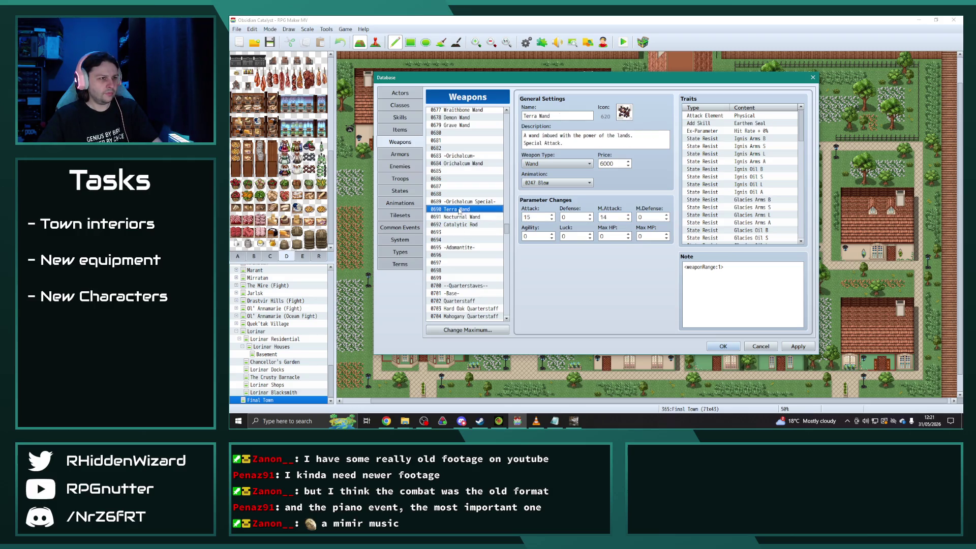
{"action": "left_click", "coordinate": [459, 217]}
{"action": "left_click", "coordinate": [473, 225]}
{"action": "left_click", "coordinate": [472, 217]}
{"action": "double_click", "coordinate": [542, 217]}
{"action": "type", "text": "1"}
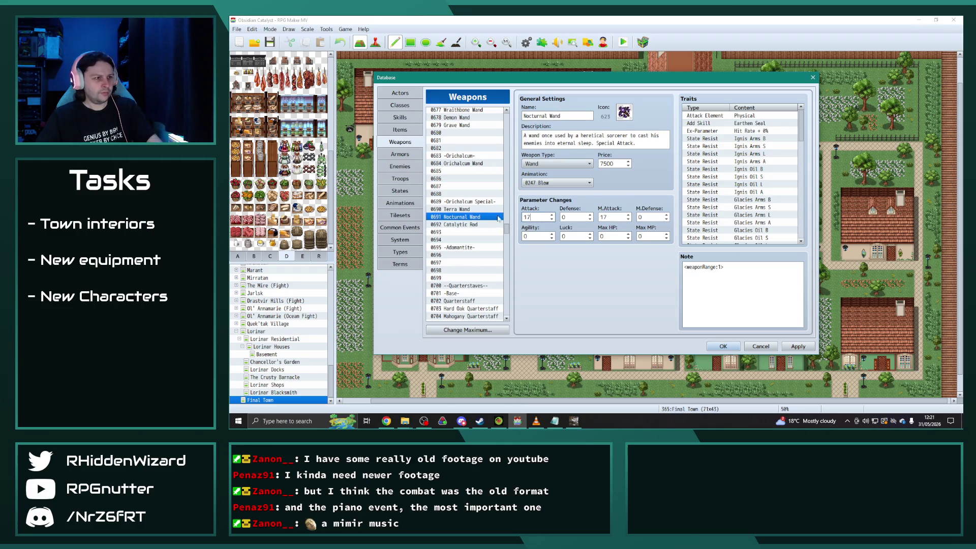
{"action": "left_click", "coordinate": [471, 227]}
{"action": "left_click", "coordinate": [467, 219]}
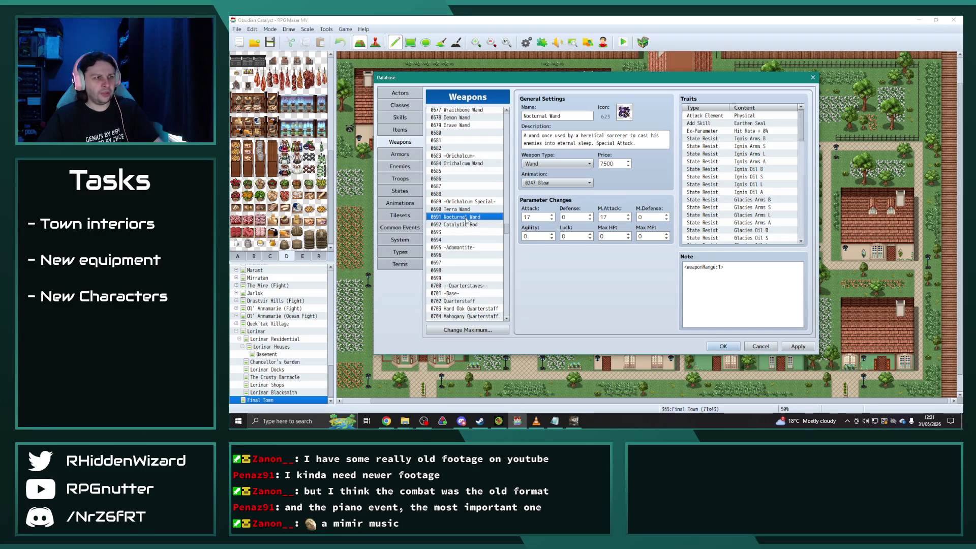
{"action": "left_click", "coordinate": [463, 225]}
{"action": "key", "text": "Up"}
{"action": "key", "text": "Up"}
Copy Necromancer's Quarterstaff into slot 0741.
{"action": "left_click", "coordinate": [462, 224]}
{"action": "left_click", "coordinate": [479, 217]}
{"action": "scroll", "coordinate": [475, 246], "scroll_direction": "down", "scroll_amount": 9}
{"action": "scroll", "coordinate": [475, 246], "scroll_direction": "down", "scroll_amount": 7}
{"action": "left_click", "coordinate": [470, 217]}
{"action": "key", "text": "ctrl+c"}
{"action": "left_click", "coordinate": [470, 224]}
{"action": "key", "text": "ctrl+v"}
{"action": "left_click", "coordinate": [624, 113]}
Give the new staff icon 653.
{"action": "scroll", "coordinate": [631, 256], "scroll_direction": "down", "scroll_amount": 10}
{"action": "scroll", "coordinate": [596, 264], "scroll_direction": "down", "scroll_amount": 3}
{"action": "scroll", "coordinate": [599, 262], "scroll_direction": "up", "scroll_amount": 2}
{"action": "scroll", "coordinate": [598, 260], "scroll_direction": "up", "scroll_amount": 1}
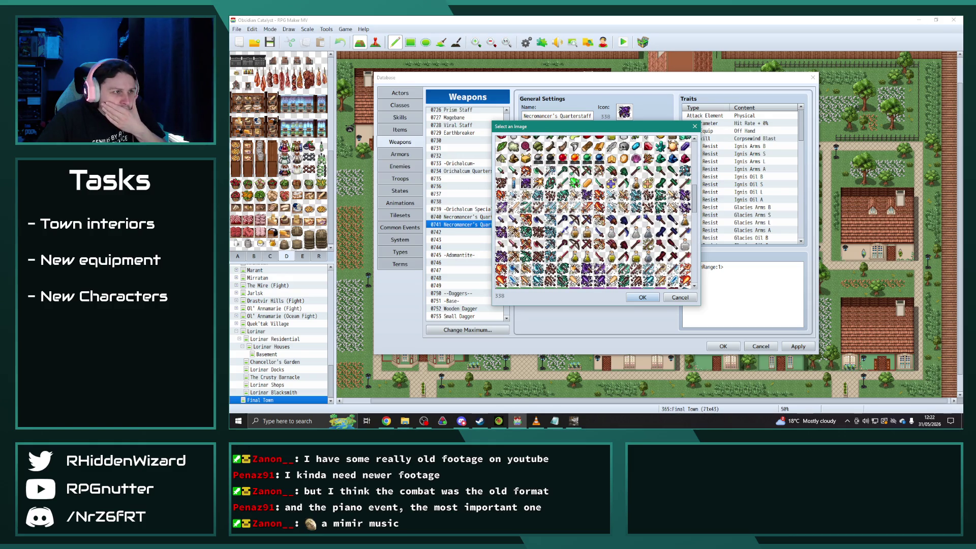
{"action": "scroll", "coordinate": [581, 247], "scroll_direction": "up", "scroll_amount": 1}
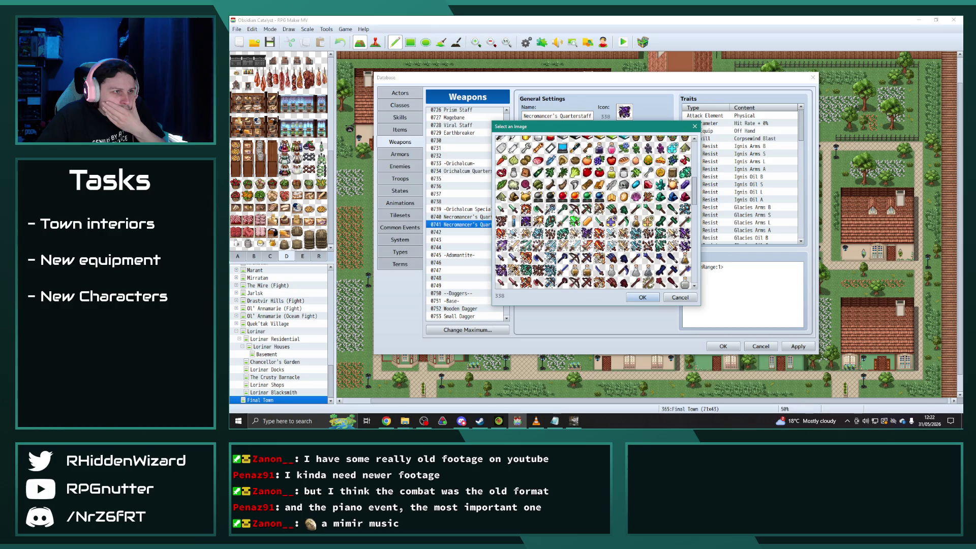
{"action": "scroll", "coordinate": [581, 248], "scroll_direction": "down", "scroll_amount": 10}
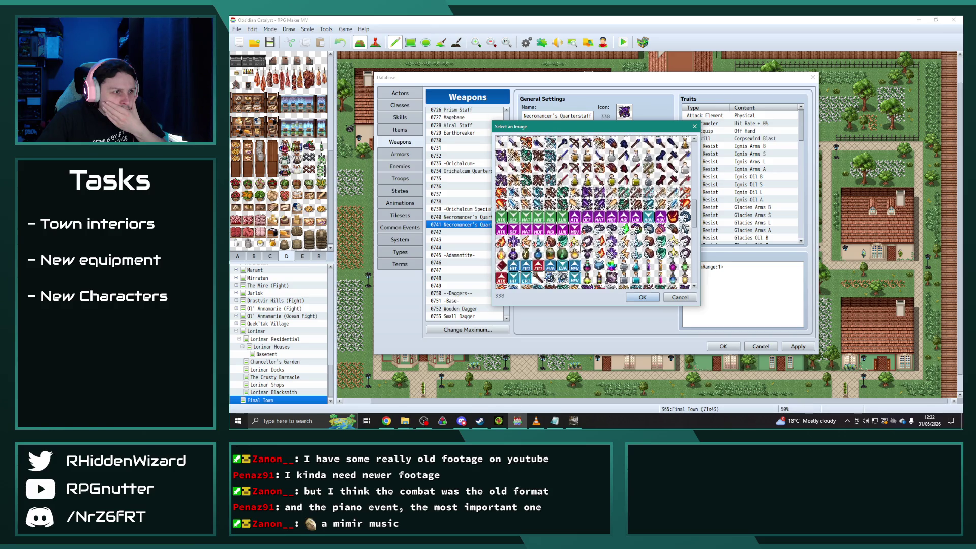
{"action": "scroll", "coordinate": [581, 248], "scroll_direction": "down", "scroll_amount": 5}
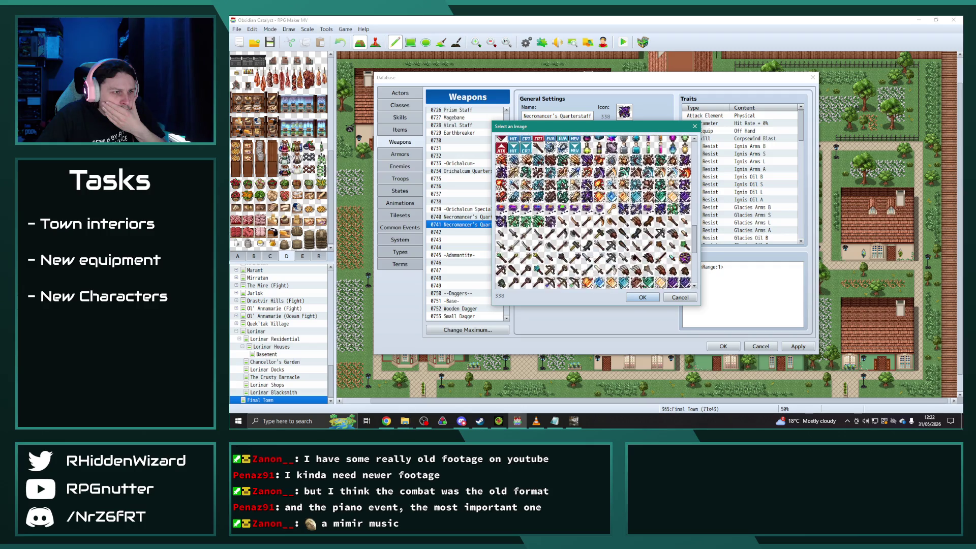
{"action": "scroll", "coordinate": [581, 248], "scroll_direction": "down", "scroll_amount": 2}
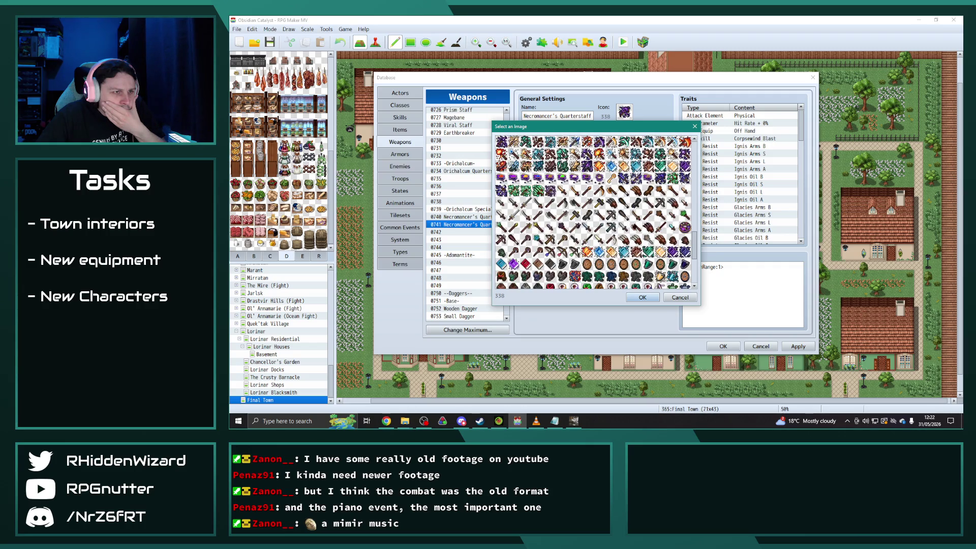
{"action": "double_click", "coordinate": [659, 181]}
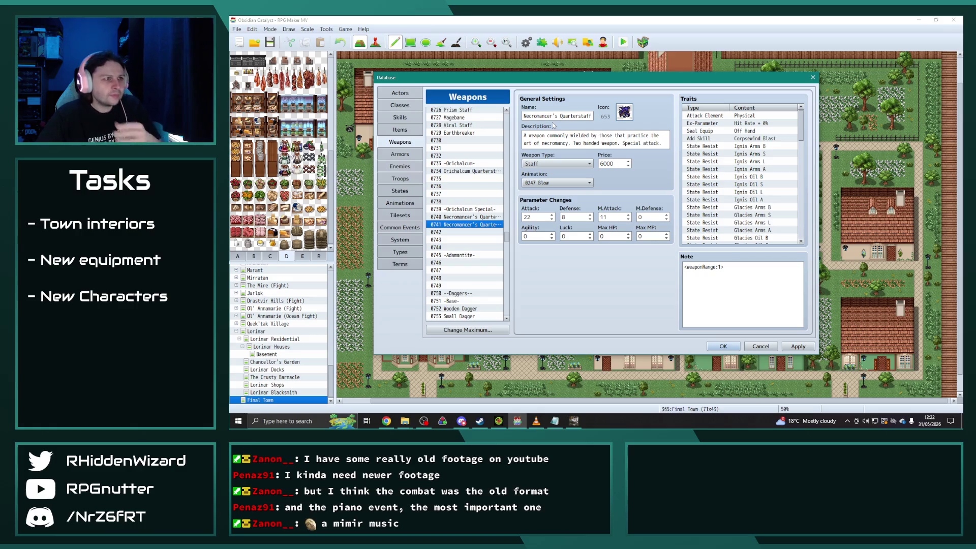
Rename it Nightmare Staff, described as 'A twisted weapon used to destroy the minds of sleeping foes'.
{"action": "triple_click", "coordinate": [568, 117]}
{"action": "type", "text": "Nightm"}
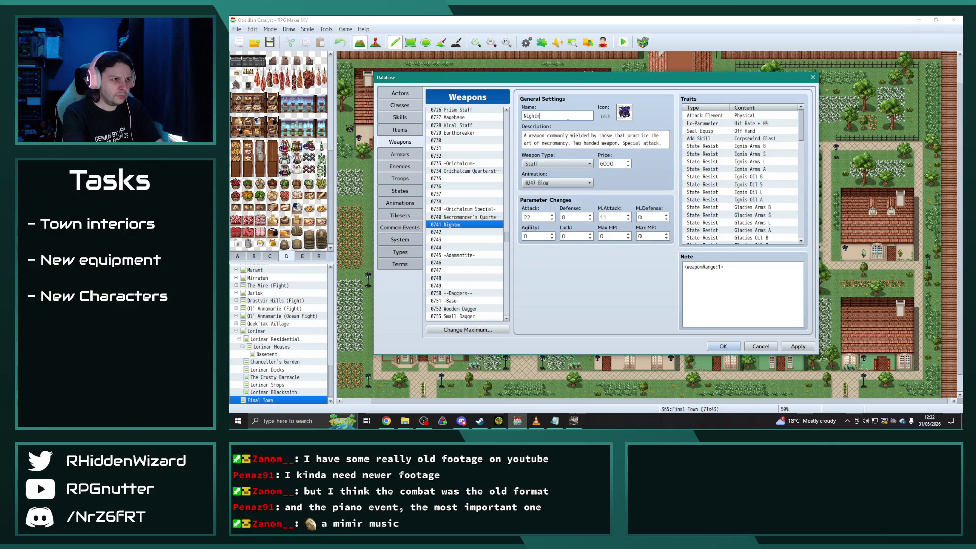
{"action": "type", "text": "are Staff"}
{"action": "left_click", "coordinate": [615, 139]}
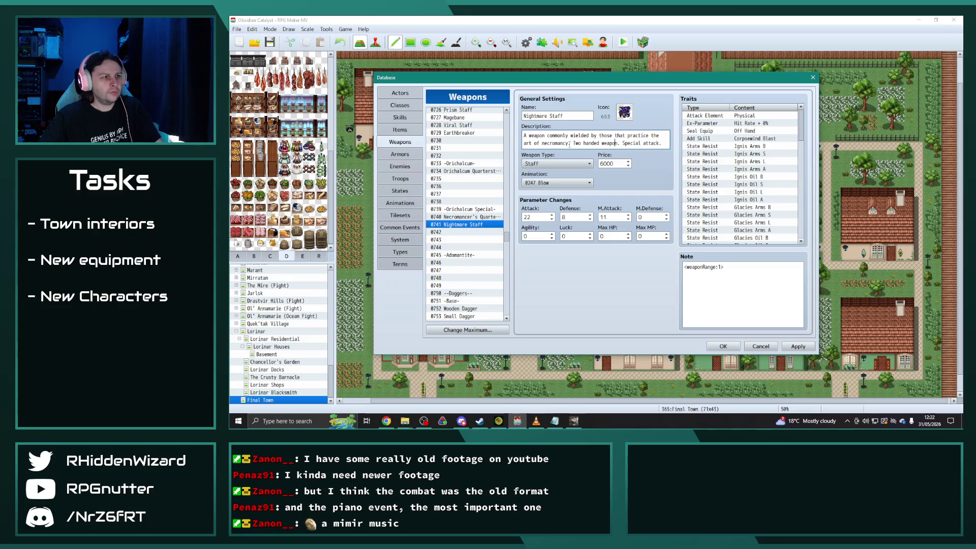
{"action": "left_click_drag", "start_coordinate": [568, 143], "coordinate": [516, 135]}
{"action": "type", "text": "A twisted we"}
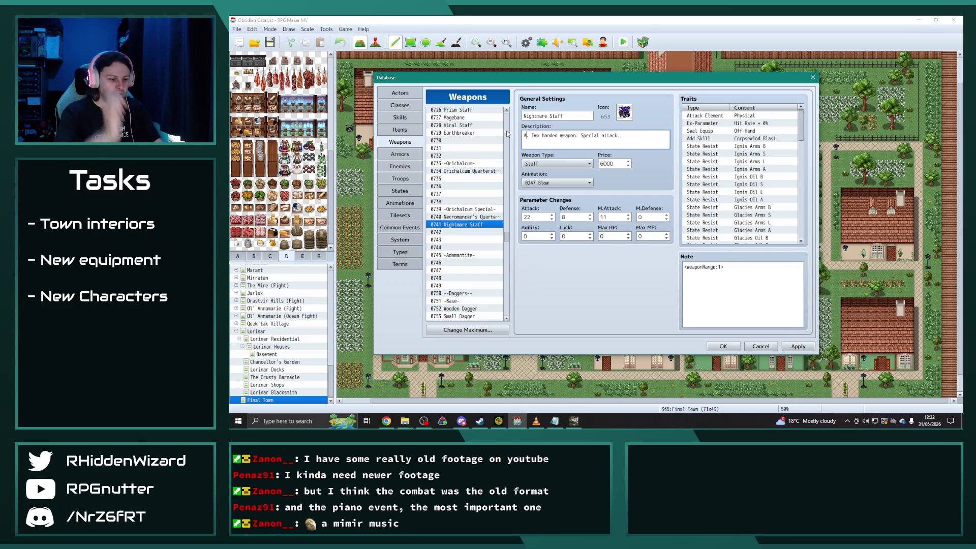
{"action": "type", "text": "apon used to de"}
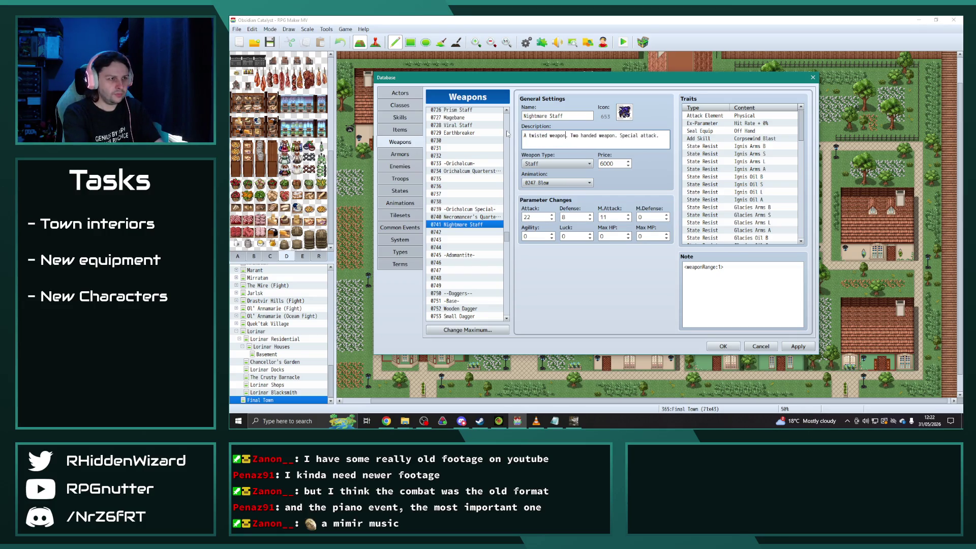
{"action": "type", "text": "stroy the minds o"}
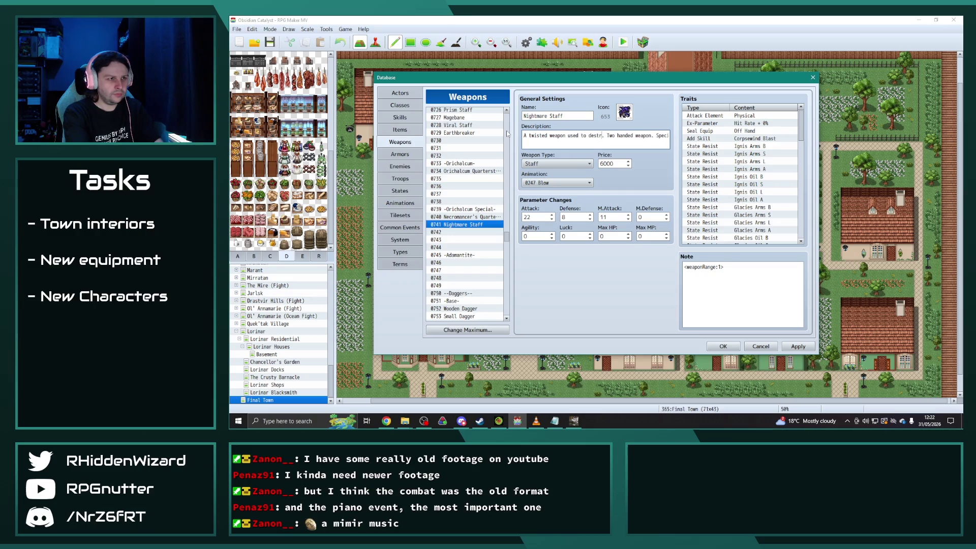
{"action": "type", "text": "f sleeping "}
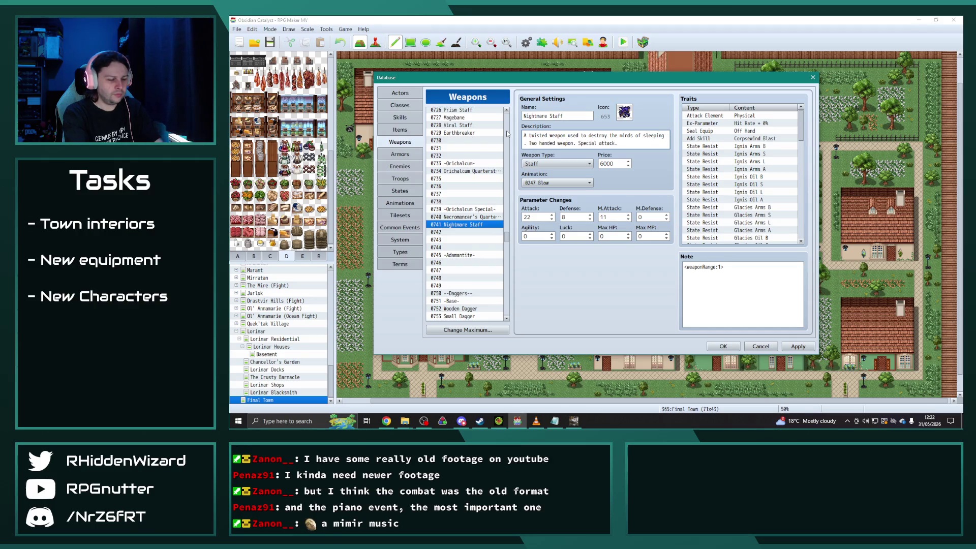
{"action": "type", "text": "foes"}
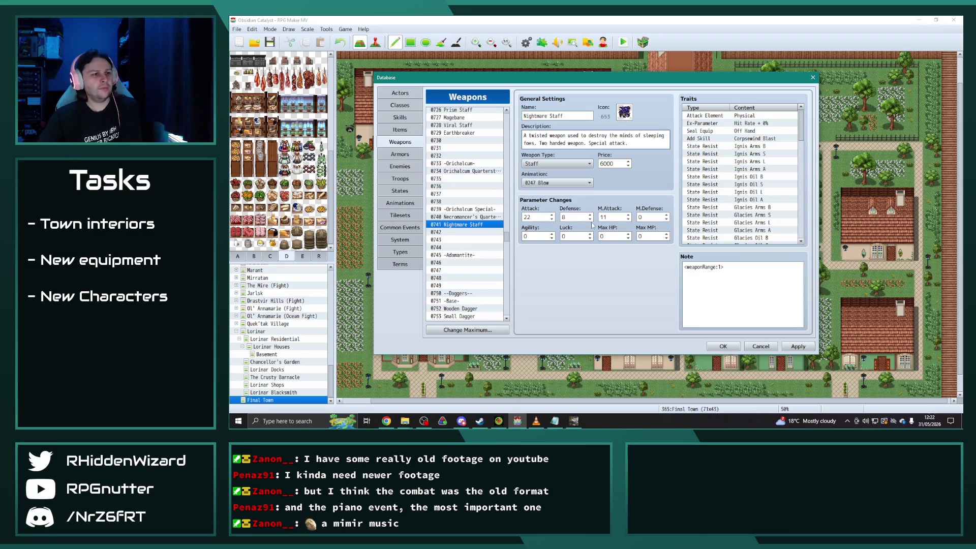
{"action": "left_click", "coordinate": [481, 225]}
Set the Nightmare Staff's Attack to 25 and M.Attack to 13.
{"action": "double_click", "coordinate": [534, 217]}
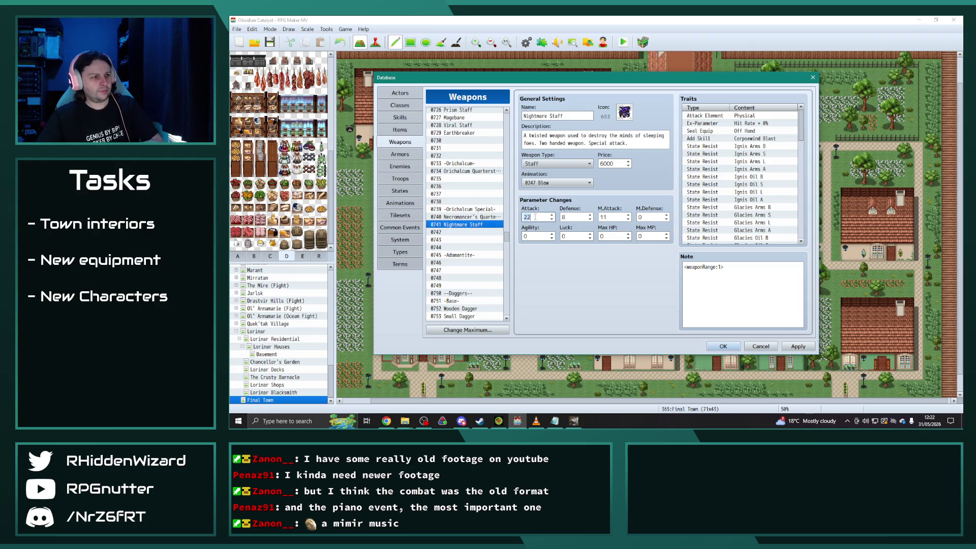
{"action": "type", "text": "25"}
{"action": "double_click", "coordinate": [576, 217]}
{"action": "type", "text": "10"}
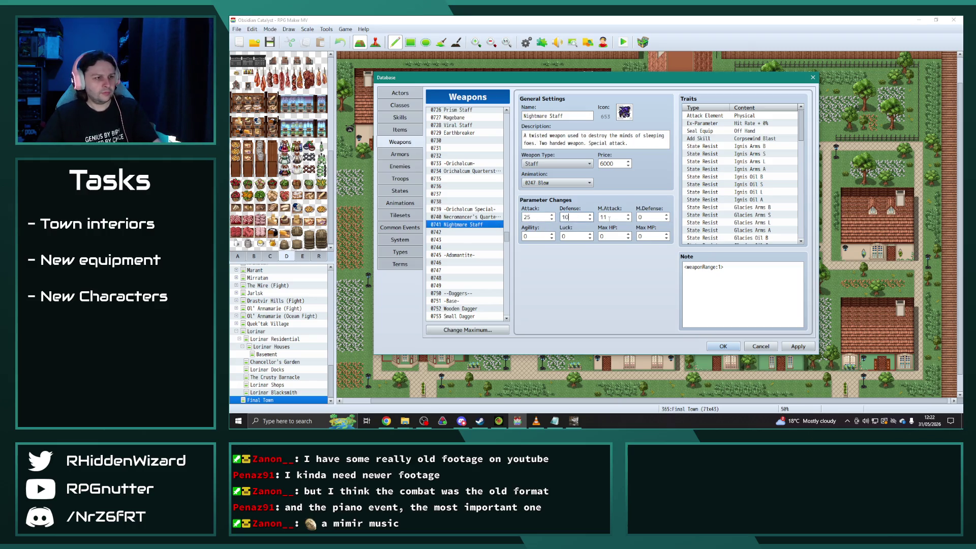
{"action": "double_click", "coordinate": [609, 218]}
{"action": "type", "text": "13"}
{"action": "left_click", "coordinate": [455, 227]}
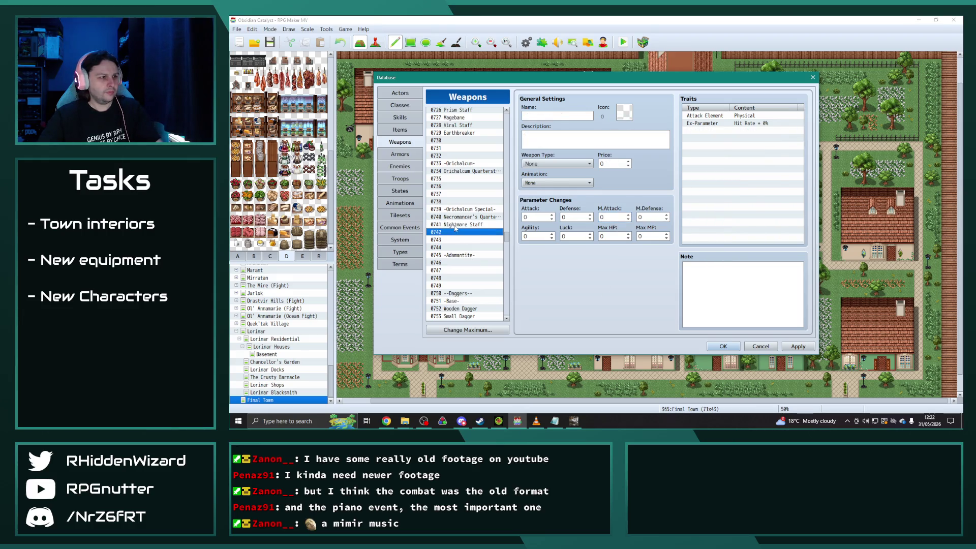
Copy Demon Fang into slot 0791, rename it 'Lightning Shard' and set its price to 7500.
{"action": "scroll", "coordinate": [454, 227], "scroll_direction": "down", "scroll_amount": 4}
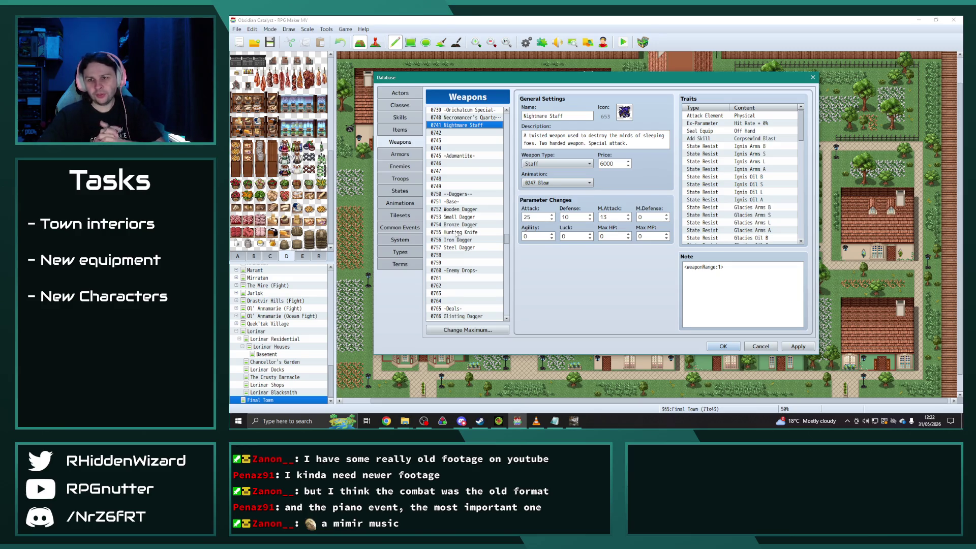
{"action": "scroll", "coordinate": [456, 234], "scroll_direction": "down", "scroll_amount": 10}
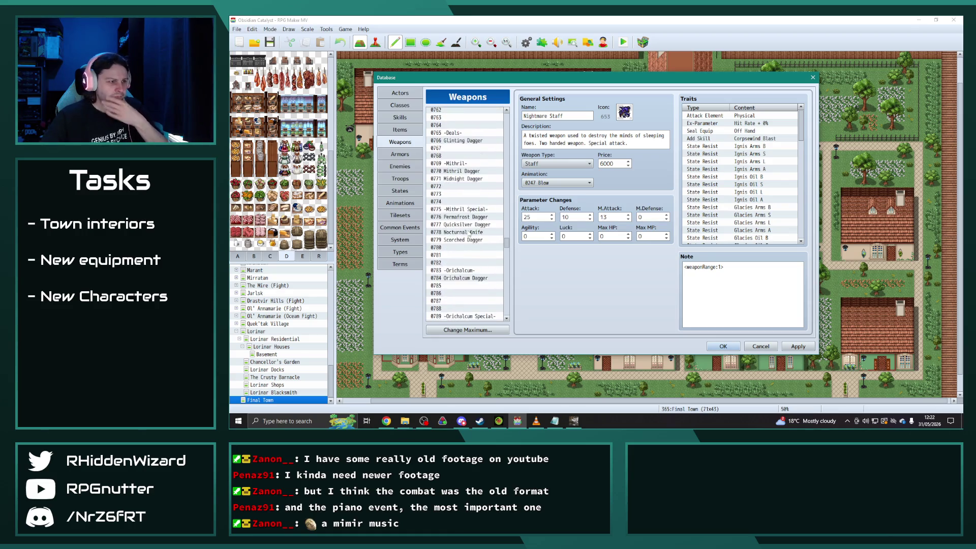
{"action": "scroll", "coordinate": [480, 237], "scroll_direction": "down", "scroll_amount": 2}
{"action": "left_click", "coordinate": [470, 233]}
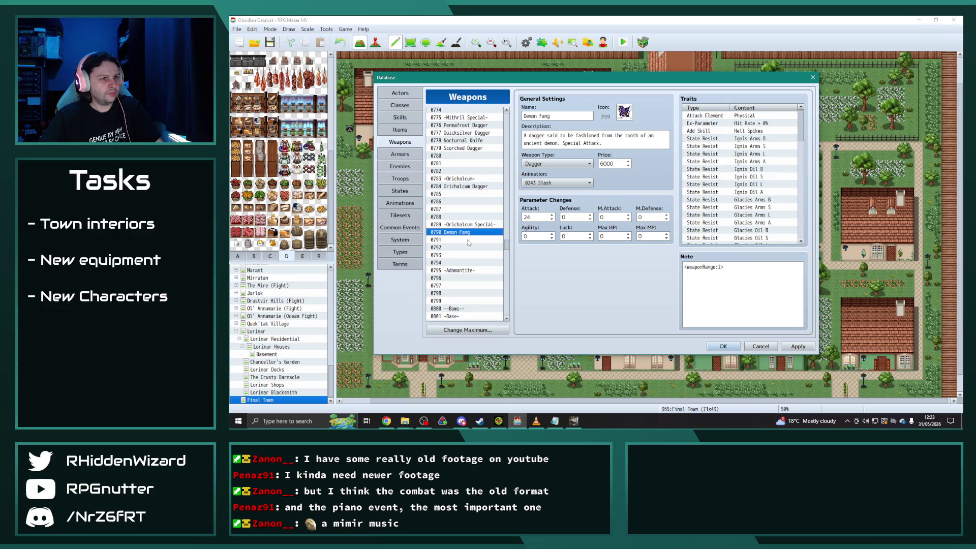
{"action": "left_click", "coordinate": [463, 240]}
{"action": "key", "text": "ctrl+v"}
{"action": "triple_click", "coordinate": [570, 117]}
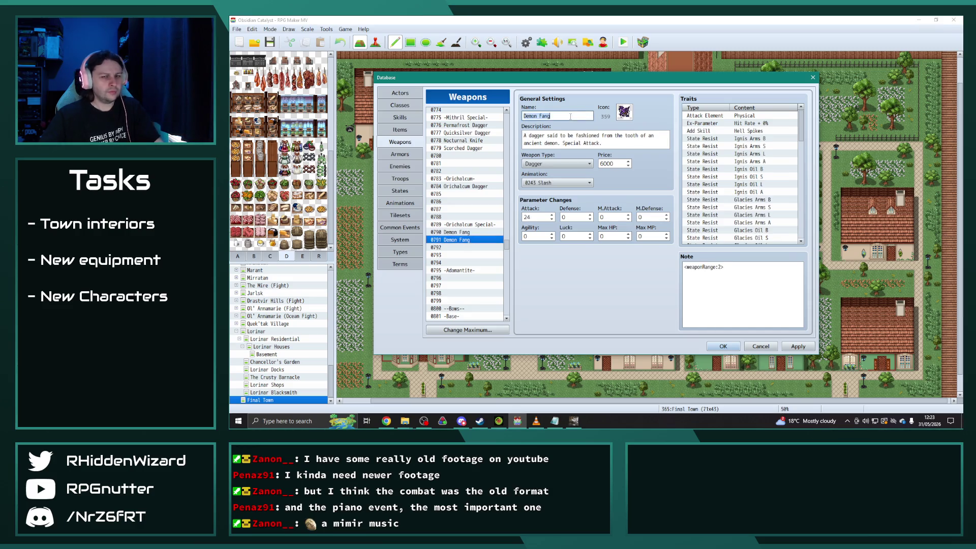
{"action": "type", "text": "Lightn"}
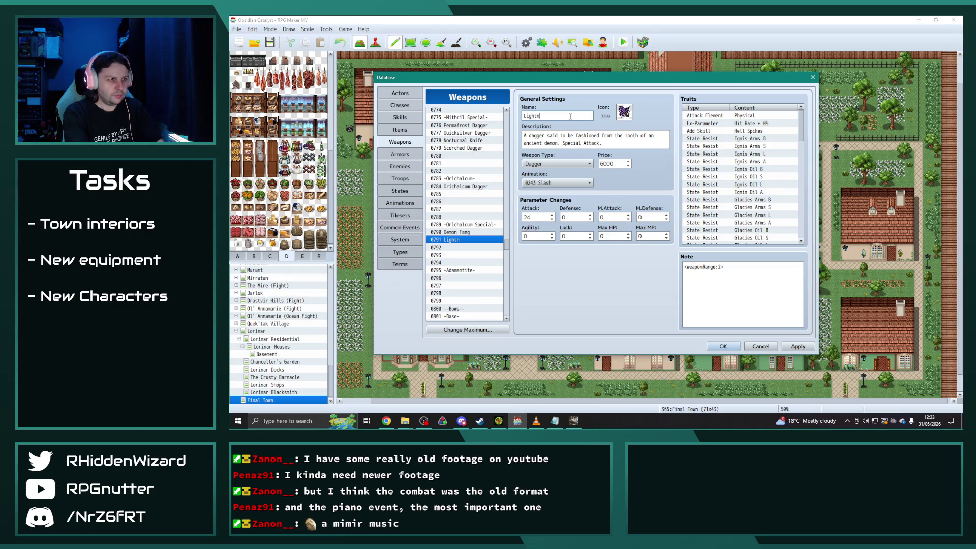
{"action": "type", "text": "ing Shard"}
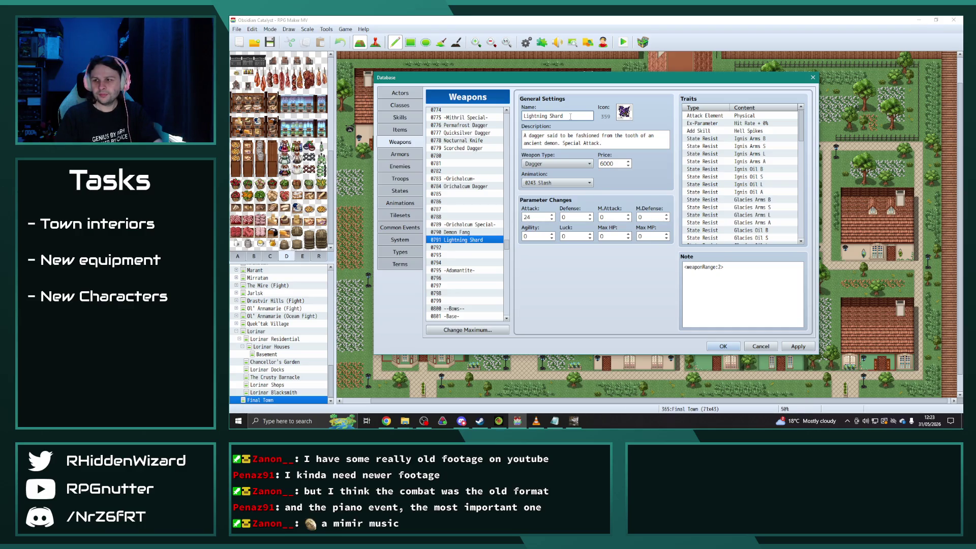
{"action": "left_click", "coordinate": [617, 164]}
{"action": "key", "text": "BackSpace"}
{"action": "key", "text": "BackSpace"}
{"action": "key", "text": "BackSpace"}
{"action": "type", "text": "7500"}
Set the Nightmare Staff's price to 7500.
{"action": "scroll", "coordinate": [470, 247], "scroll_direction": "up", "scroll_amount": 9}
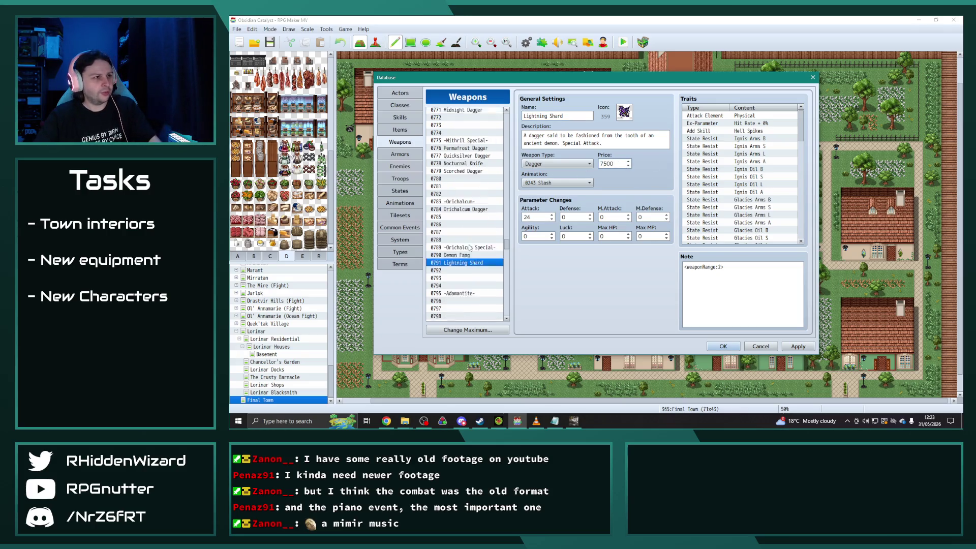
{"action": "scroll", "coordinate": [462, 173], "scroll_direction": "up", "scroll_amount": 4}
{"action": "left_click", "coordinate": [463, 171]}
{"action": "left_click", "coordinate": [613, 164]}
{"action": "key", "text": "BackSpace"}
{"action": "key", "text": "BackSpace"}
{"action": "key", "text": "BackSpace"}
{"action": "type", "text": "7500"}
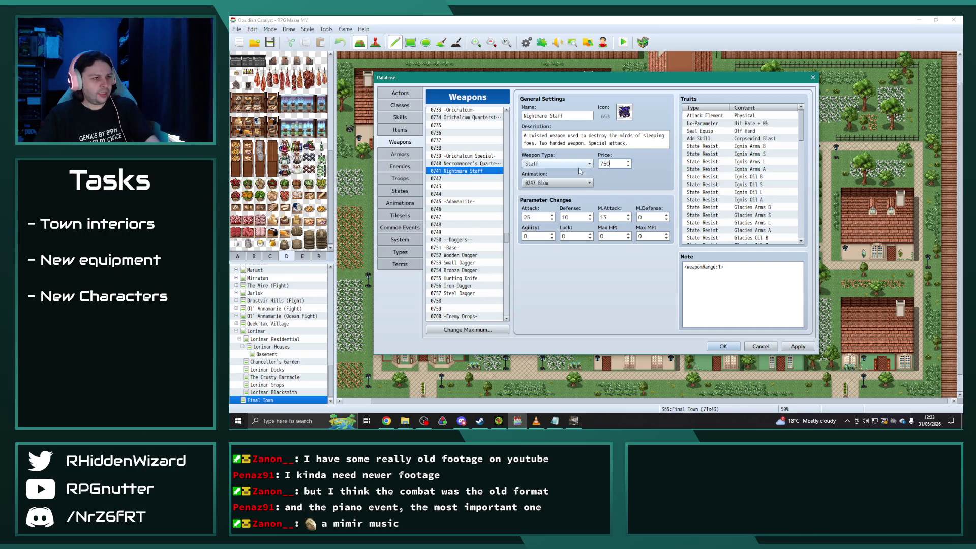
Compare the Nocturnal Wand, Quicksilver, Scorched and Orichalcum daggers' stats, then return to Lightning Shard.
{"action": "scroll", "coordinate": [468, 236], "scroll_direction": "up", "scroll_amount": 9}
{"action": "scroll", "coordinate": [468, 233], "scroll_direction": "up", "scroll_amount": 7}
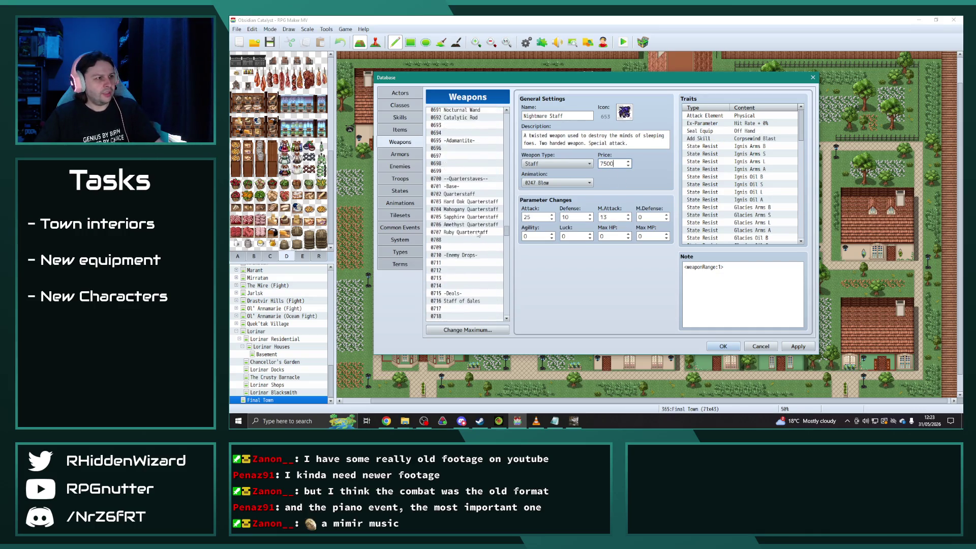
{"action": "left_click", "coordinate": [466, 155]}
{"action": "left_click_drag", "start_coordinate": [506, 232], "coordinate": [509, 246]}
{"action": "left_click", "coordinate": [470, 273]}
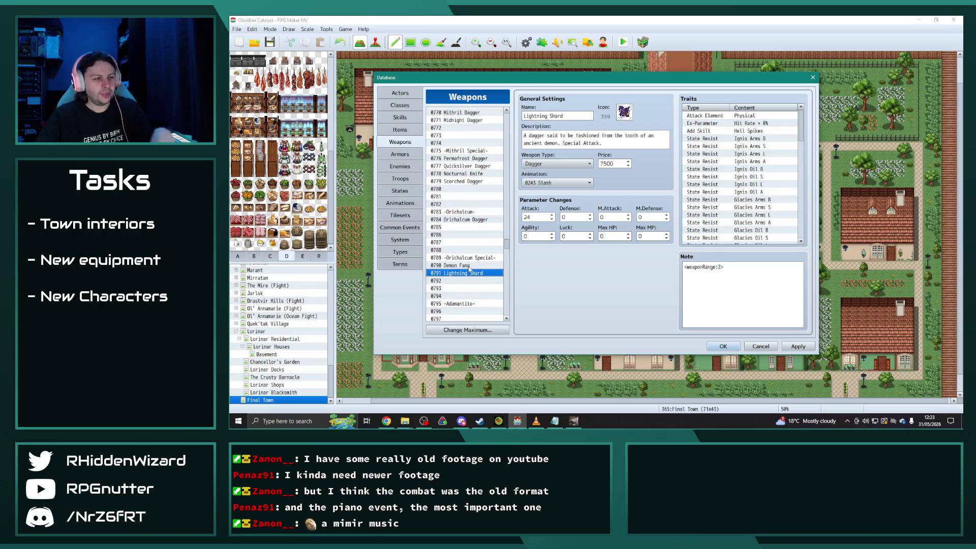
{"action": "left_click", "coordinate": [467, 265]}
{"action": "left_click", "coordinate": [470, 181]}
{"action": "left_click", "coordinate": [470, 174]}
{"action": "left_click", "coordinate": [470, 166]}
{"action": "left_click", "coordinate": [464, 173]}
{"action": "left_click", "coordinate": [462, 181]}
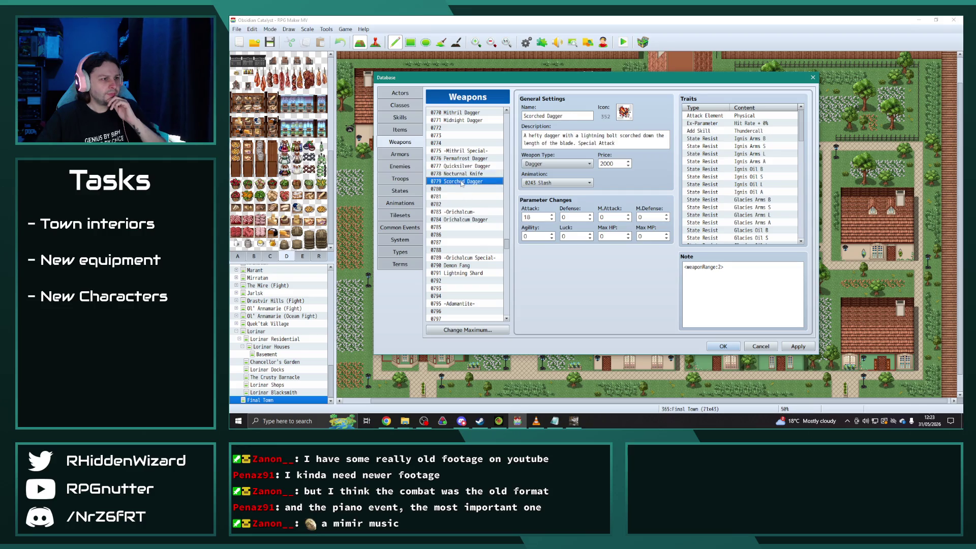
{"action": "left_click", "coordinate": [472, 219]}
{"action": "left_click", "coordinate": [461, 265]}
{"action": "left_click", "coordinate": [461, 273]}
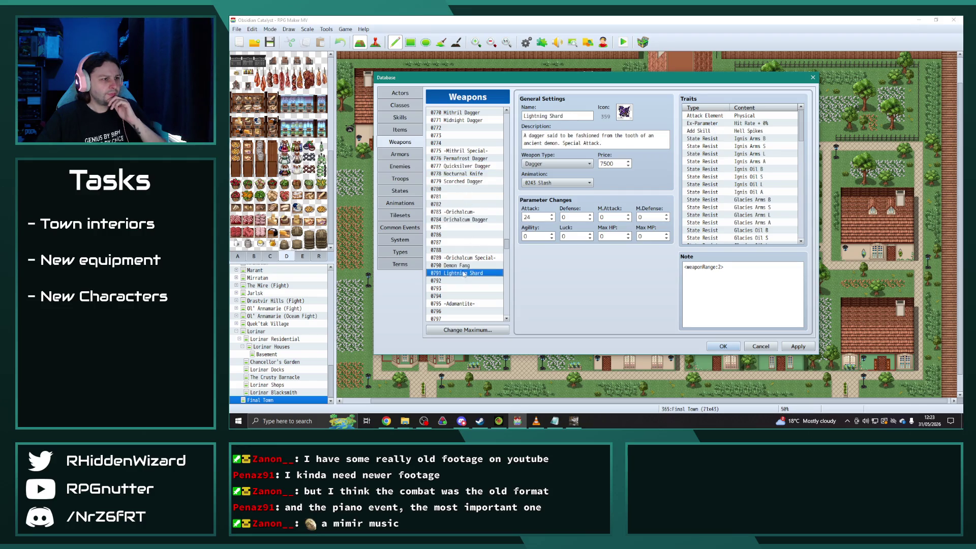
Give Lightning Shard Attack 27, Agility 5 and icon 354.
{"action": "double_click", "coordinate": [534, 218]}
{"action": "type", "text": "2"}
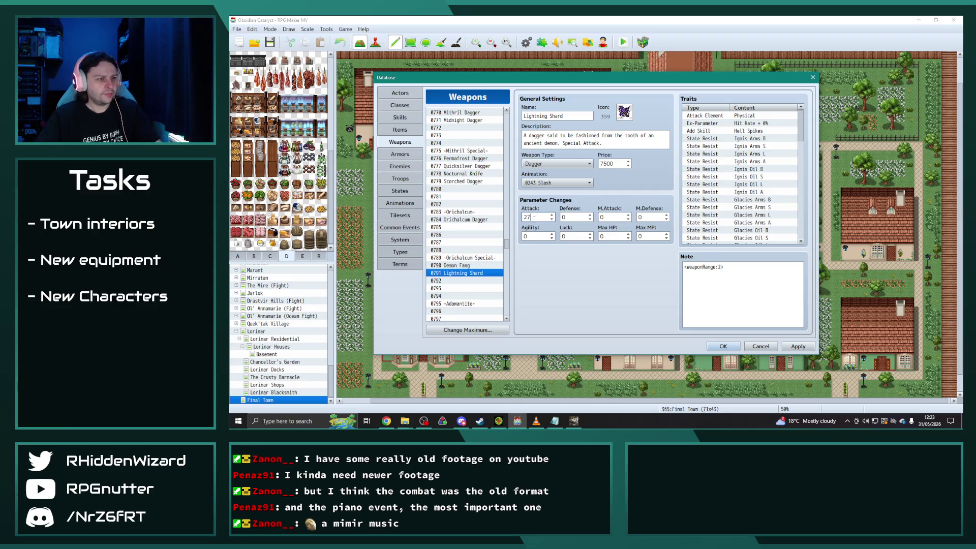
{"action": "double_click", "coordinate": [541, 238]}
{"action": "type", "text": "0"}
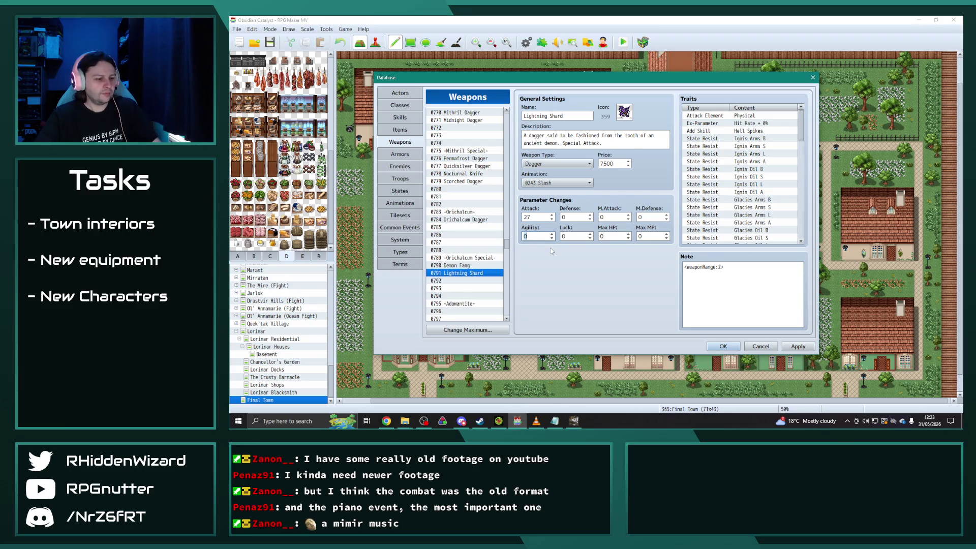
{"action": "type", "text": "5"}
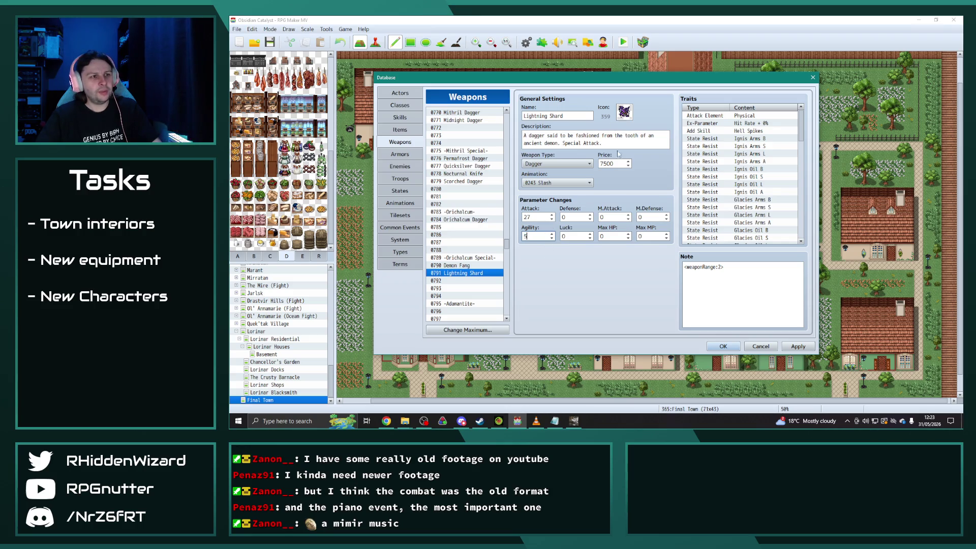
{"action": "double_click", "coordinate": [624, 111]}
{"action": "scroll", "coordinate": [589, 214], "scroll_direction": "down", "scroll_amount": 1}
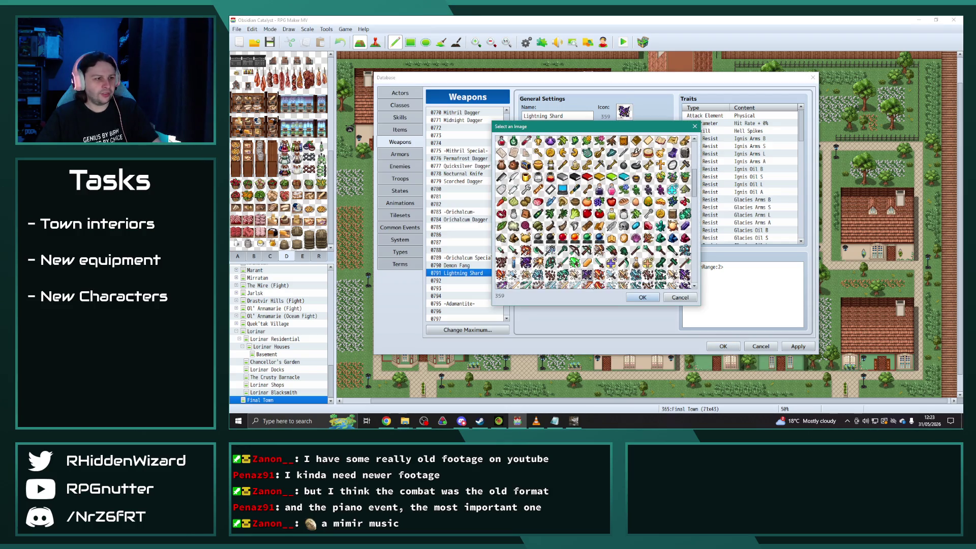
{"action": "double_click", "coordinate": [529, 277]}
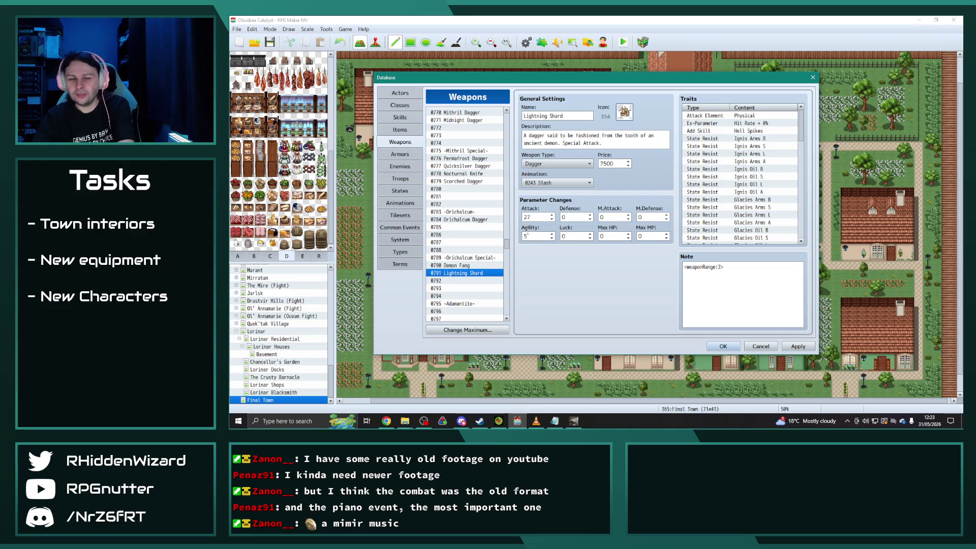
Change the description to 'A dagger crafted from a bolt of lightning. Special Attack.'.
{"action": "left_click_drag", "start_coordinate": [543, 143], "coordinate": [526, 135]}
{"action": "key", "text": "BackSpace"}
{"action": "type", "text": "dagger "}
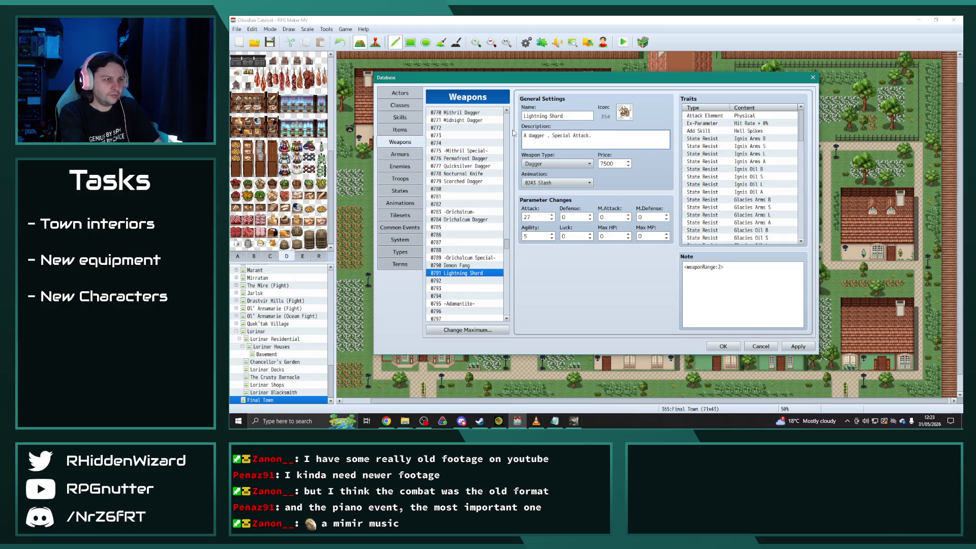
{"action": "type", "text": "crafted fro"}
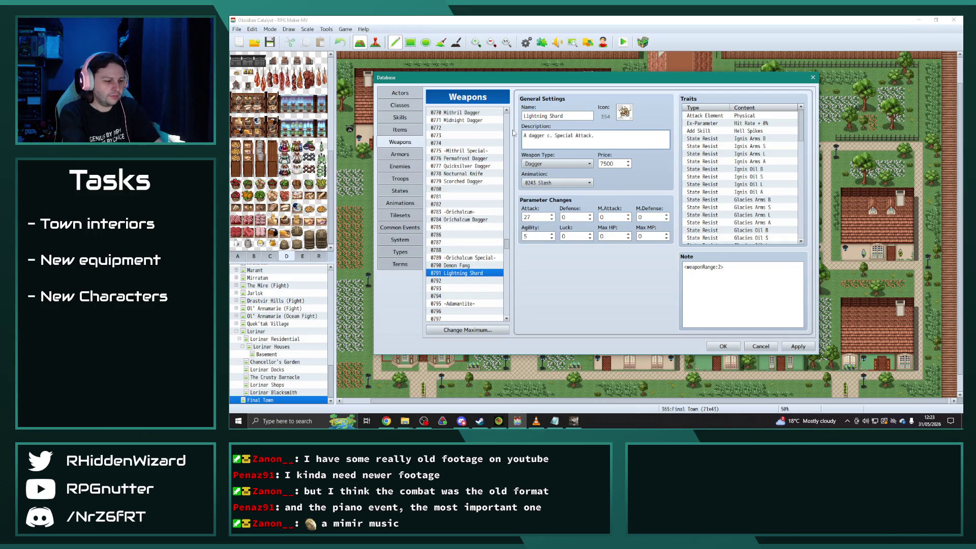
{"action": "type", "text": "m "}
{"action": "type", "text": "a bolt of light"}
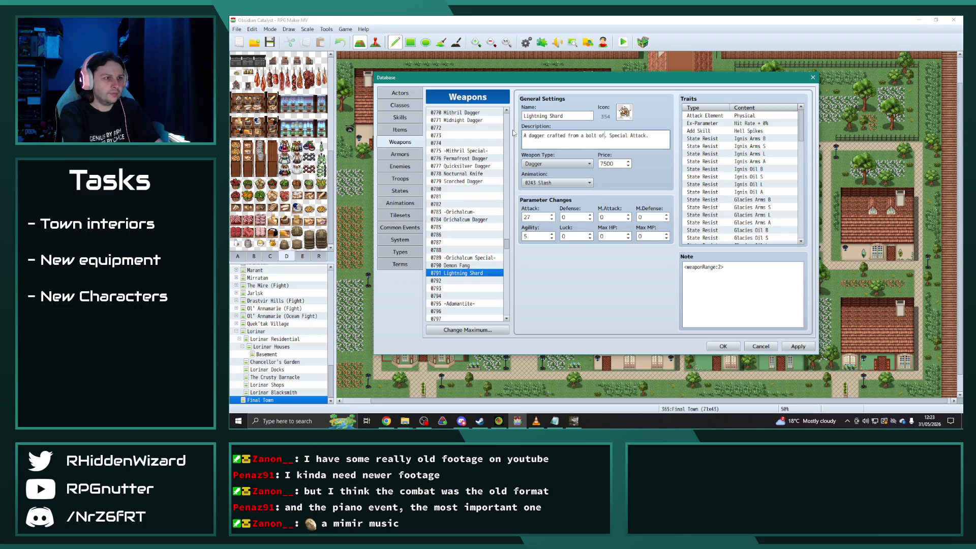
{"action": "type", "text": "ning"}
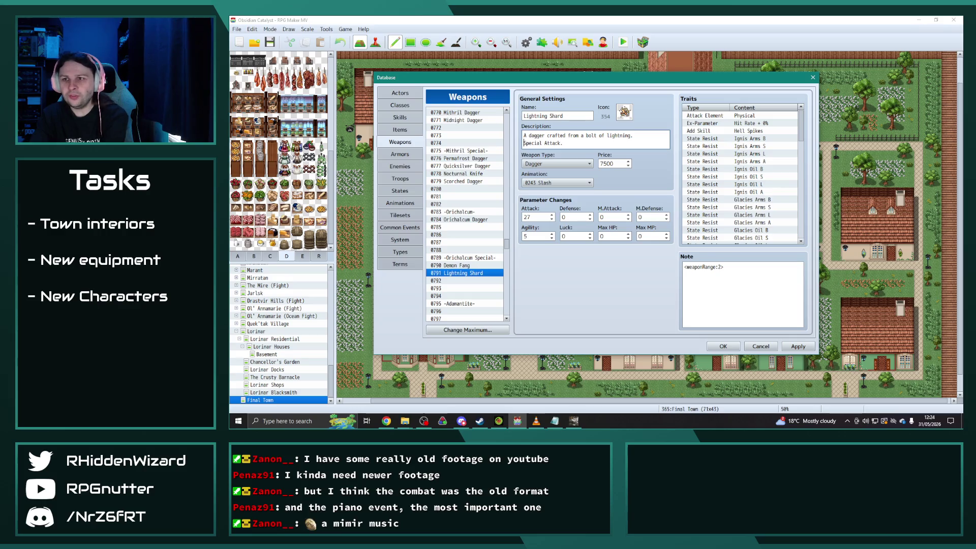
{"action": "key", "text": "alt+Tab"}
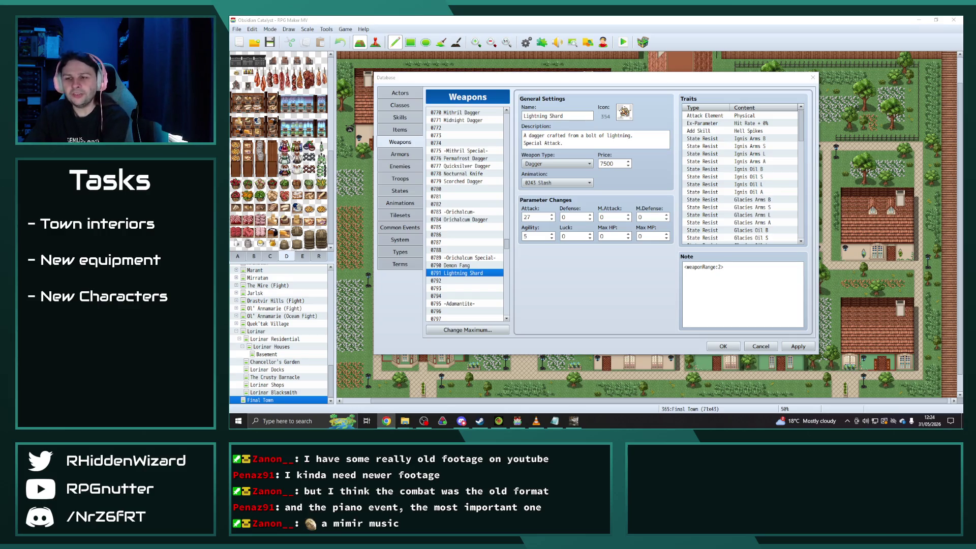
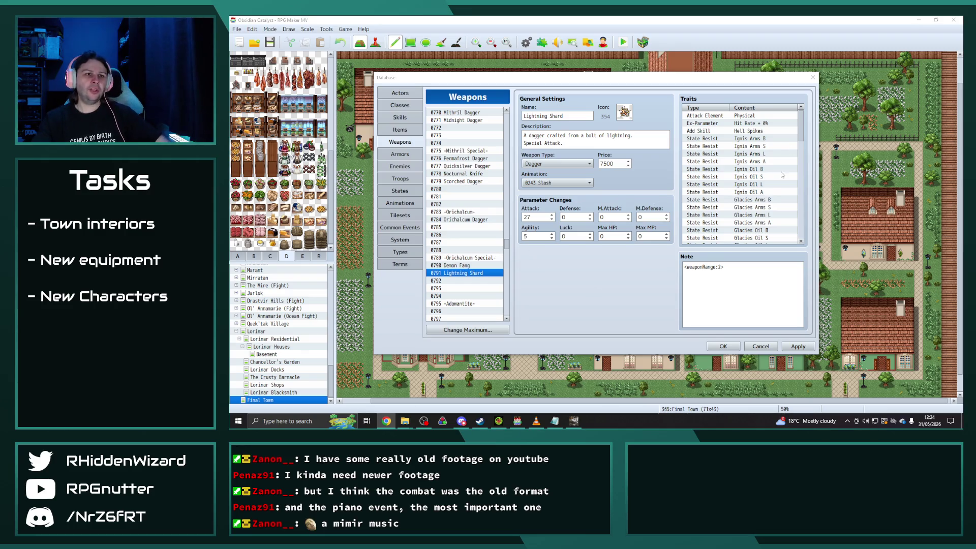
Select weapon entry 0840 Magehunter, the Bow priced 6000, in the weapons list.
{"action": "scroll", "coordinate": [459, 224], "scroll_direction": "down", "scroll_amount": 12}
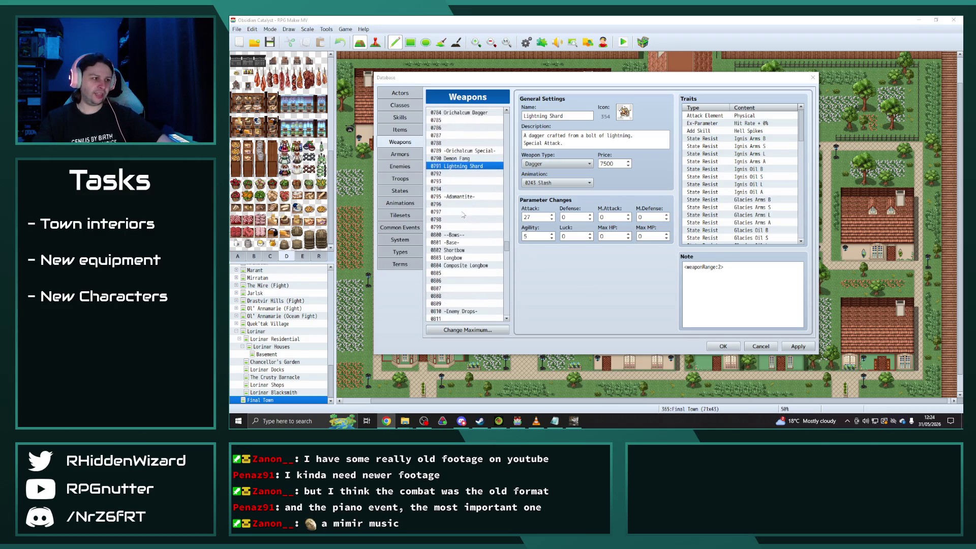
{"action": "scroll", "coordinate": [459, 224], "scroll_direction": "down", "scroll_amount": 14}
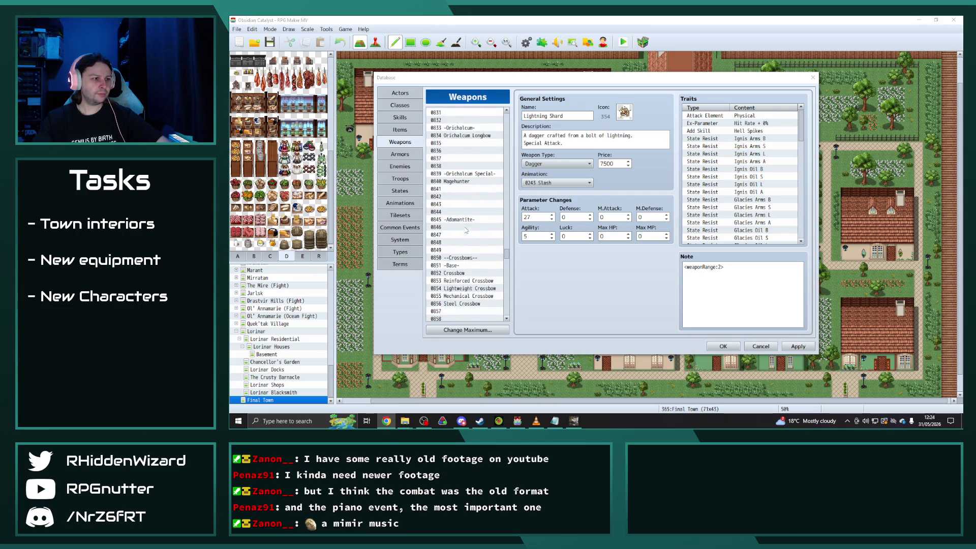
{"action": "scroll", "coordinate": [476, 248], "scroll_direction": "down", "scroll_amount": 3}
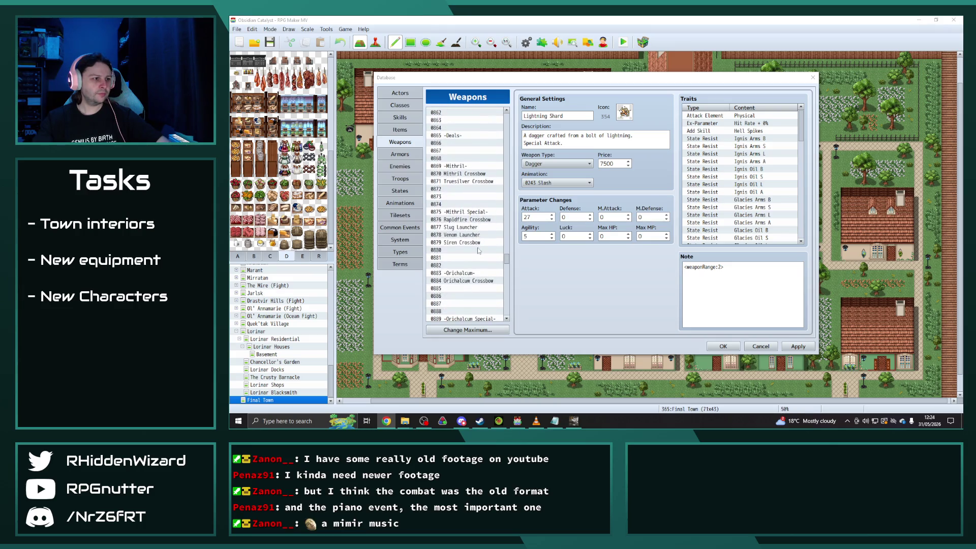
{"action": "scroll", "coordinate": [462, 229], "scroll_direction": "up", "scroll_amount": 4}
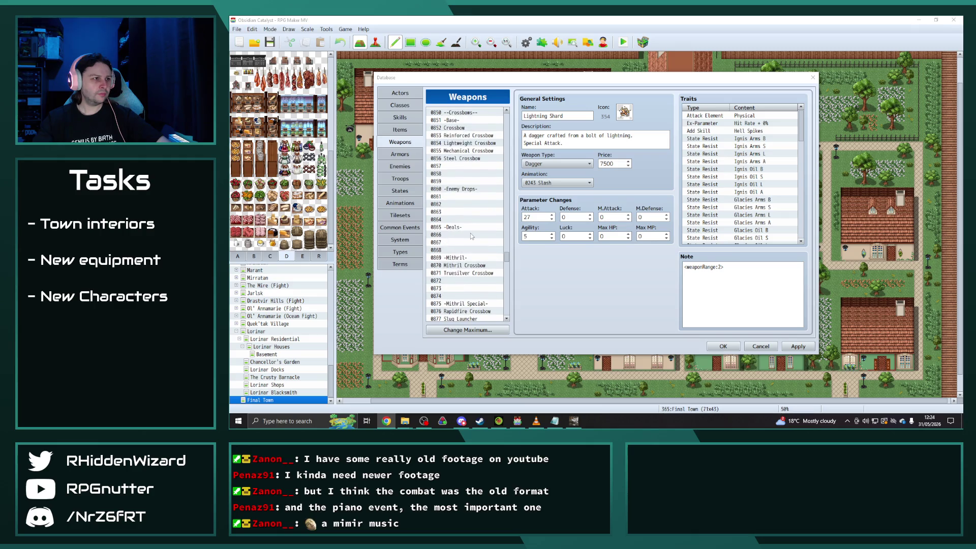
{"action": "scroll", "coordinate": [470, 233], "scroll_direction": "up", "scroll_amount": 4}
{"action": "left_click", "coordinate": [461, 176]}
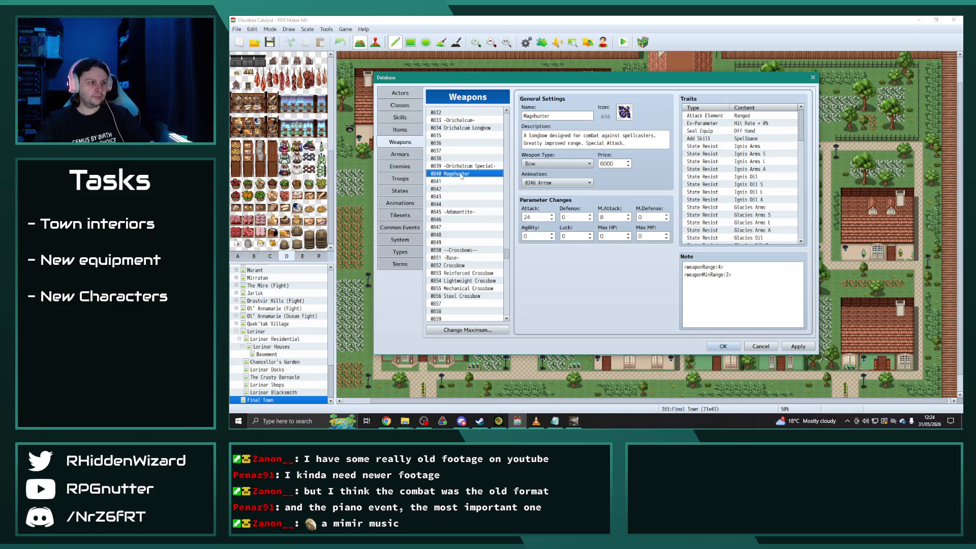
Paste a copy of Magehunter into slot 0841, give it icon 401, and name it Divine Bow.
{"action": "left_click", "coordinate": [462, 181]}
{"action": "key", "text": "ctrl+v"}
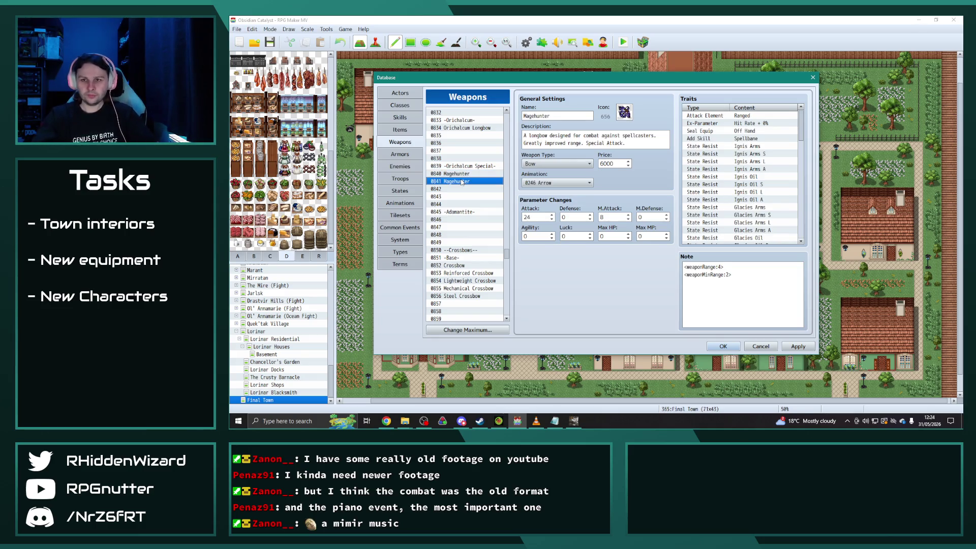
{"action": "double_click", "coordinate": [624, 112]}
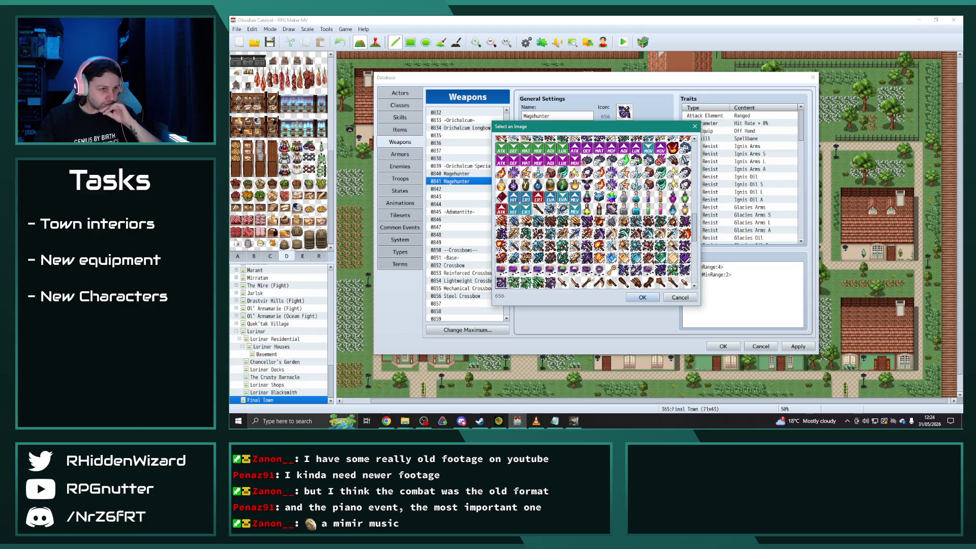
{"action": "scroll", "coordinate": [581, 272], "scroll_direction": "down", "scroll_amount": 6}
{"action": "scroll", "coordinate": [573, 270], "scroll_direction": "down", "scroll_amount": 3}
{"action": "scroll", "coordinate": [570, 262], "scroll_direction": "up", "scroll_amount": 4}
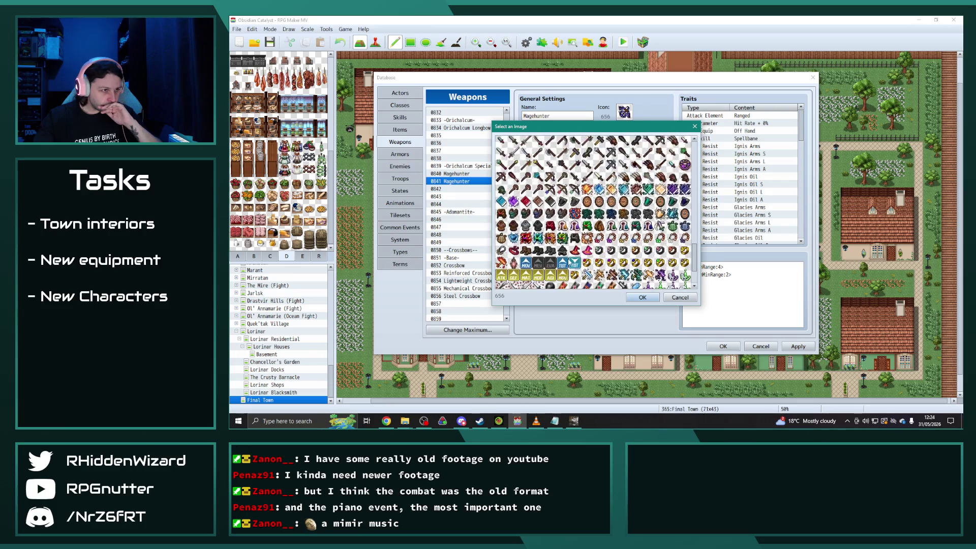
{"action": "scroll", "coordinate": [569, 261], "scroll_direction": "up", "scroll_amount": 2}
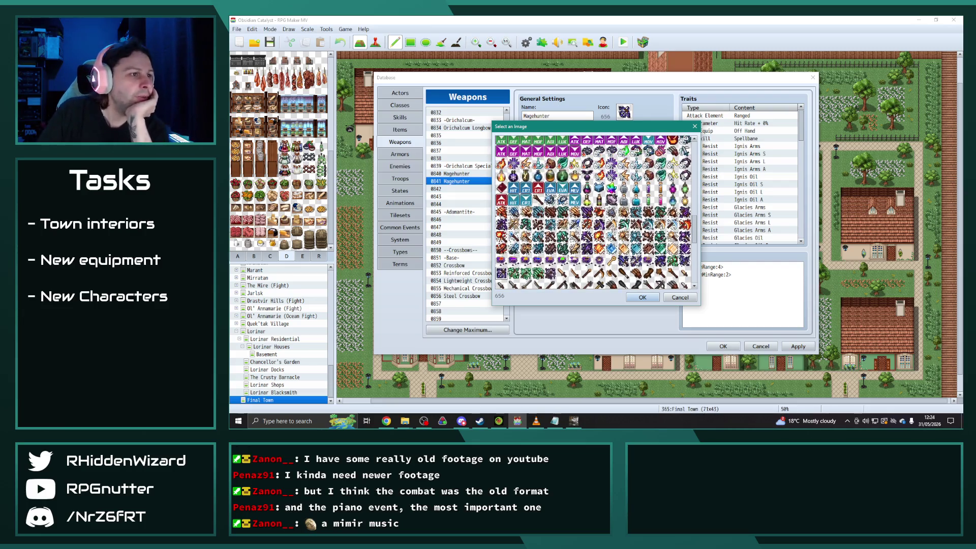
{"action": "scroll", "coordinate": [570, 259], "scroll_direction": "up", "scroll_amount": 2}
{"action": "scroll", "coordinate": [569, 261], "scroll_direction": "up", "scroll_amount": 2}
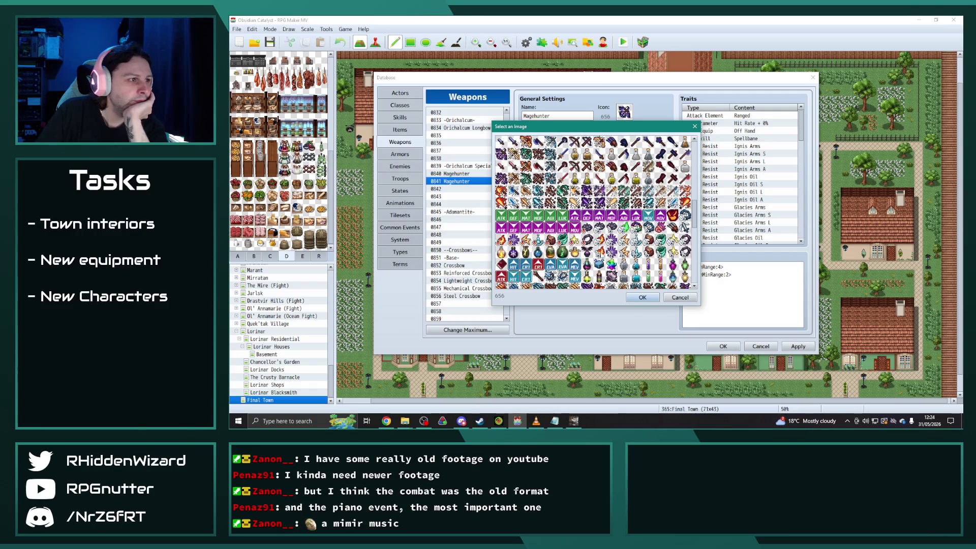
{"action": "scroll", "coordinate": [602, 254], "scroll_direction": "up", "scroll_amount": 1}
{"action": "double_click", "coordinate": [514, 169]}
{"action": "double_click", "coordinate": [554, 117]}
{"action": "type", "text": "Divine Bow"}
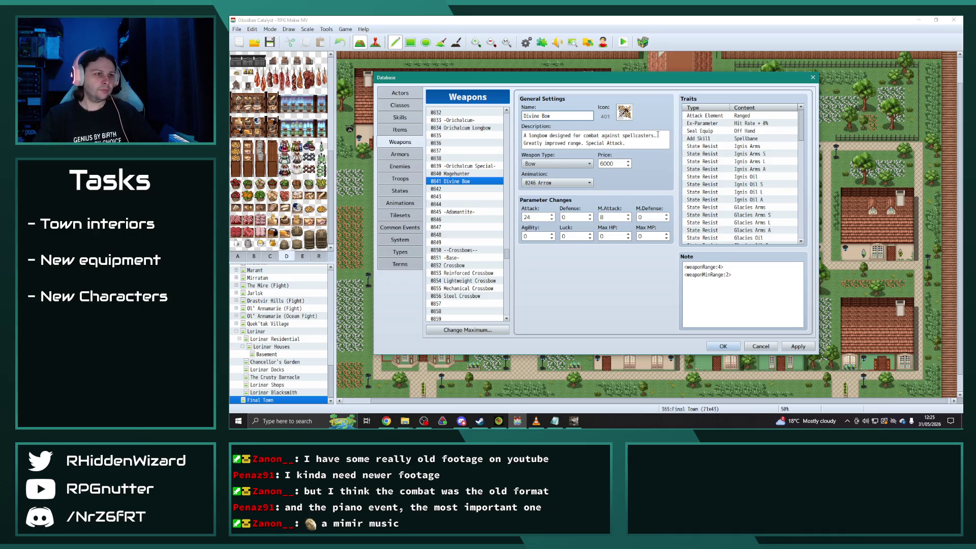
Start Divine Bow's description with 'A blessed longbow once wielded by a champion.' and set Attack to 27.
{"action": "left_click_drag", "start_coordinate": [657, 134], "coordinate": [505, 136]}
{"action": "type", "text": "A blessed longbow"}
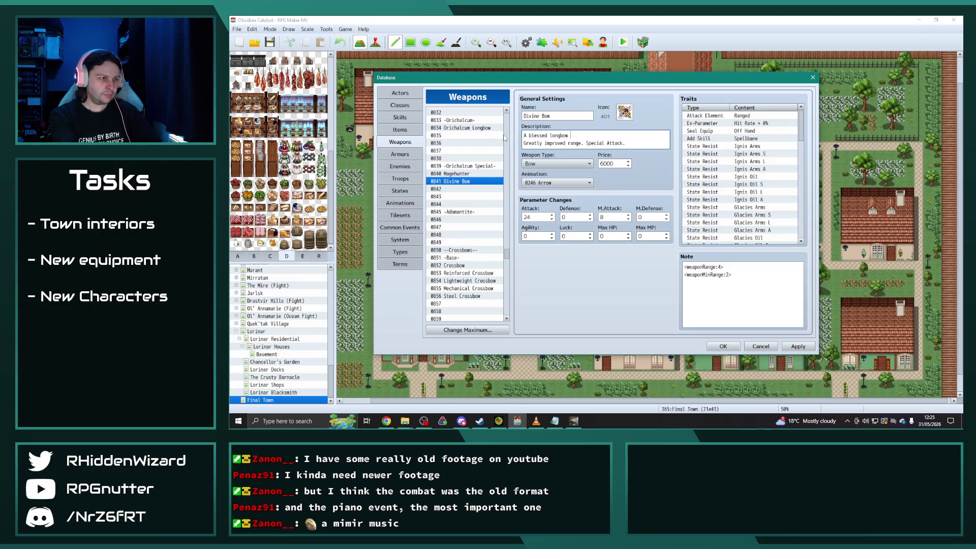
{"action": "type", "text": " once wielded by"}
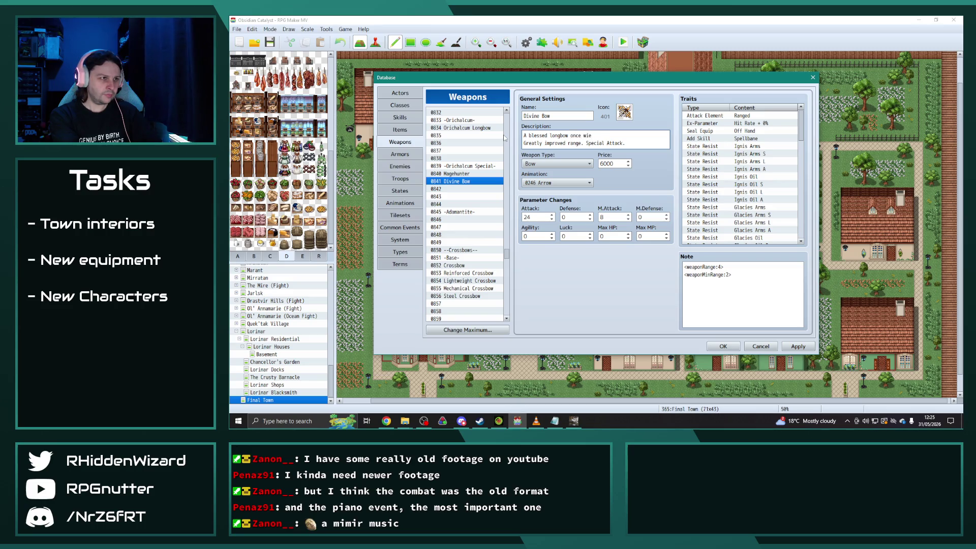
{"action": "type", "text": " a c"}
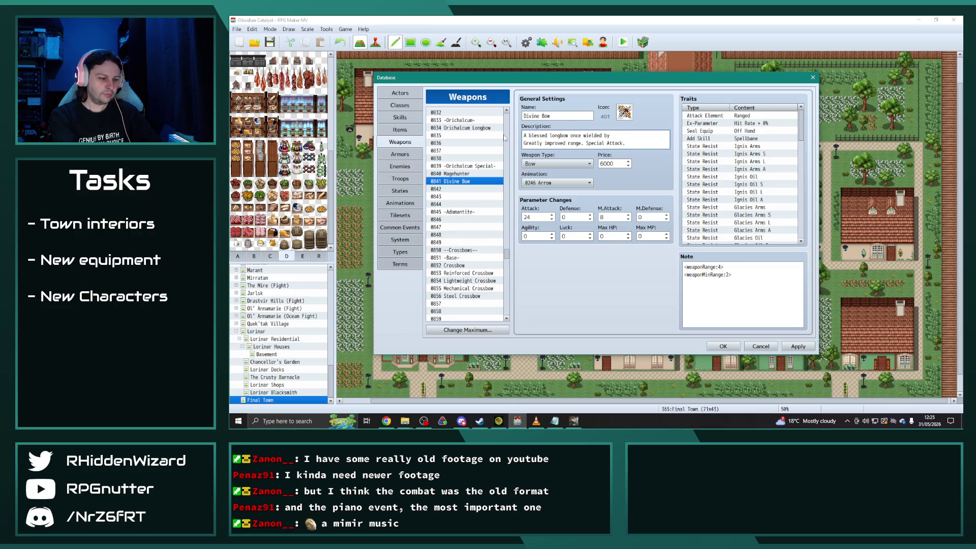
{"action": "type", "text": "hamp"}
{"action": "type", "text": "ion."}
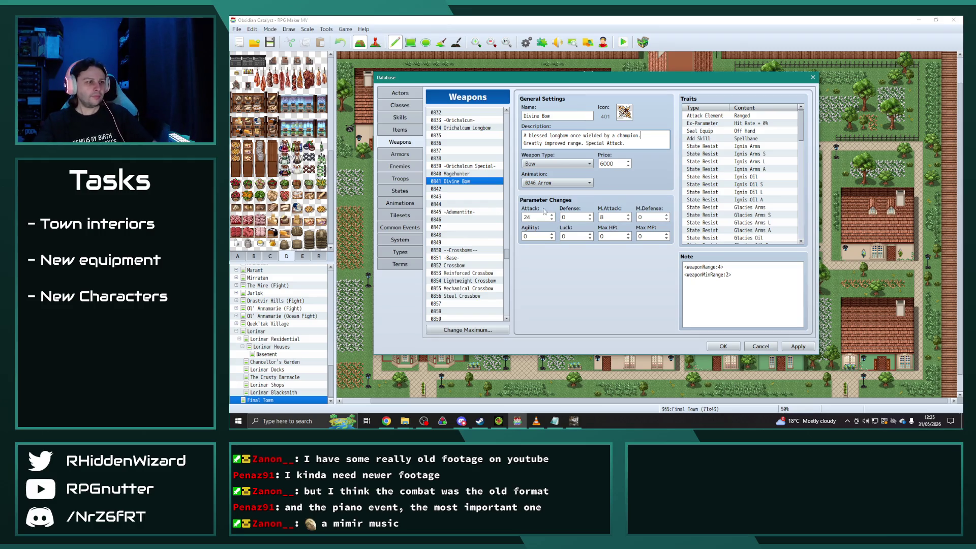
{"action": "double_click", "coordinate": [533, 216]}
{"action": "type", "text": "27"}
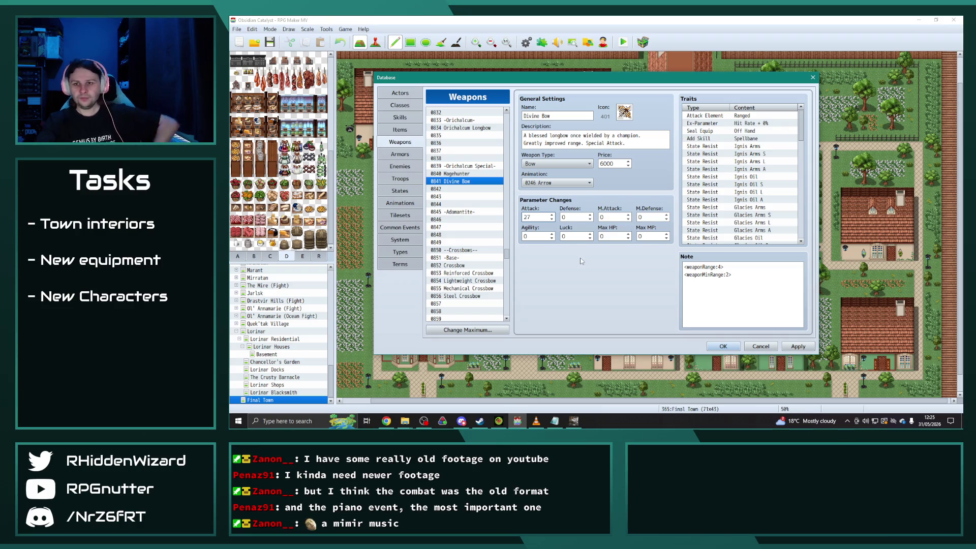
Compare Divine Bow with the original Magehunter entry, then return to Divine Bow.
{"action": "left_click", "coordinate": [460, 189]}
{"action": "left_click", "coordinate": [461, 181]}
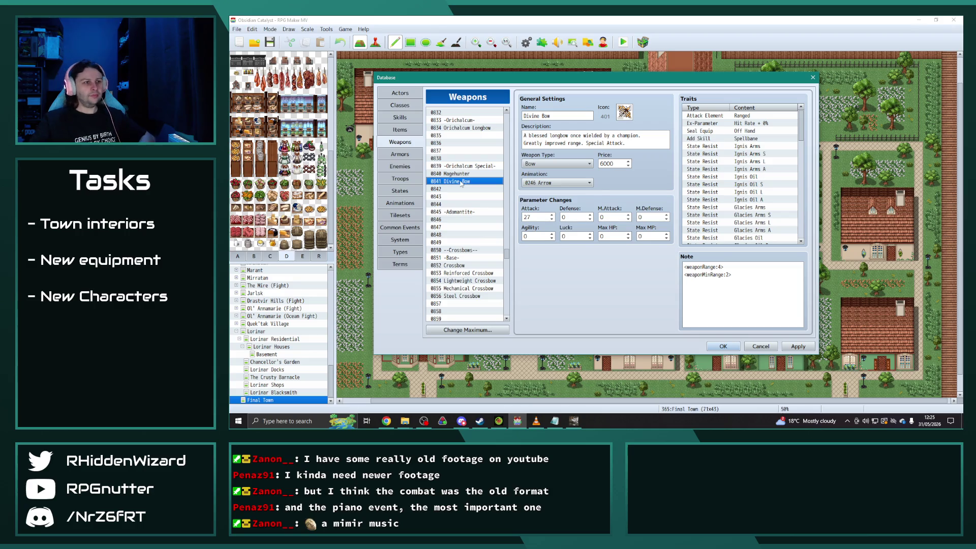
{"action": "key", "text": "Up"}
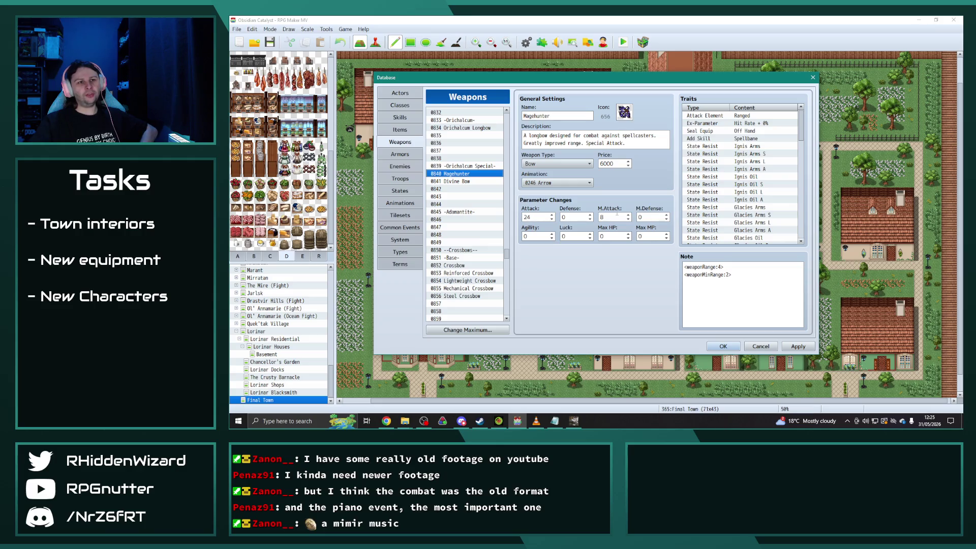
{"action": "key", "text": "Down"}
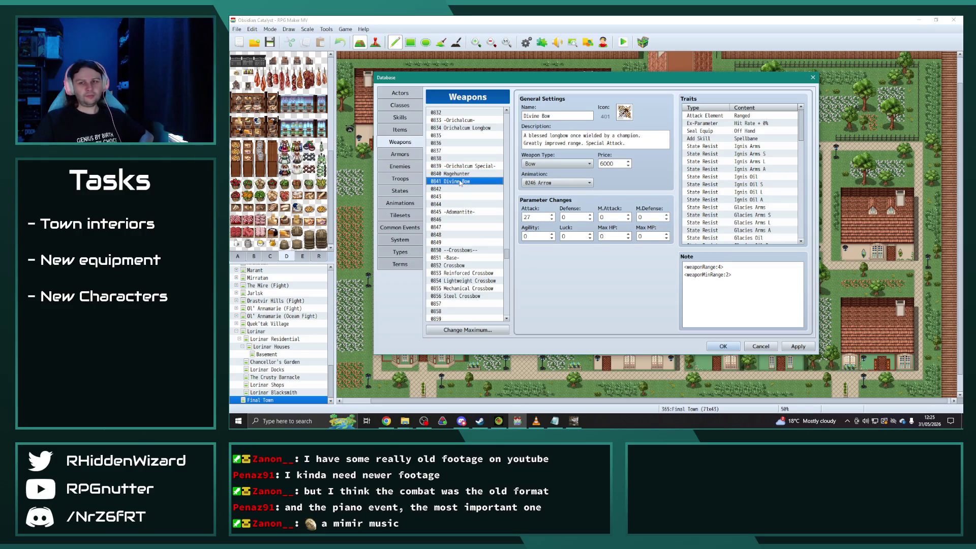
Change Divine Bow's price from 6000 to 7500.
{"action": "scroll", "coordinate": [466, 204], "scroll_direction": "down", "scroll_amount": 9}
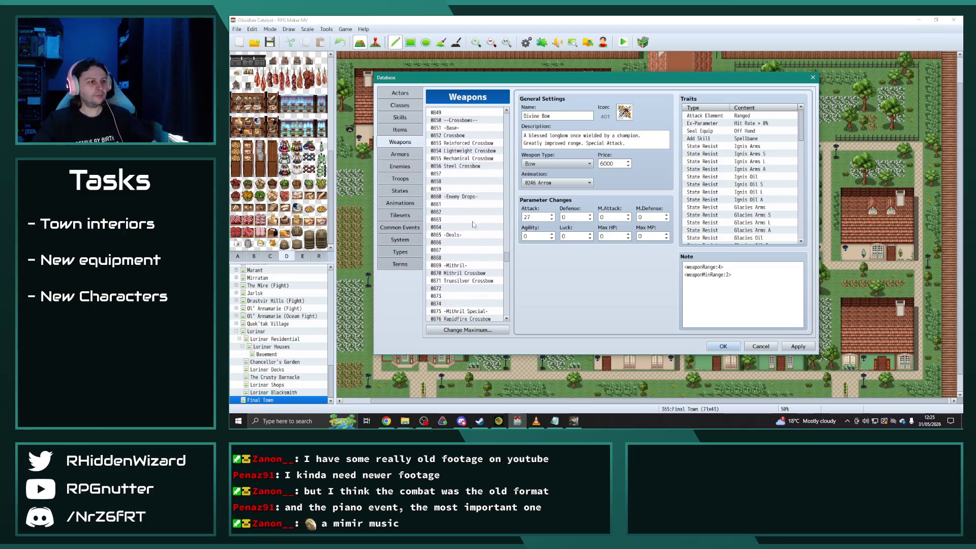
{"action": "scroll", "coordinate": [473, 222], "scroll_direction": "down", "scroll_amount": 2}
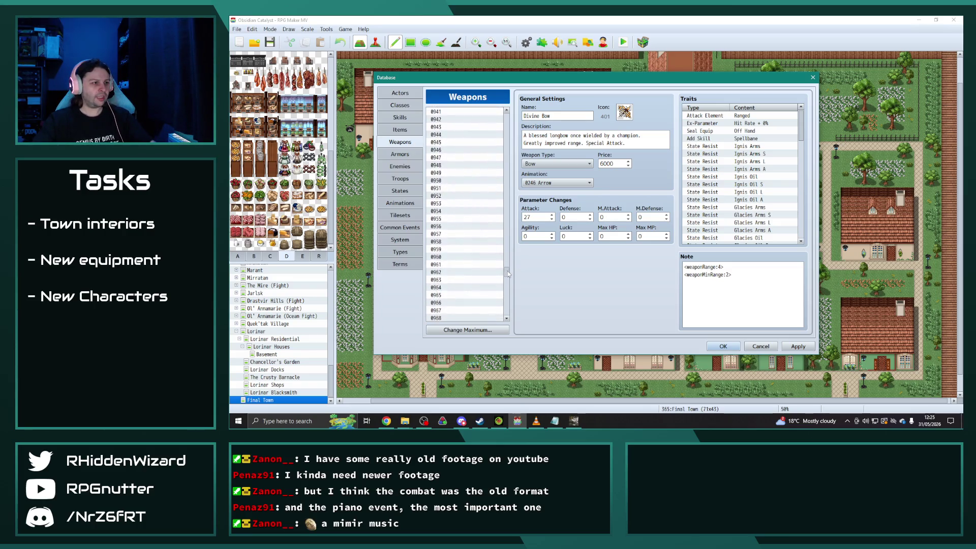
{"action": "scroll", "coordinate": [510, 261], "scroll_direction": "up", "scroll_amount": 9}
{"action": "left_click", "coordinate": [615, 163]}
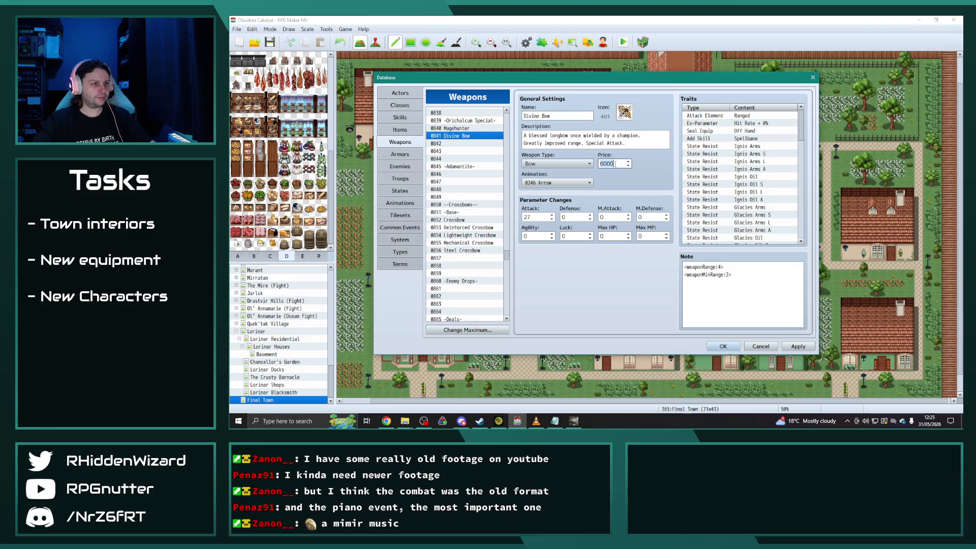
{"action": "key", "text": "BackSpace"}
{"action": "key", "text": "BackSpace"}
{"action": "key", "text": "BackSpace"}
{"action": "type", "text": "7500"}
Copy the 0890 Shadowbolt Launcher into empty slot 0891.
{"action": "scroll", "coordinate": [481, 262], "scroll_direction": "down", "scroll_amount": 5}
{"action": "scroll", "coordinate": [481, 263], "scroll_direction": "down", "scroll_amount": 8}
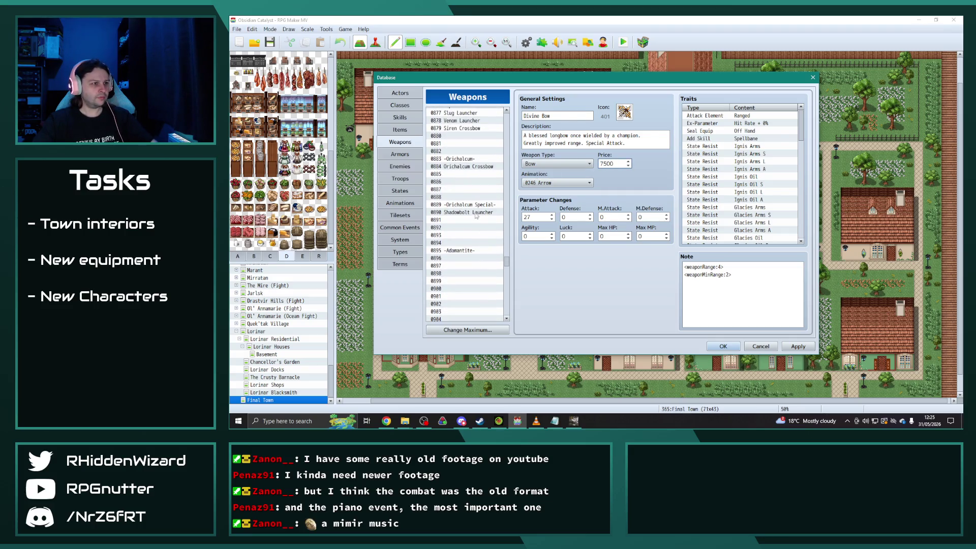
{"action": "left_click", "coordinate": [475, 212]}
{"action": "left_click", "coordinate": [475, 220]}
{"action": "key", "text": "ctrl+v"}
Change the copied Shadowbolt Launcher's icon from 432 to 420.
{"action": "type", "text": "75"}
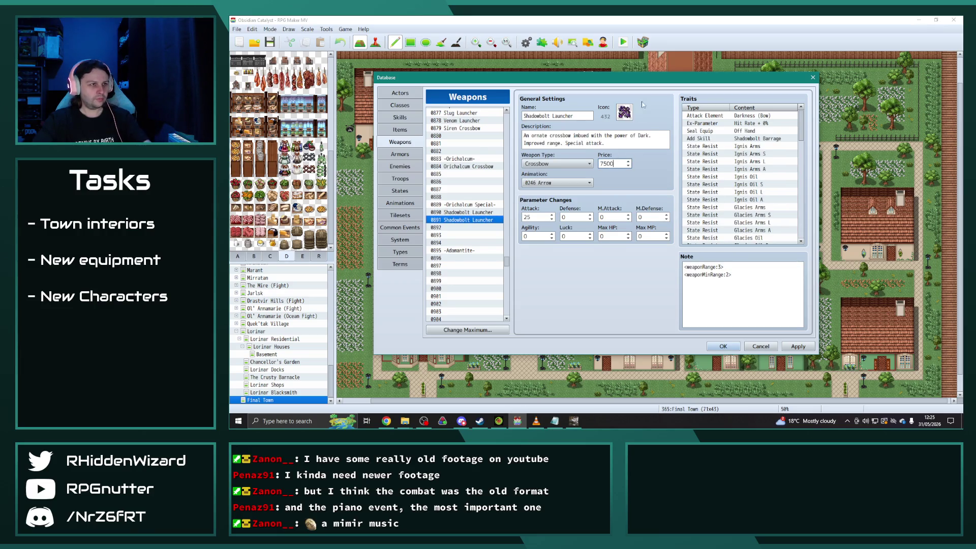
{"action": "double_click", "coordinate": [624, 112]}
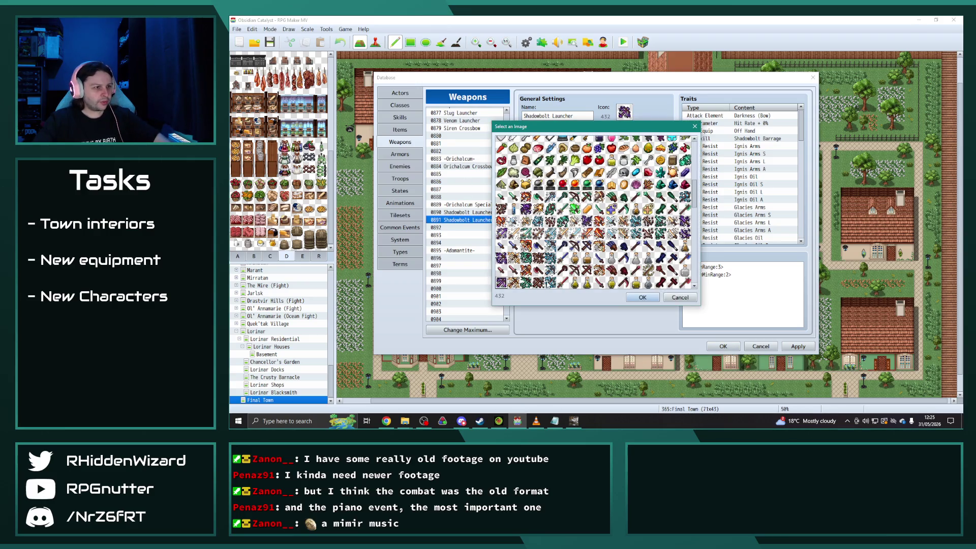
{"action": "scroll", "coordinate": [595, 213], "scroll_direction": "down", "scroll_amount": 3}
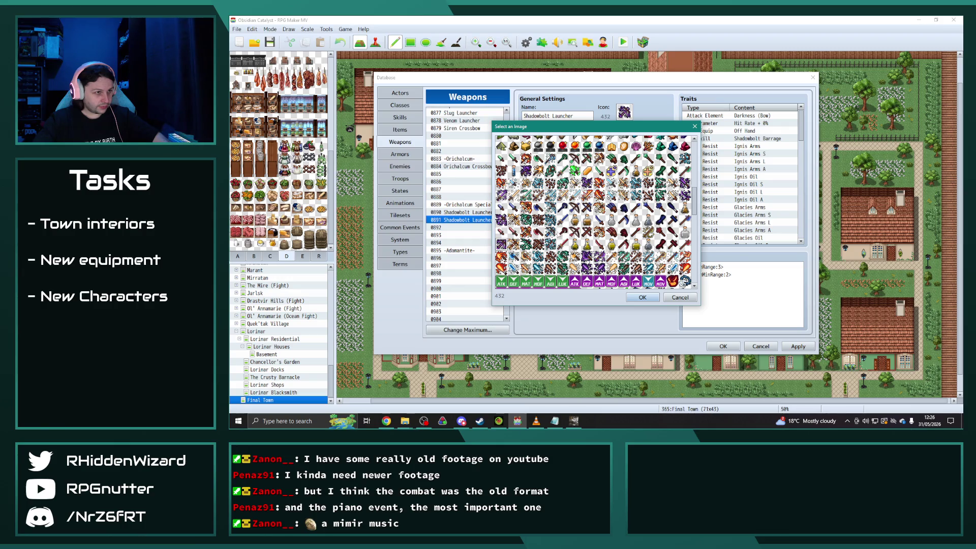
{"action": "double_click", "coordinate": [550, 231]}
{"action": "left_click_drag", "start_coordinate": [523, 116], "coordinate": [579, 115]}
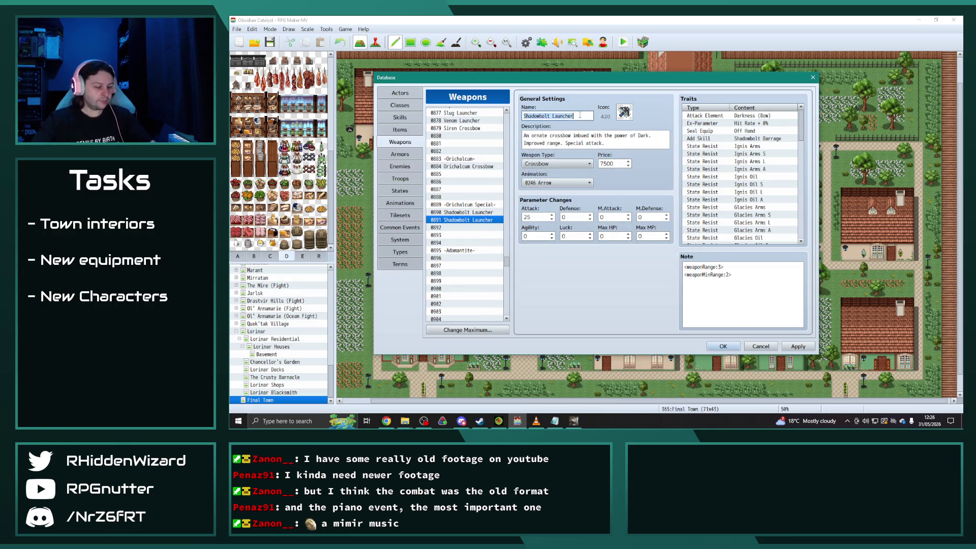
Rename weapon 0891 to Permafrost Blaster and rewrite its description's first line about frozen bolts.
{"action": "type", "text": "Permafrost Blaster"}
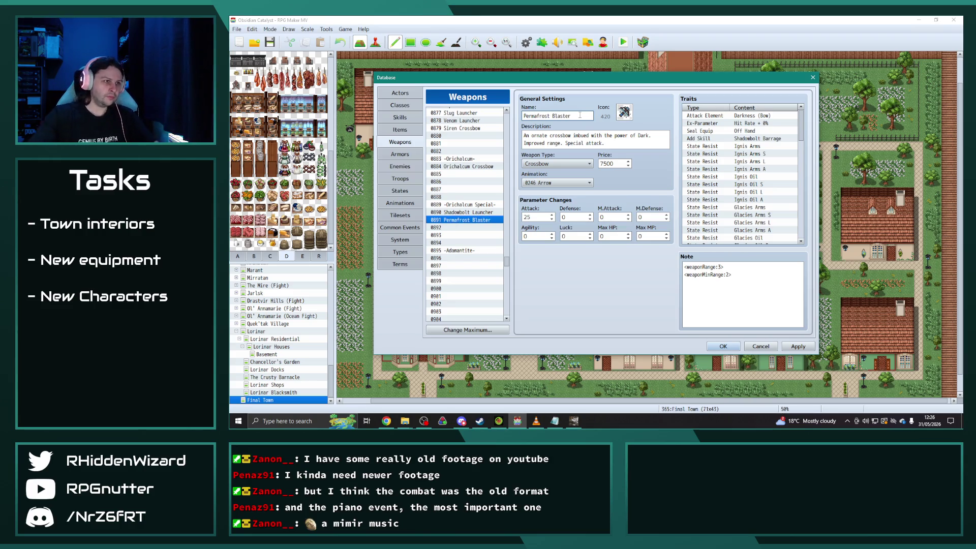
{"action": "left_click", "coordinate": [601, 136]}
{"action": "left_click_drag", "start_coordinate": [652, 135], "coordinate": [523, 135]}
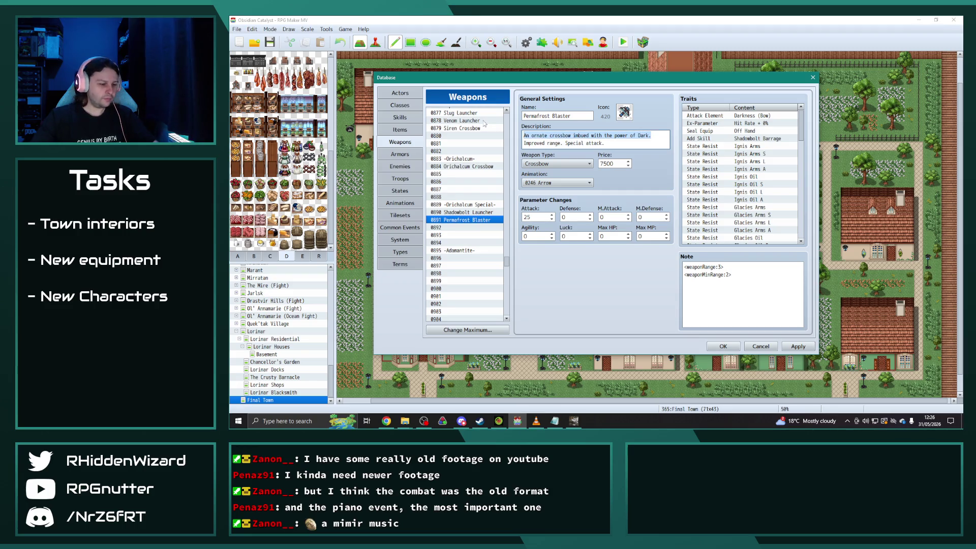
{"action": "type", "text": "An enchant"}
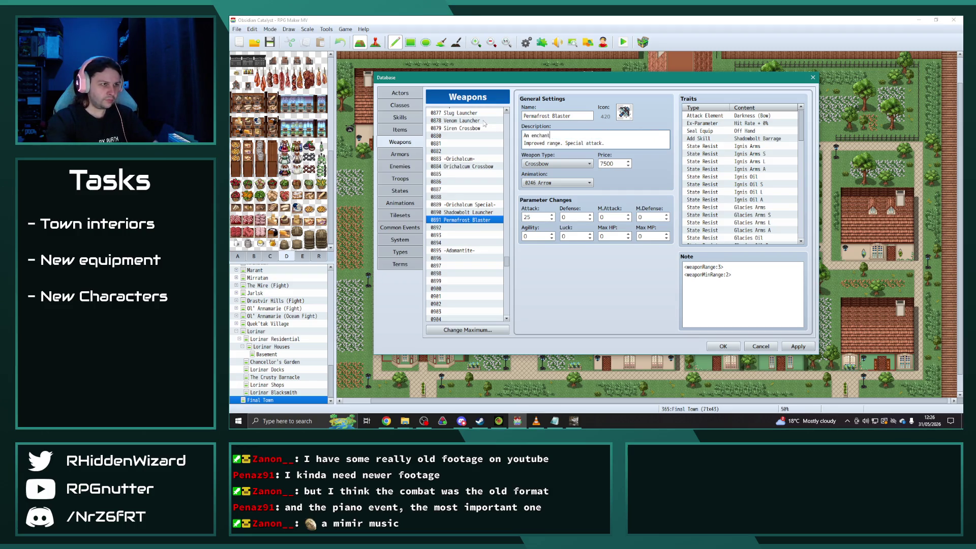
{"action": "type", "text": "ed crossbow that launches fro"}
{"action": "type", "text": "zen"}
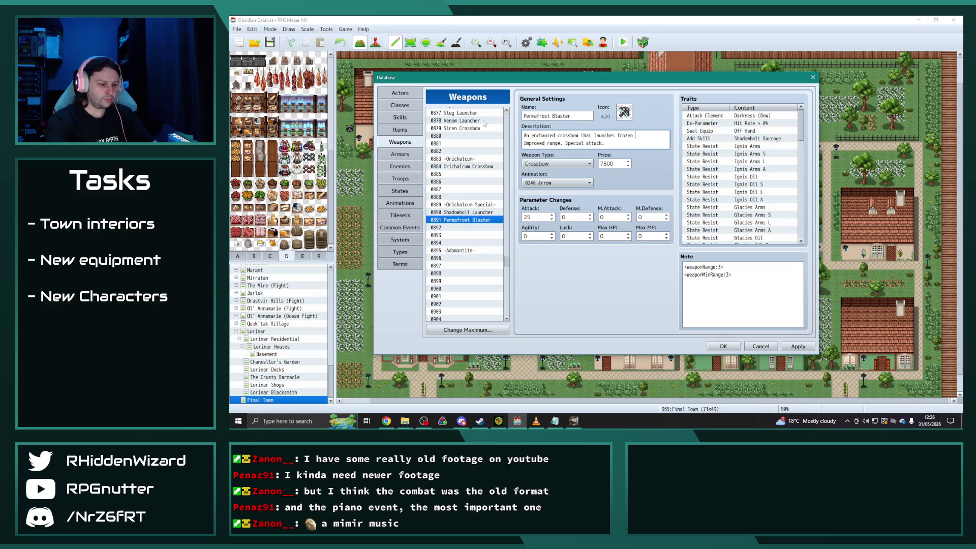
{"action": "type", "text": "bolts."}
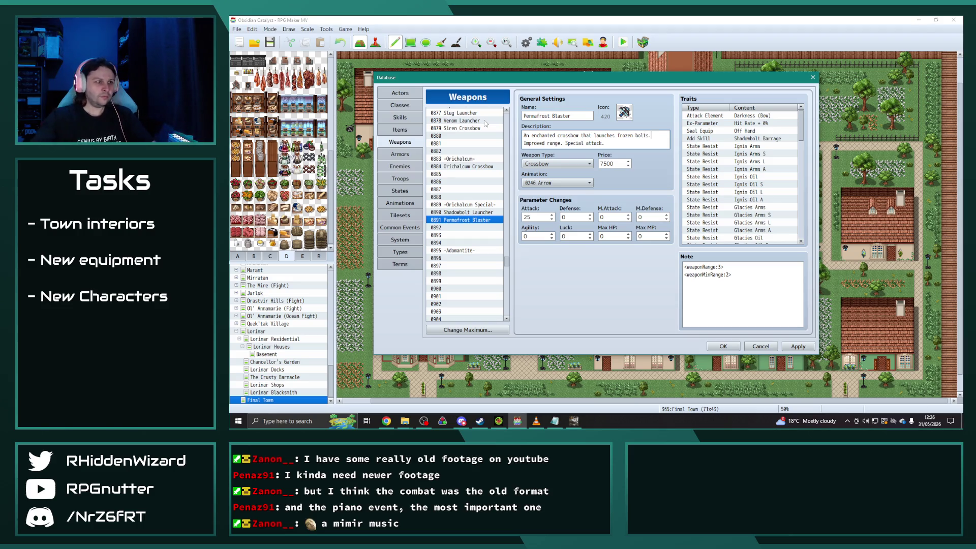
Set Attack to 28 and M.Defense to 3, then switch to the kanban spreadsheet.
{"action": "double_click", "coordinate": [532, 218]}
{"action": "type", "text": "2"}
{"action": "double_click", "coordinate": [651, 217]}
{"action": "type", "text": "3"}
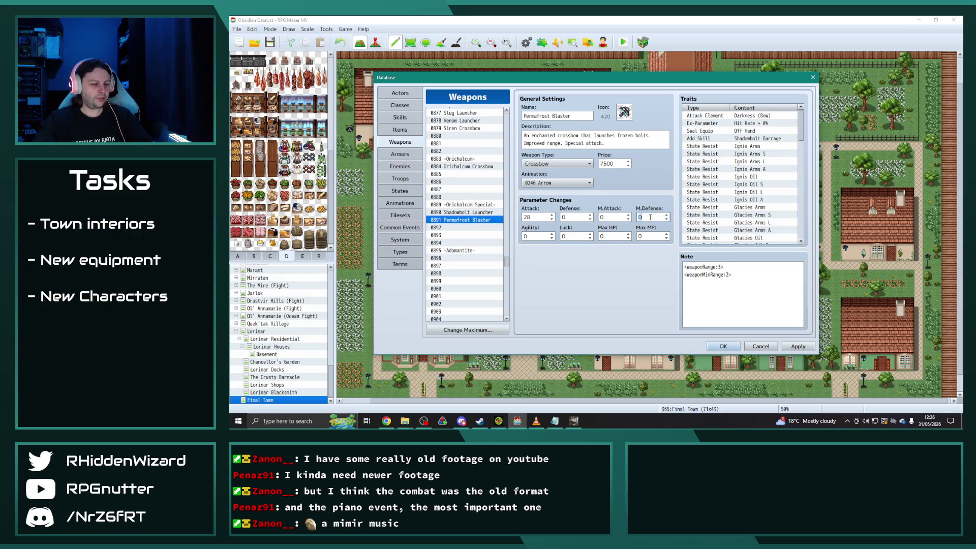
{"action": "left_click", "coordinate": [748, 300]}
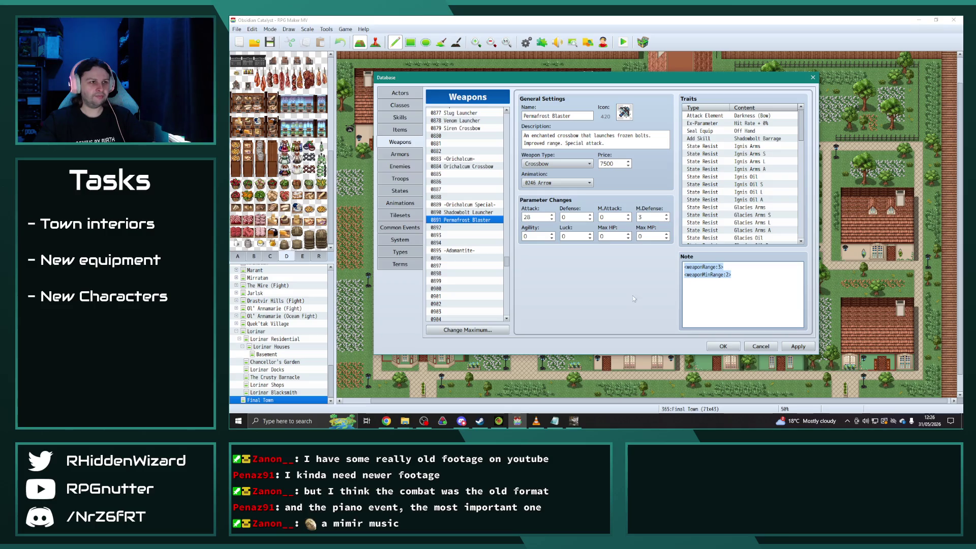
{"action": "left_click", "coordinate": [746, 283]}
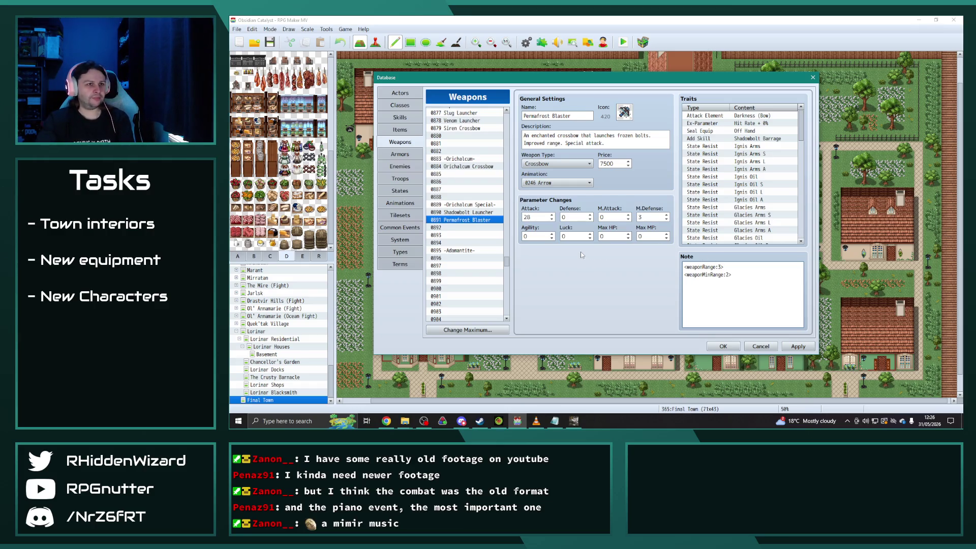
{"action": "key", "text": "alt+Tab"}
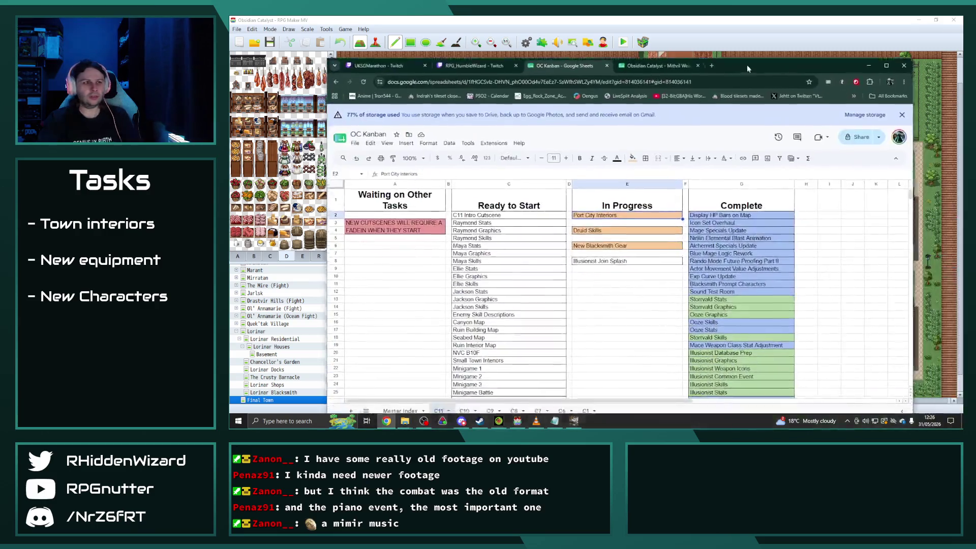
Move New Blacksmith Gear into the Complete column and change its fill colour.
{"action": "left_click_drag", "start_coordinate": [746, 68], "coordinate": [742, 62]}
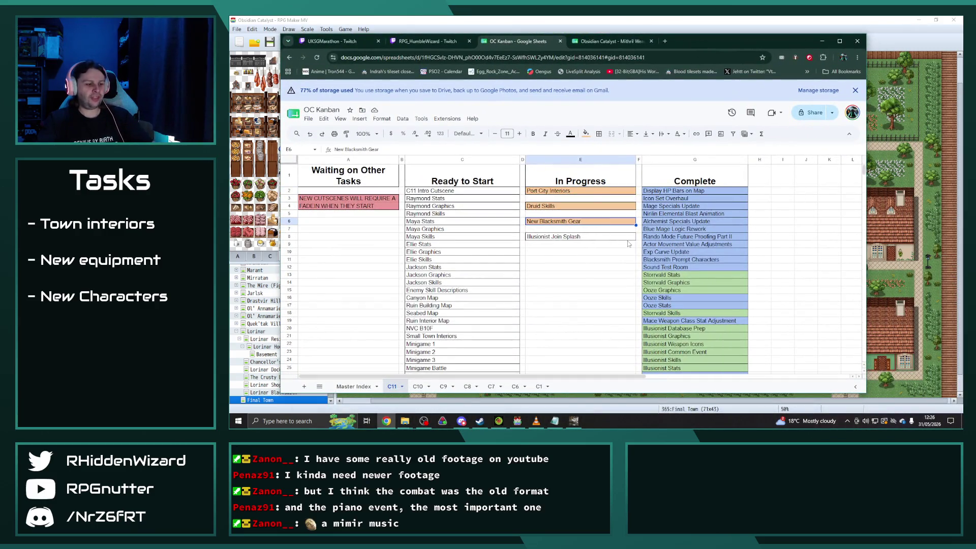
{"action": "left_click", "coordinate": [565, 207]}
{"action": "scroll", "coordinate": [592, 250], "scroll_direction": "down", "scroll_amount": 5}
{"action": "scroll", "coordinate": [596, 252], "scroll_direction": "up", "scroll_amount": 5}
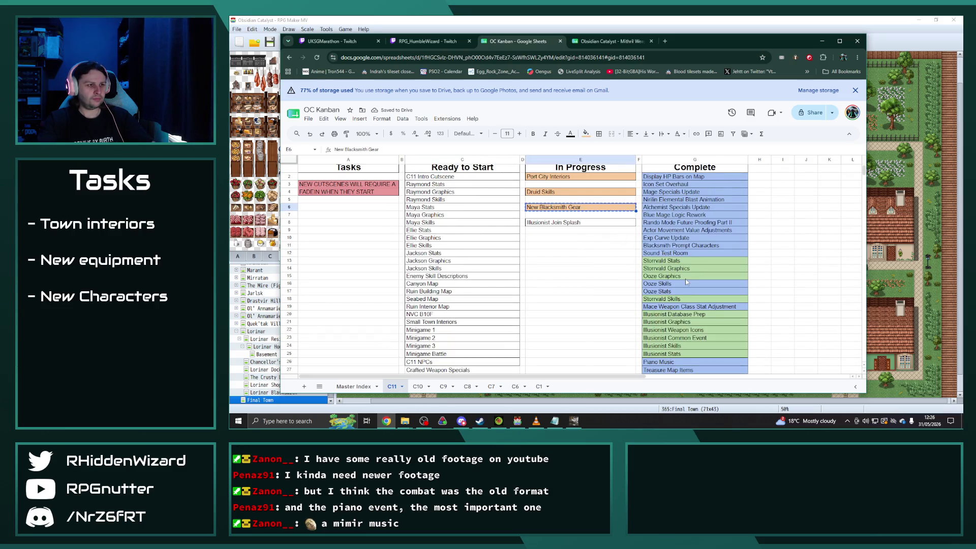
{"action": "scroll", "coordinate": [685, 278], "scroll_direction": "down", "scroll_amount": 10}
{"action": "left_click", "coordinate": [671, 212]}
{"action": "type", "text": "New Blacksmith Gear"}
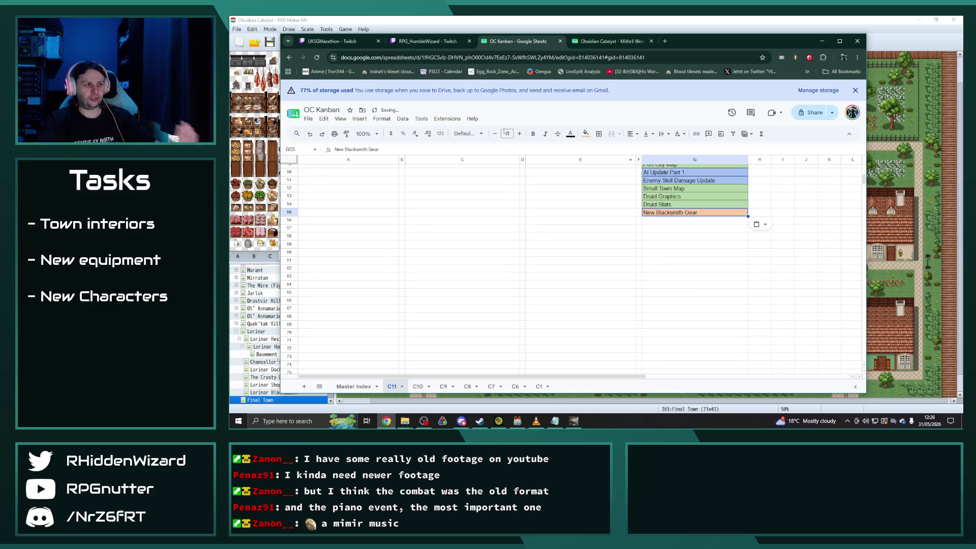
{"action": "left_click", "coordinate": [586, 134]}
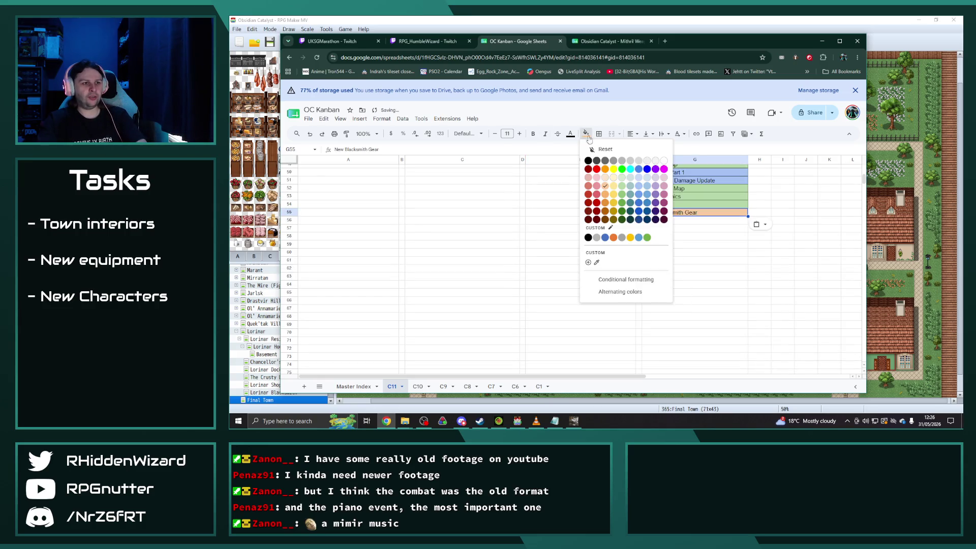
{"action": "left_click", "coordinate": [621, 187]}
{"action": "left_click", "coordinate": [694, 244]}
Add a border around the Crafted Weapon Specials task in C27.
{"action": "scroll", "coordinate": [508, 284], "scroll_direction": "up", "scroll_amount": 10}
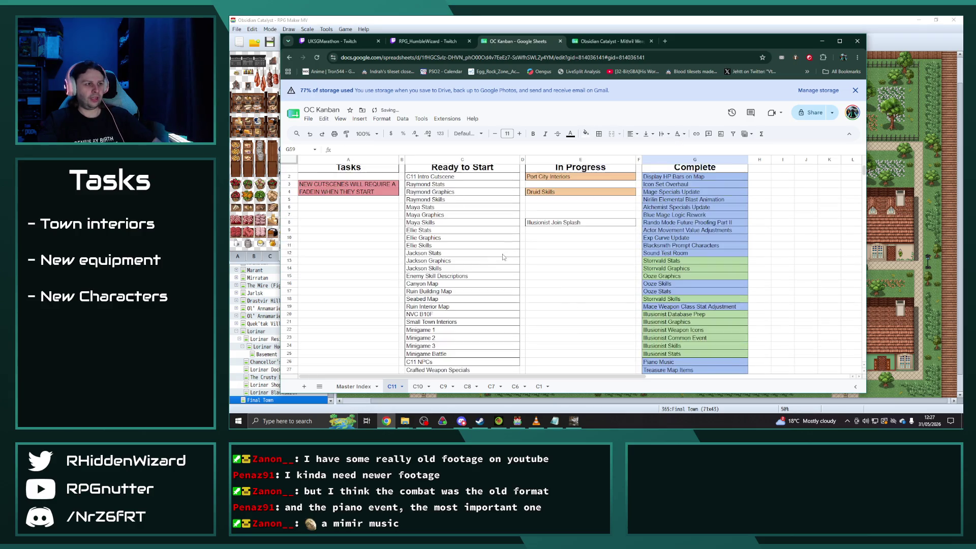
{"action": "left_click", "coordinate": [436, 294]}
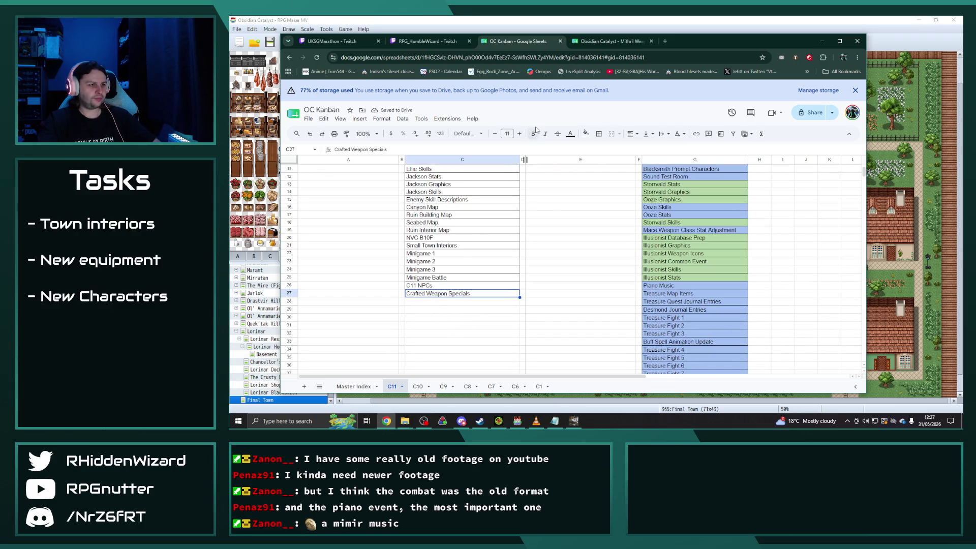
{"action": "left_click", "coordinate": [599, 133]}
{"action": "left_click", "coordinate": [609, 152]}
{"action": "scroll", "coordinate": [588, 259], "scroll_direction": "up", "scroll_amount": 5}
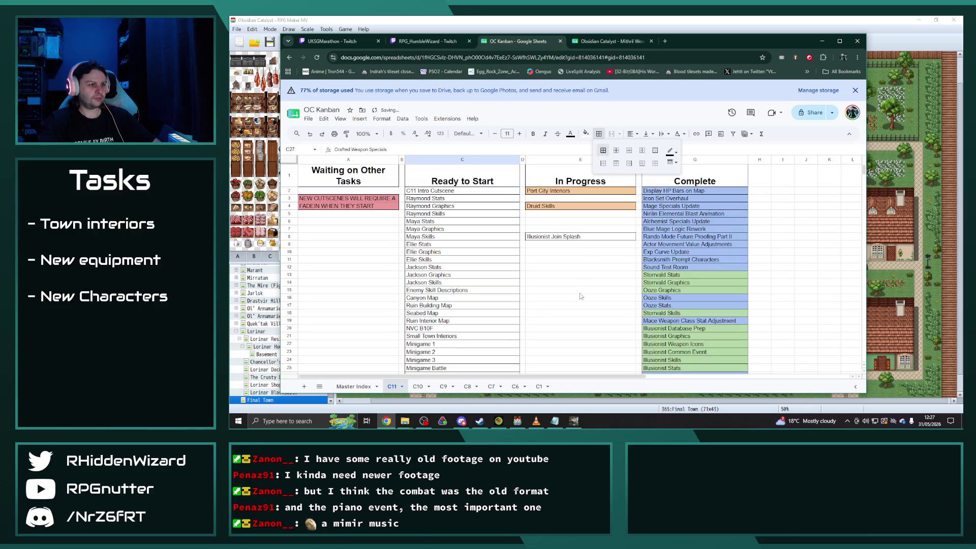
{"action": "left_click", "coordinate": [580, 296]}
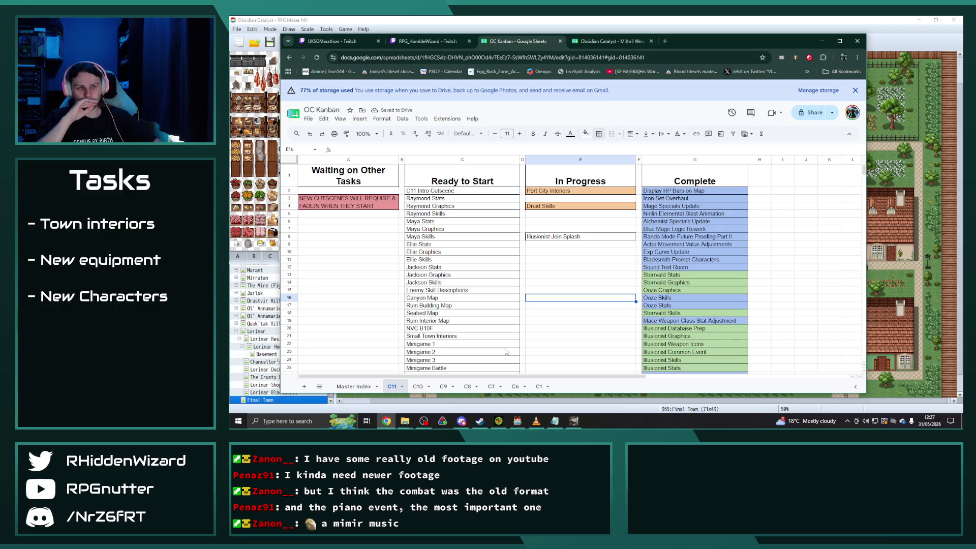
Move Small Town Interiors from Ready to Start into In Progress E6 and shift the remaining Ready tasks up.
{"action": "left_click", "coordinate": [459, 337]}
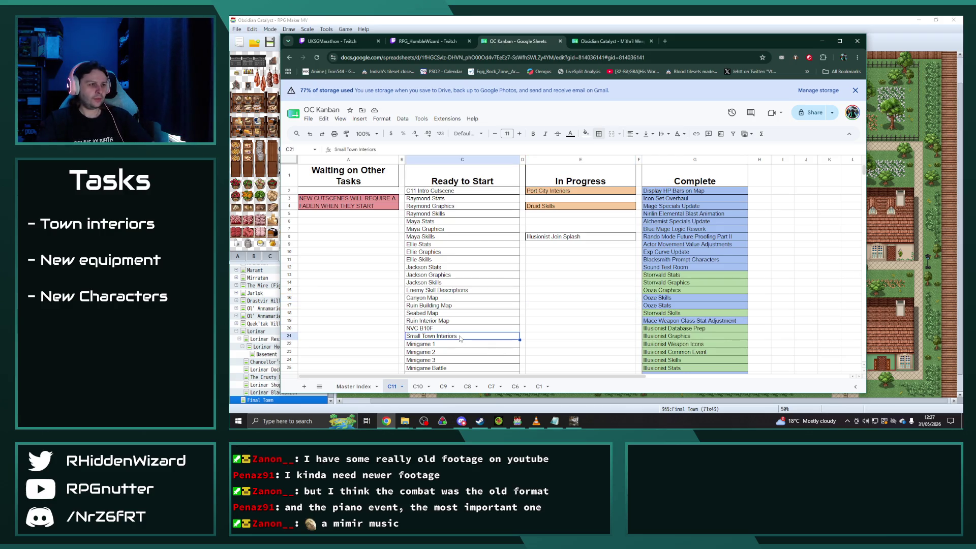
{"action": "key", "text": "ctrl+x"}
{"action": "left_click", "coordinate": [559, 221]}
{"action": "key", "text": "ctrl+v"}
{"action": "left_click", "coordinate": [561, 290]}
{"action": "scroll", "coordinate": [454, 339], "scroll_direction": "down", "scroll_amount": 3}
{"action": "left_click_drag", "start_coordinate": [438, 229], "coordinate": [441, 272]}
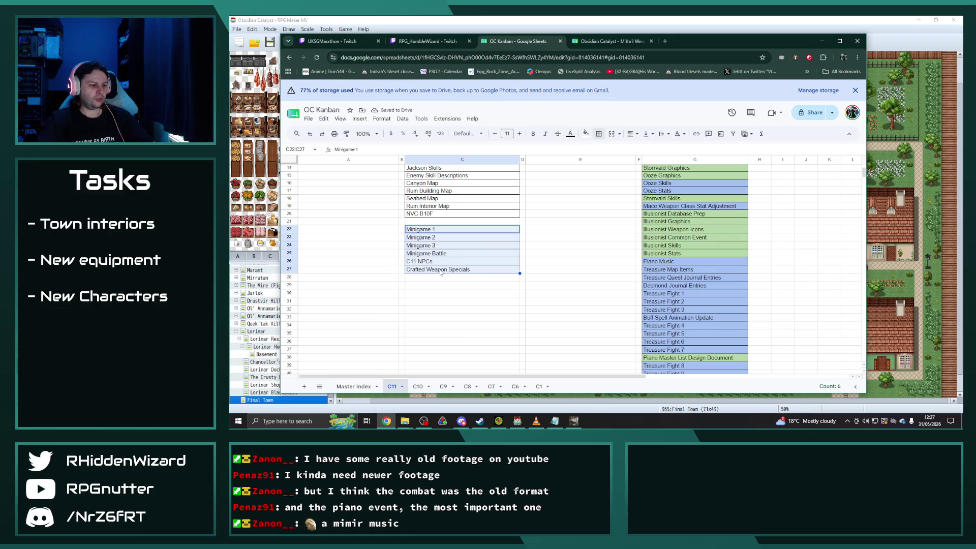
{"action": "left_click", "coordinate": [460, 308]}
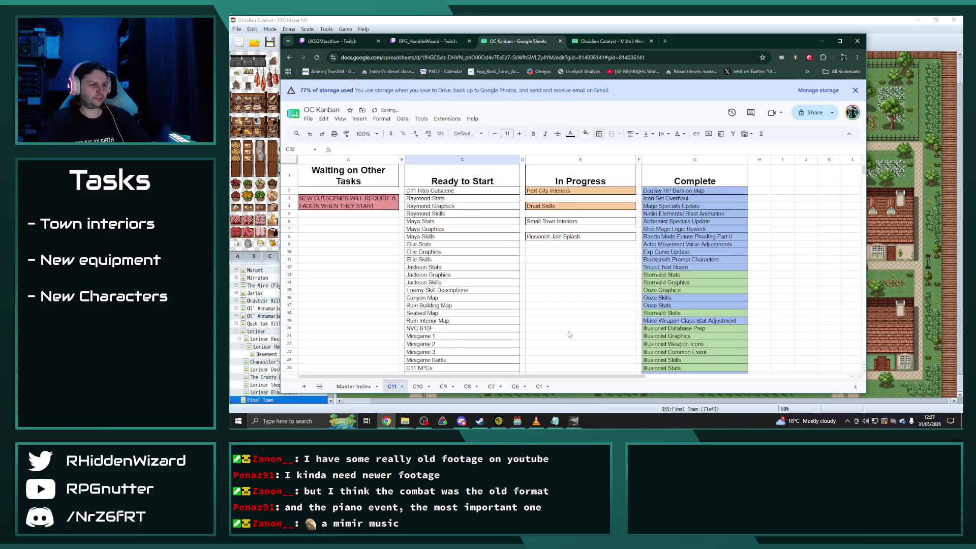
{"action": "left_click", "coordinate": [559, 291]}
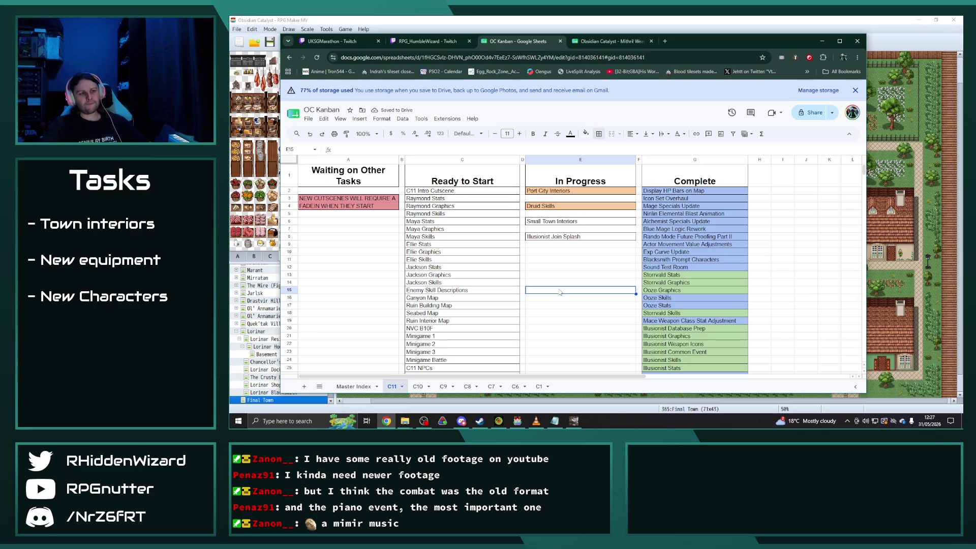
{"action": "left_click", "coordinate": [547, 192]}
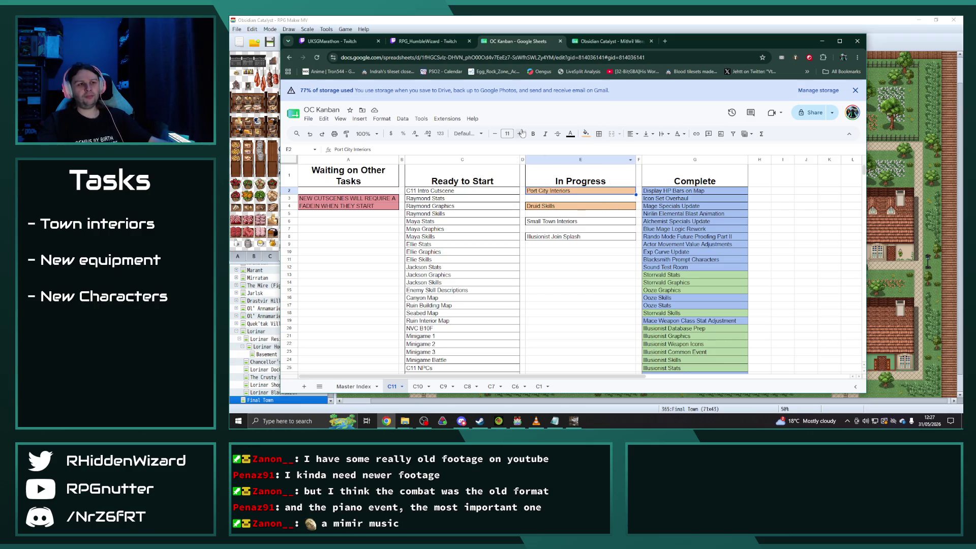
Add Lorinar NPCs and Small Town NPCs in C27:C28 with cell borders.
{"action": "scroll", "coordinate": [482, 283], "scroll_direction": "down", "scroll_amount": 1}
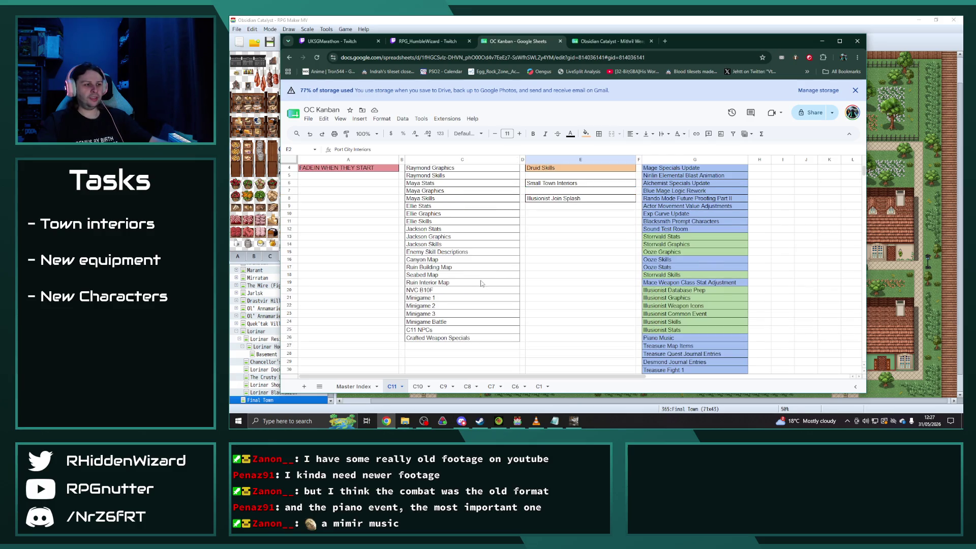
{"action": "left_click", "coordinate": [440, 346]}
{"action": "type", "text": "Lorinar NPCs"}
{"action": "key", "text": "Return"}
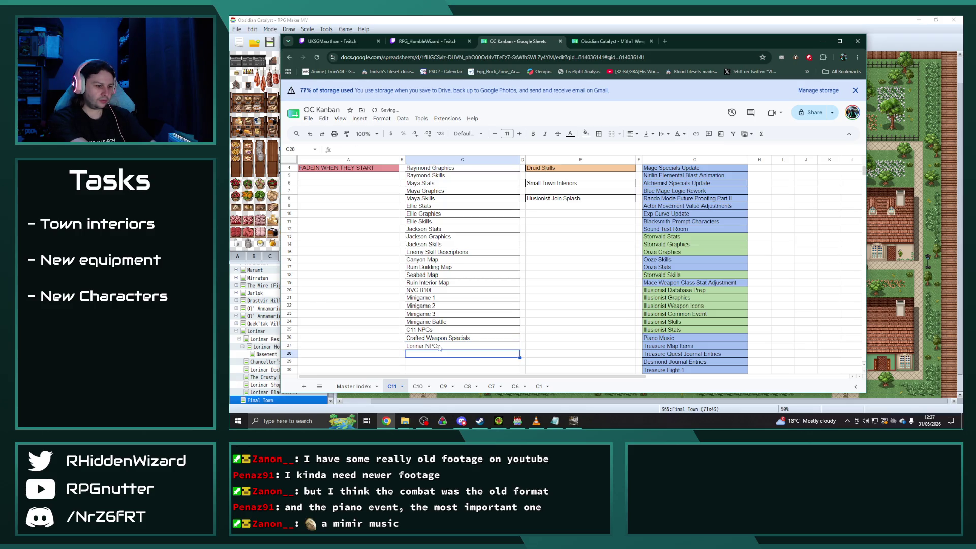
{"action": "type", "text": "Small Town"}
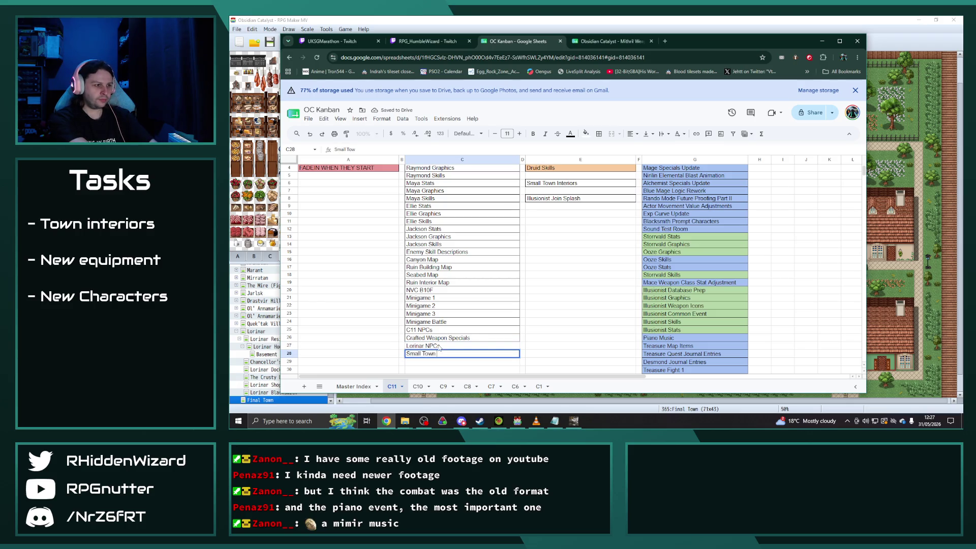
{"action": "type", "text": " NPCs"}
{"action": "key", "text": "Return"}
{"action": "left_click_drag", "start_coordinate": [438, 346], "coordinate": [443, 355]}
{"action": "left_click", "coordinate": [599, 134]}
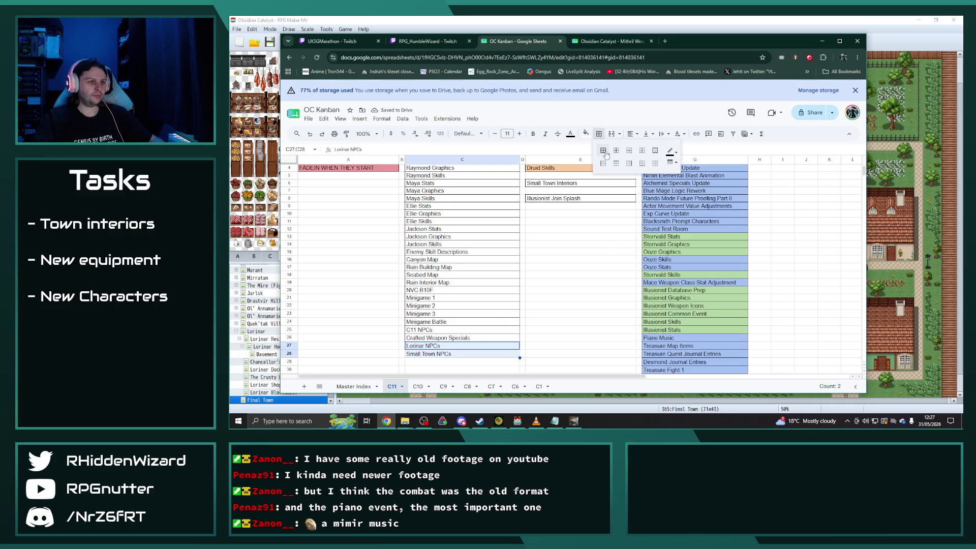
{"action": "left_click", "coordinate": [598, 143]}
{"action": "left_click", "coordinate": [561, 328]}
Place Lorinar NPCs into cell E10 of the In Progress column.
{"action": "key", "text": "ctrl+z"}
{"action": "scroll", "coordinate": [581, 313], "scroll_direction": "up", "scroll_amount": 1}
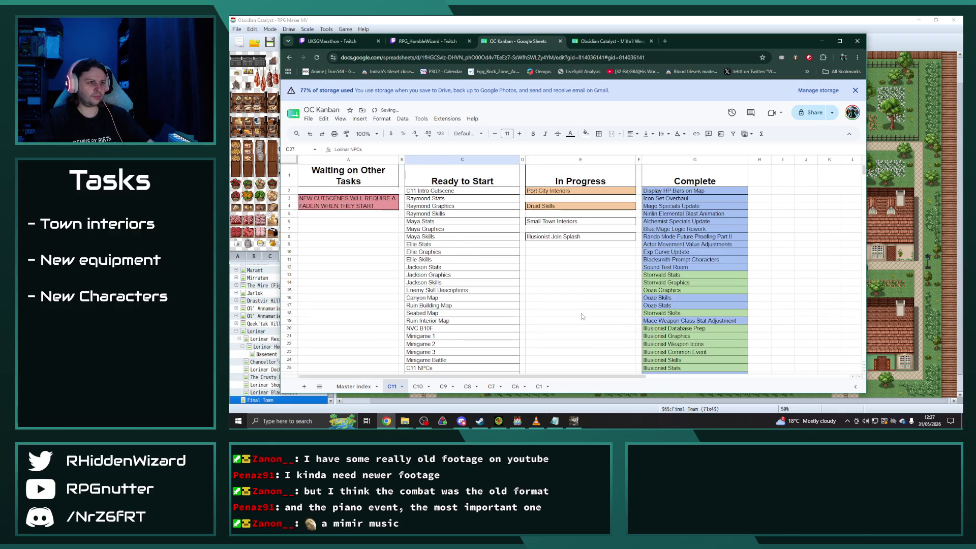
{"action": "left_click", "coordinate": [562, 266]}
{"action": "scroll", "coordinate": [508, 264], "scroll_direction": "down", "scroll_amount": 4}
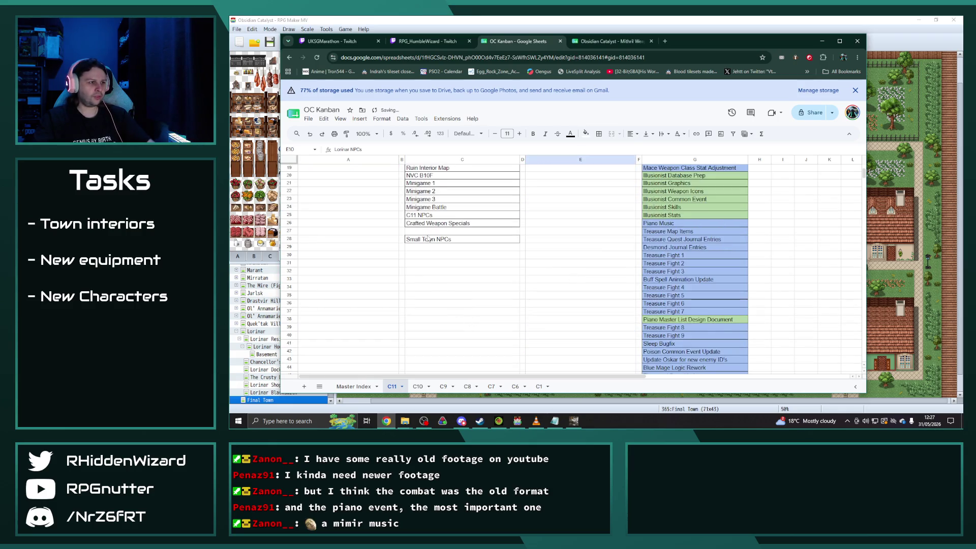
{"action": "left_click", "coordinate": [430, 238]}
{"action": "key", "text": "ctrl+c"}
{"action": "left_click_drag", "start_coordinate": [429, 235], "coordinate": [429, 229]}
{"action": "scroll", "coordinate": [558, 258], "scroll_direction": "up", "scroll_amount": 5}
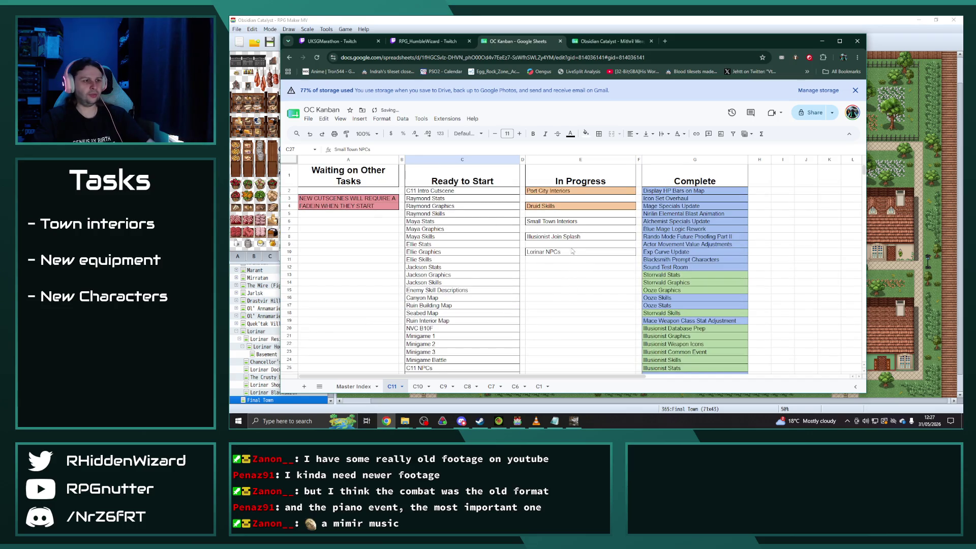
Shift Illusionist Join Splash, Small Town Interiors and Druid Skills down, and move Lorinar NPCs up to E4.
{"action": "left_click", "coordinate": [559, 236]}
{"action": "left_click_drag", "start_coordinate": [559, 236], "coordinate": [559, 297]}
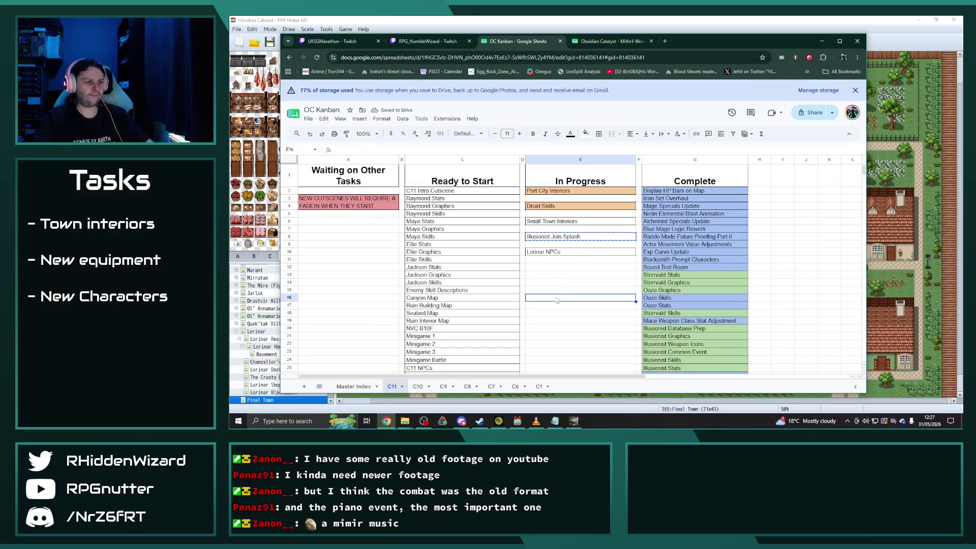
{"action": "left_click", "coordinate": [563, 224]}
{"action": "left_click_drag", "start_coordinate": [563, 224], "coordinate": [552, 282]}
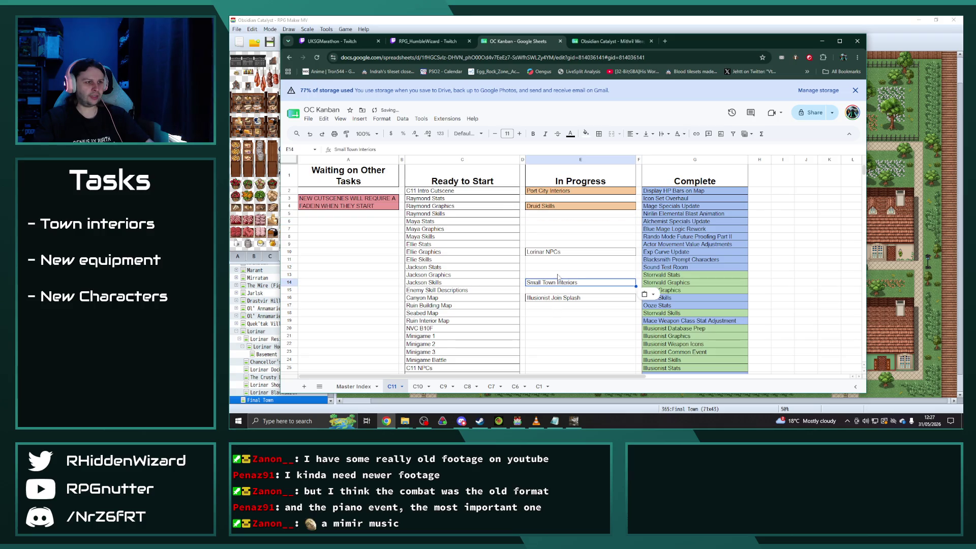
{"action": "left_click", "coordinate": [547, 209]}
{"action": "left_click_drag", "start_coordinate": [548, 211], "coordinate": [549, 315]}
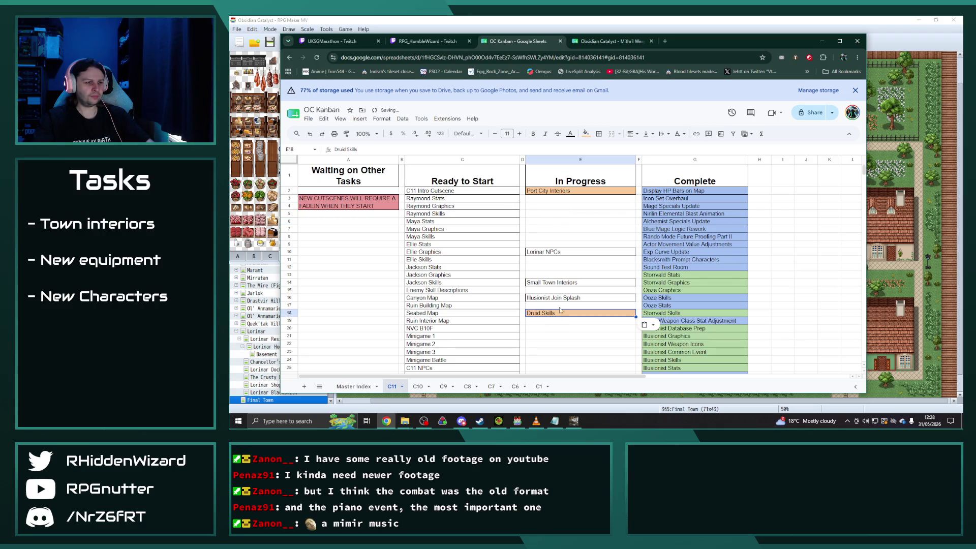
{"action": "left_click", "coordinate": [551, 253]}
{"action": "left_click_drag", "start_coordinate": [552, 252], "coordinate": [548, 209]}
{"action": "left_click", "coordinate": [558, 229]}
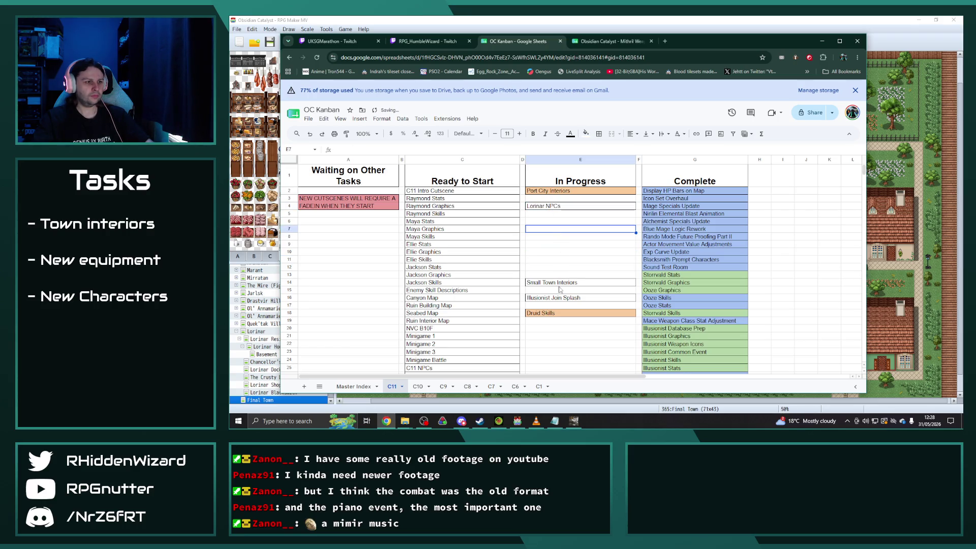
Put Small Town Interiors in E6, Druid Skills in E8 and Illusionist Join Splash in E10.
{"action": "left_click", "coordinate": [558, 285]}
{"action": "left_click_drag", "start_coordinate": [557, 286], "coordinate": [553, 224]}
{"action": "left_click", "coordinate": [554, 313]}
{"action": "key", "text": "ctrl+x"}
{"action": "left_click", "coordinate": [546, 236]}
{"action": "key", "text": "ctrl+v"}
{"action": "left_click", "coordinate": [554, 297]}
{"action": "left_click_drag", "start_coordinate": [554, 295], "coordinate": [554, 255]}
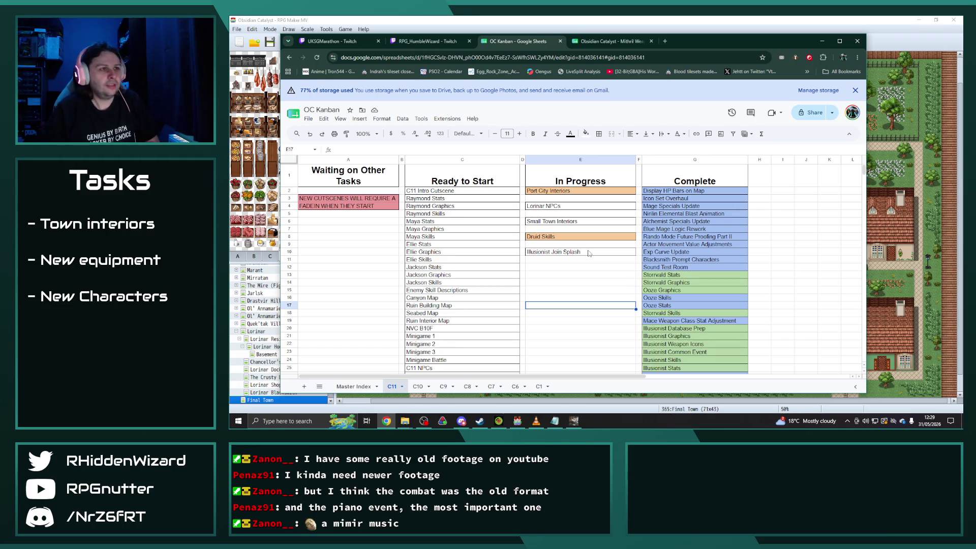
{"action": "left_click", "coordinate": [445, 19]}
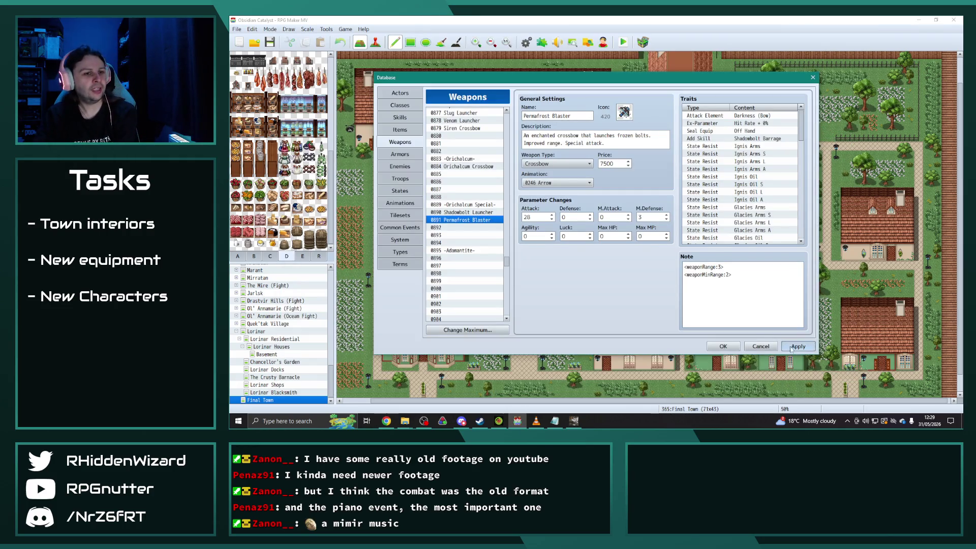
Close the Database, save the project, and run File > Deployment to build the distribution package.
{"action": "left_click", "coordinate": [727, 348]}
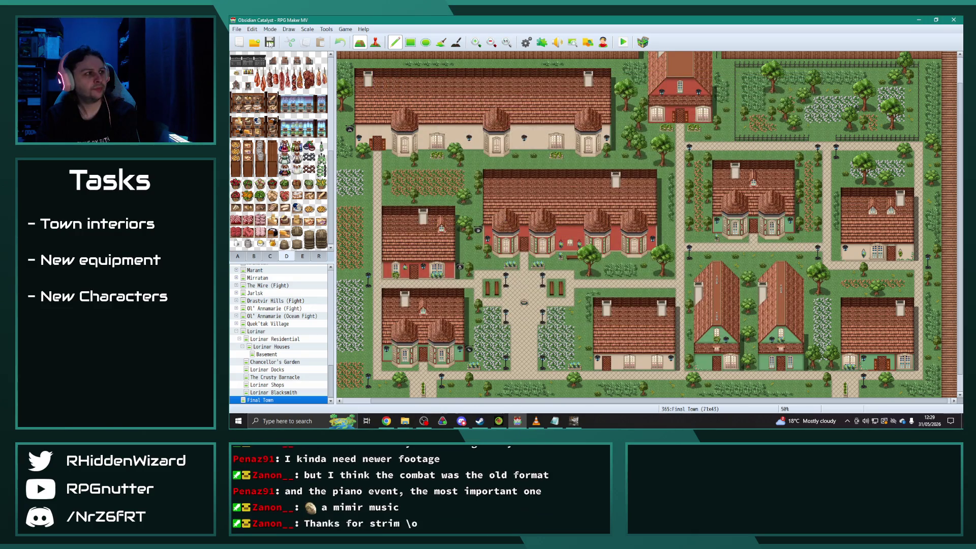
{"action": "left_click", "coordinate": [269, 43]}
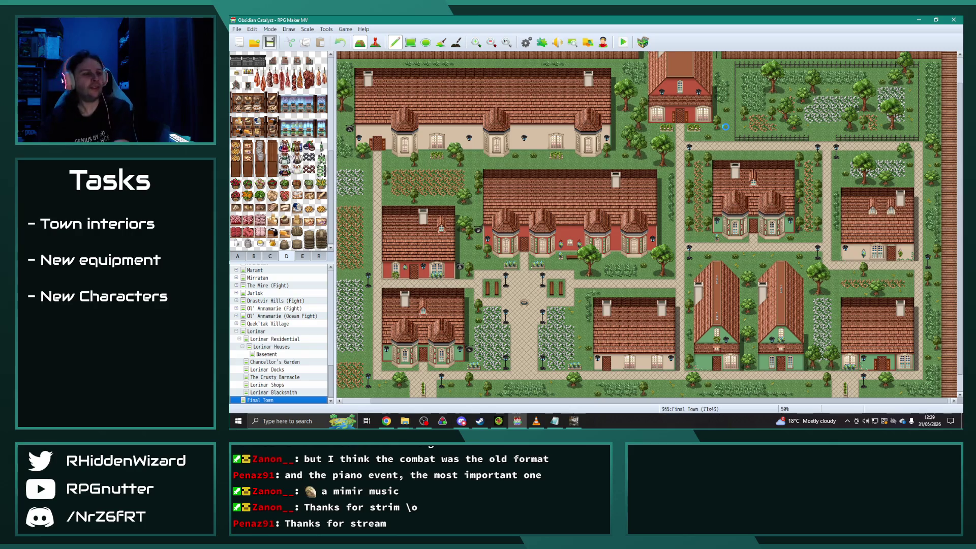
{"action": "left_click", "coordinate": [236, 29]}
{"action": "left_click", "coordinate": [256, 75]}
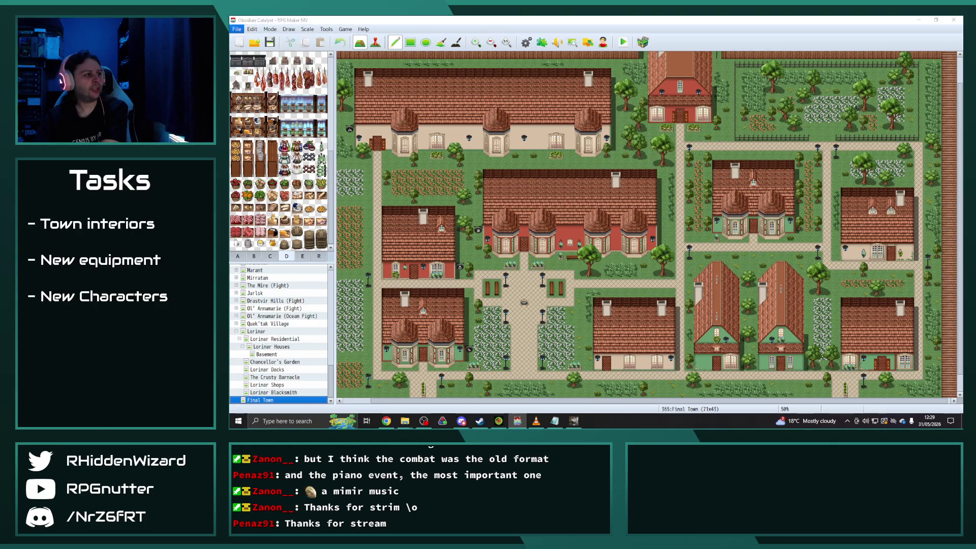
{"action": "key", "text": "Escape"}
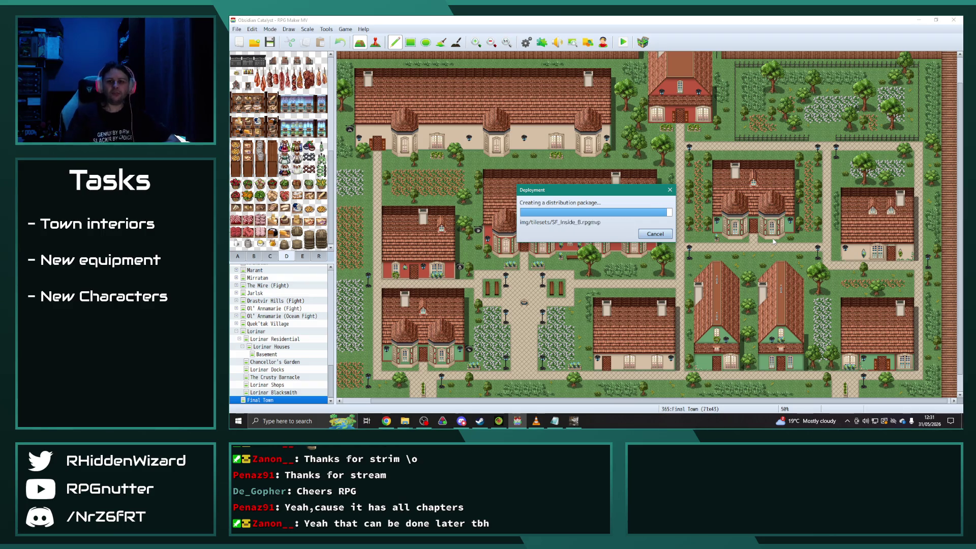
{"action": "left_click", "coordinate": [461, 421]}
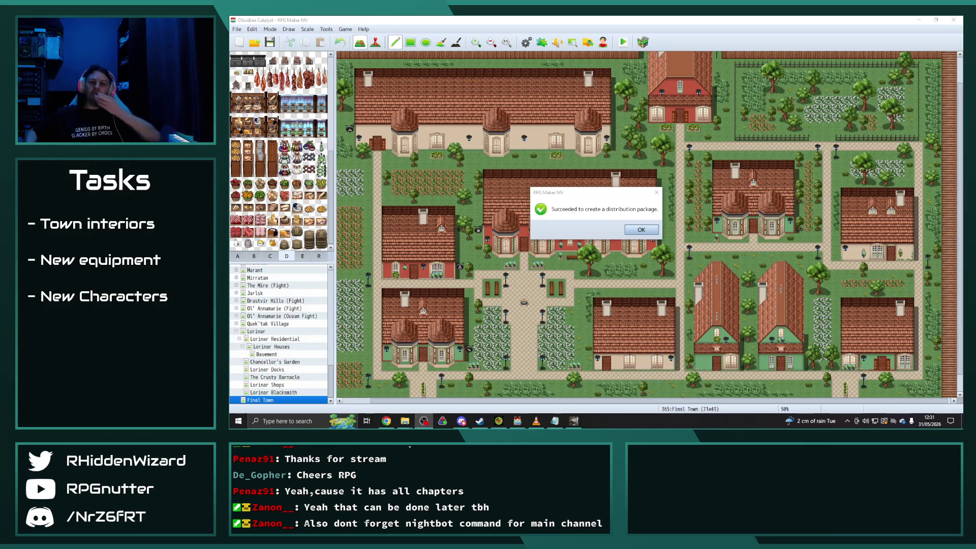
{"action": "left_click", "coordinate": [640, 230]}
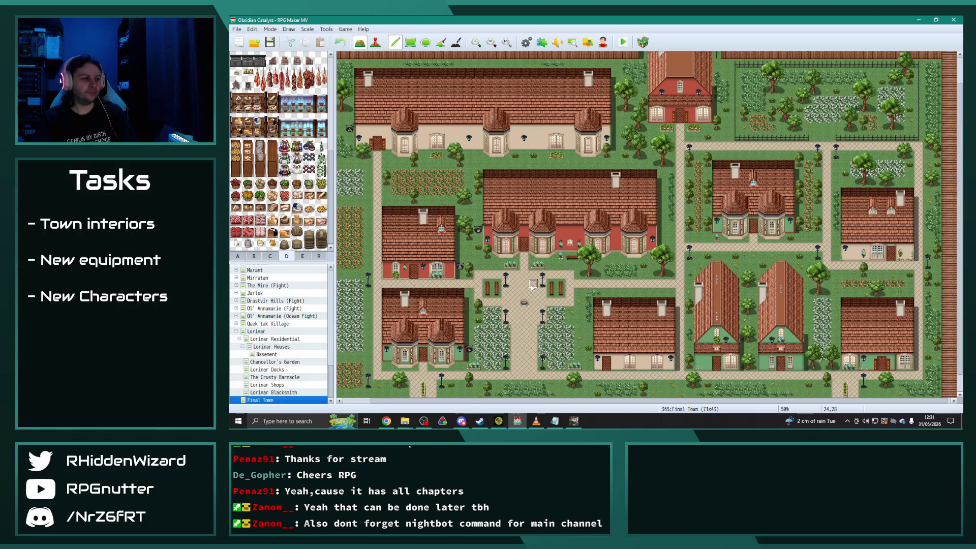
Open the Lorinar Houses map and scroll horizontally across its furnished house interiors.
{"action": "left_click", "coordinate": [283, 347]}
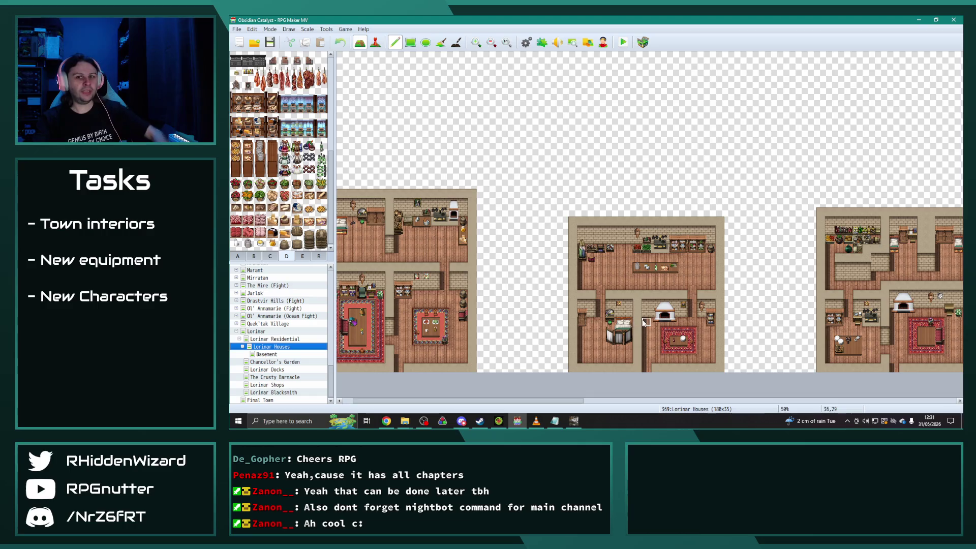
{"action": "scroll", "coordinate": [740, 398], "scroll_direction": "right", "scroll_amount": 10}
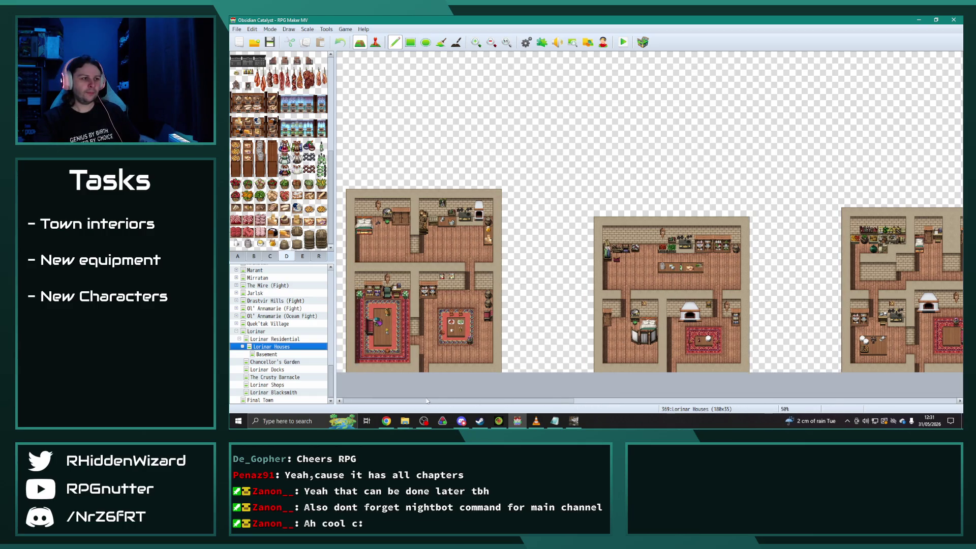
{"action": "scroll", "coordinate": [879, 396], "scroll_direction": "right", "scroll_amount": 5}
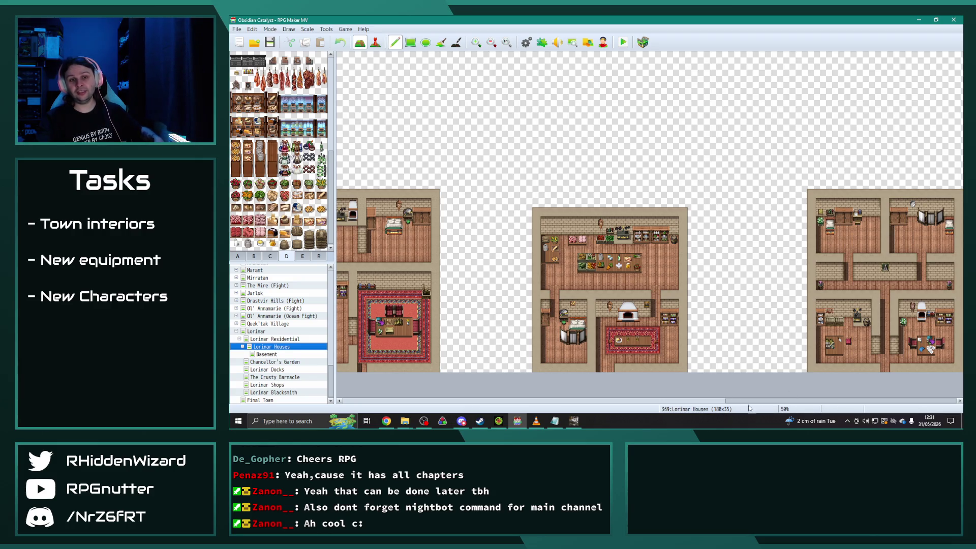
{"action": "scroll", "coordinate": [686, 407], "scroll_direction": "left", "scroll_amount": 10}
{"action": "left_click_drag", "start_coordinate": [685, 406], "coordinate": [415, 396]}
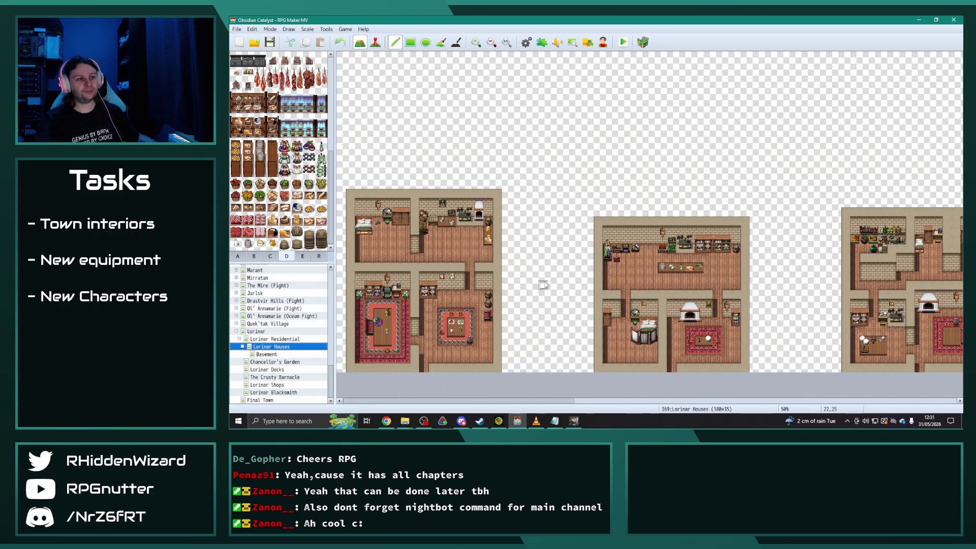